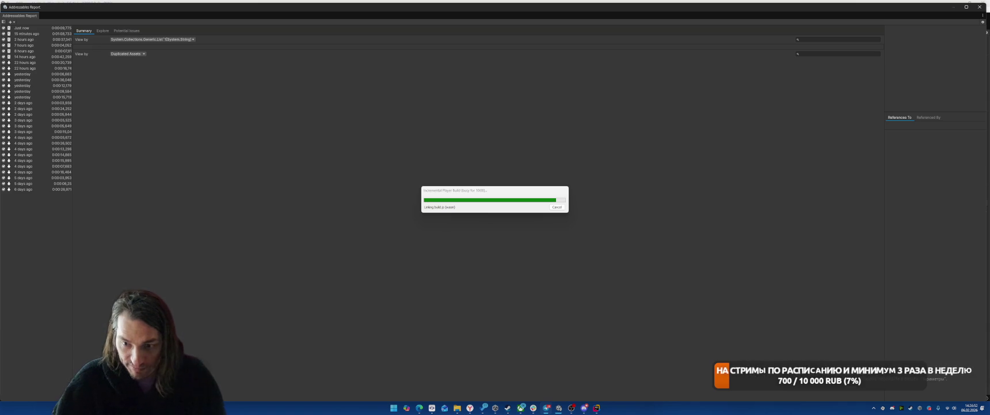
Switch to the File Explorer window showing the TowerOfChaos Packages folder
key("alt+Tab")
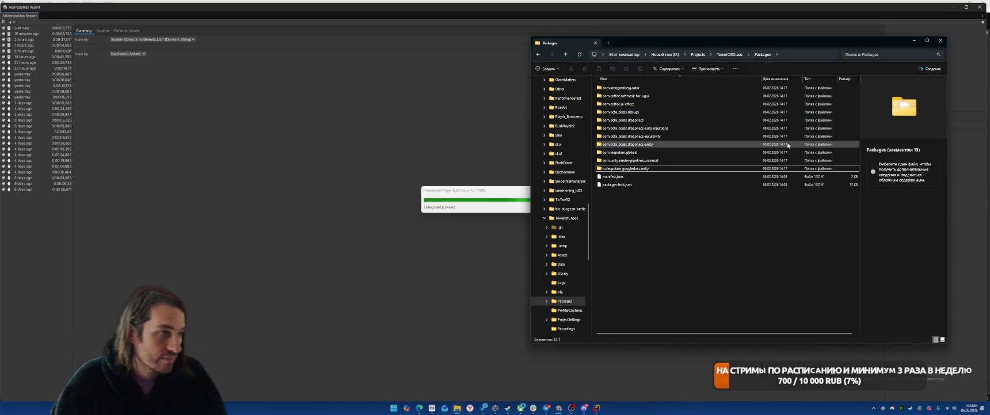
In Downloads, open Новая папка.zip and its inner folder to check the PNGs
left_click_drag(590, 236, 589, 114)
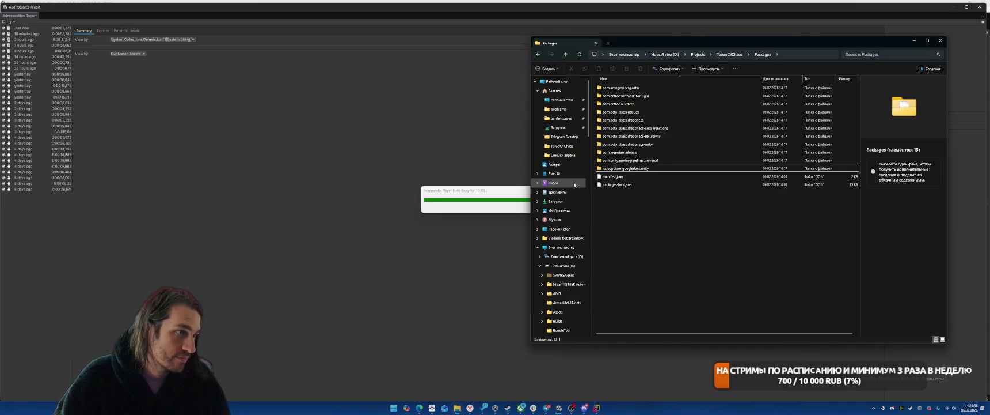
left_click(563, 136)
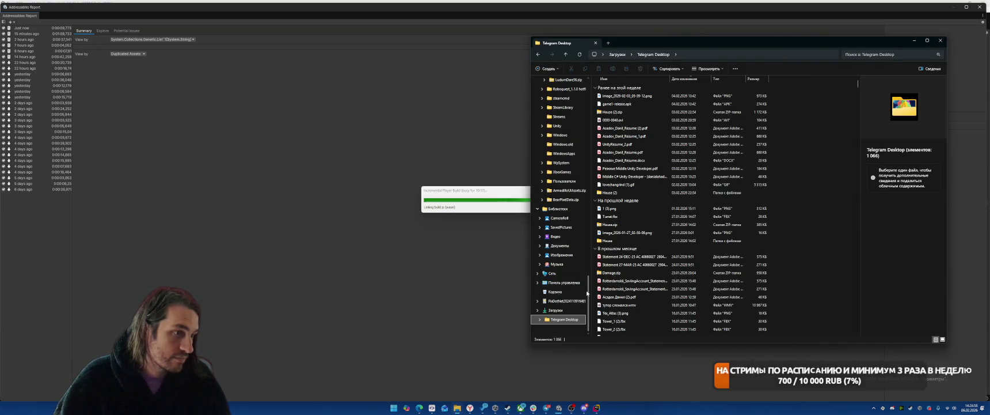
key("alt+Up")
double_click(615, 95)
double_click(610, 88)
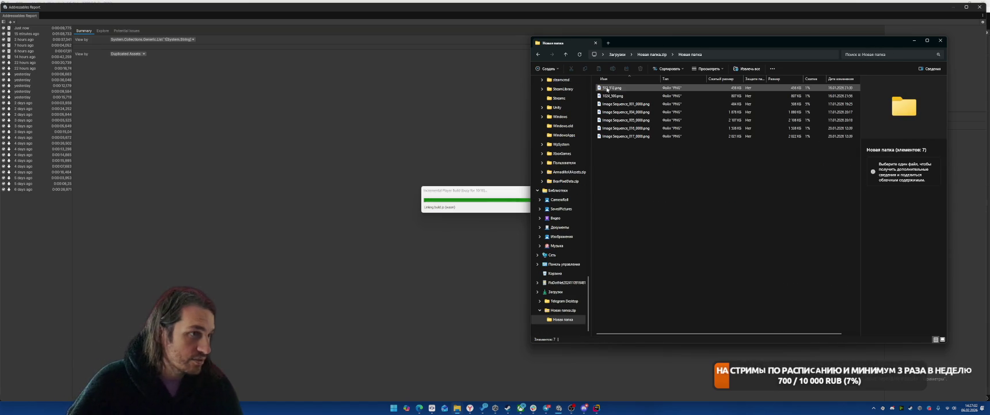
left_click(539, 55)
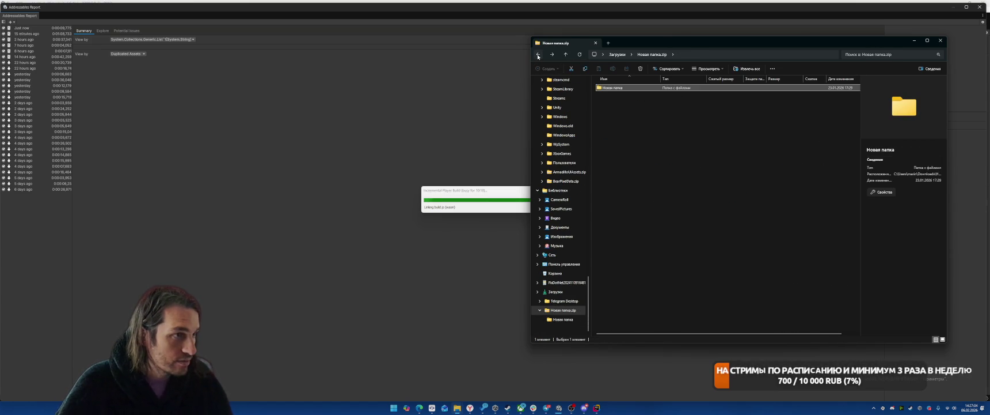
left_click(538, 56)
Rename the zip to WizardTowerDefenseGooglePlayPromoMaterials
type("Ш")
key("BackSpace")
key("BackSpace")
key("BackSpace")
type("Wizard")
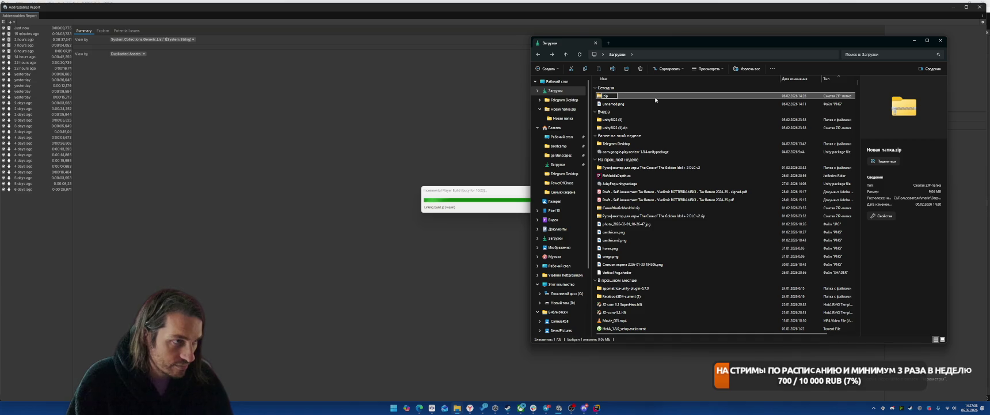
type("TowerDefense")
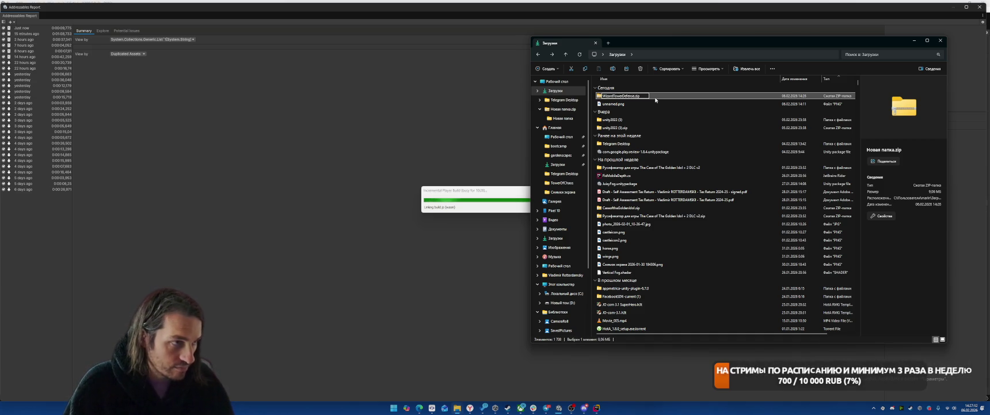
type("ogle")
type("PlayArt")
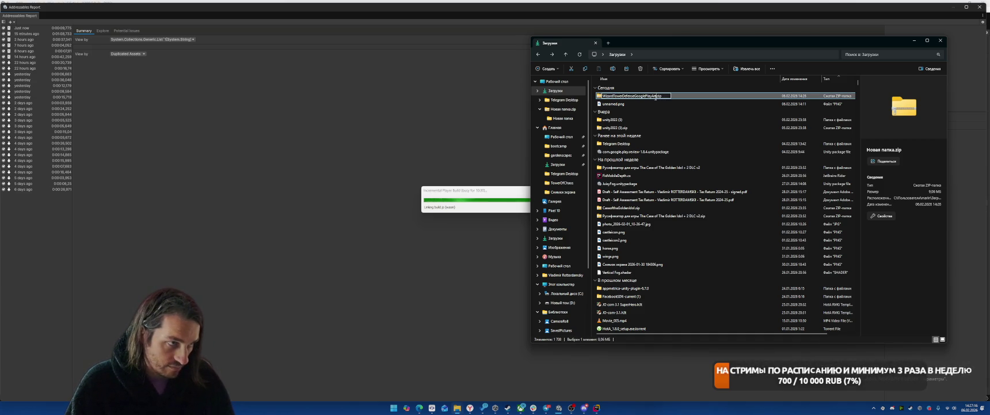
key("BackSpace")
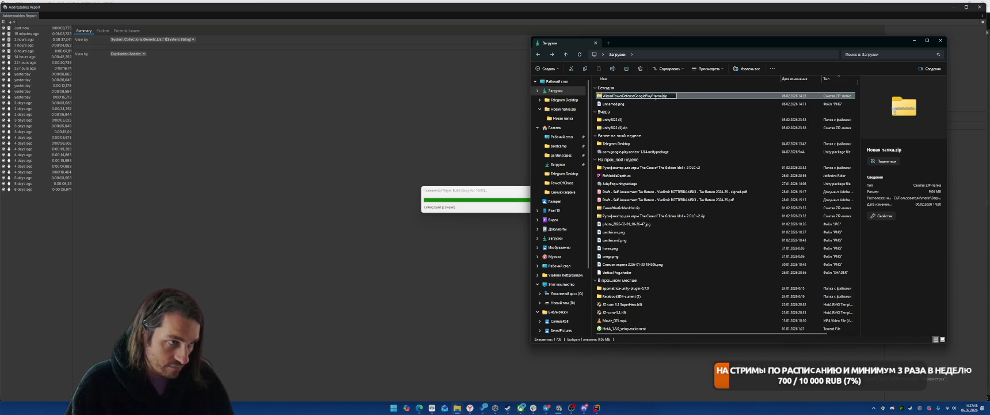
type("Material")
key("Return")
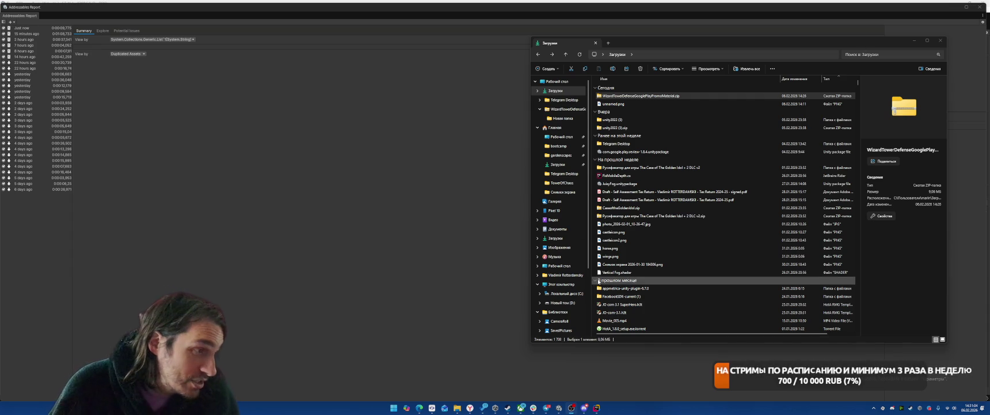
Navigate to D: > Projects > Builds > WizardMergeAcademyWeb
left_click(561, 302)
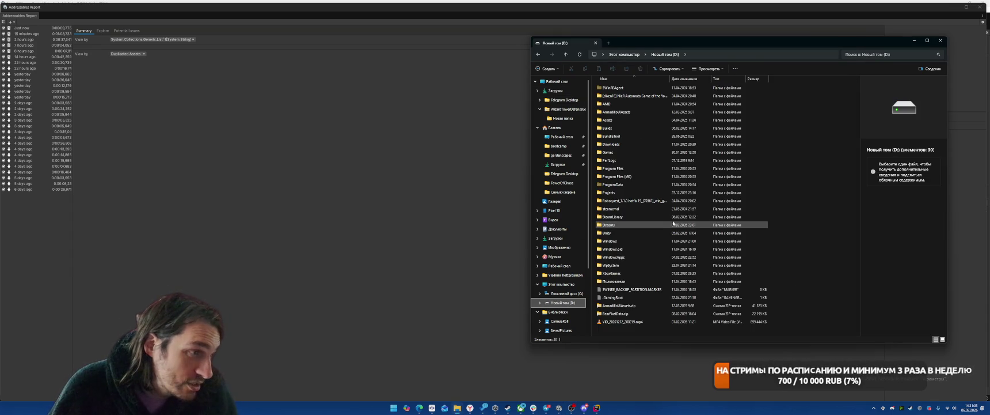
double_click(611, 192)
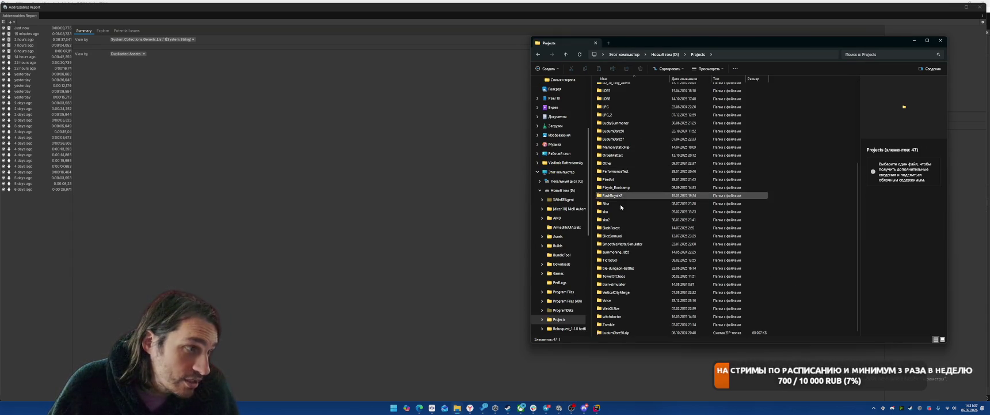
left_click(558, 248)
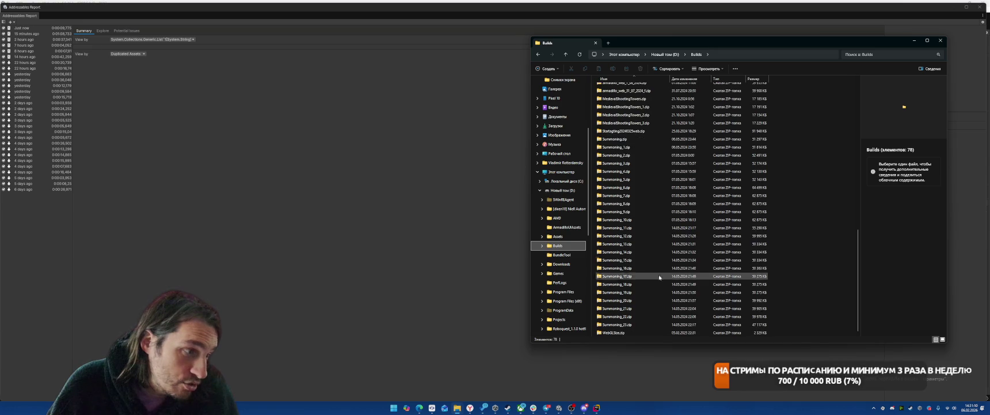
scroll(649, 288, "up", 5)
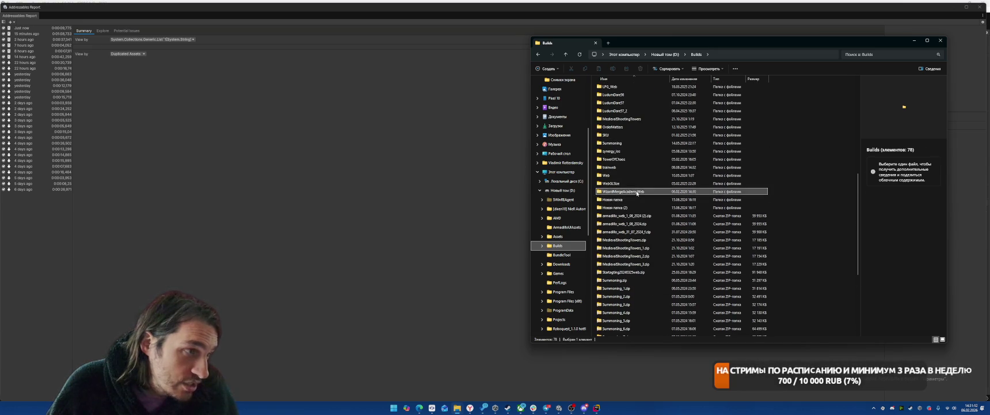
double_click(633, 191)
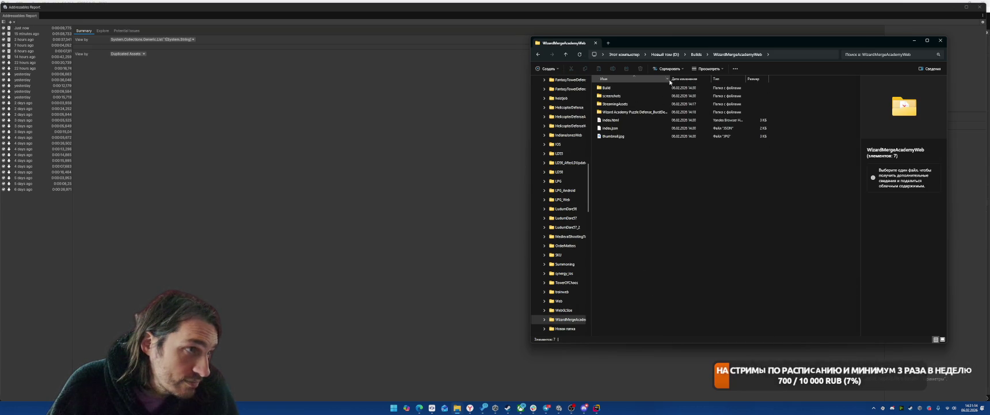
Check the Build folder's .wasm and 25.0 MB .data file sizes, then minimise Explorer
left_click_drag(670, 79, 749, 78)
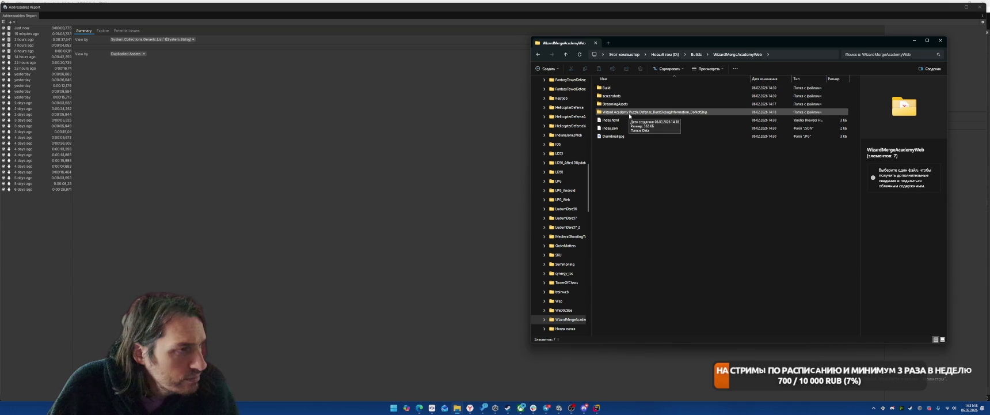
double_click(625, 87)
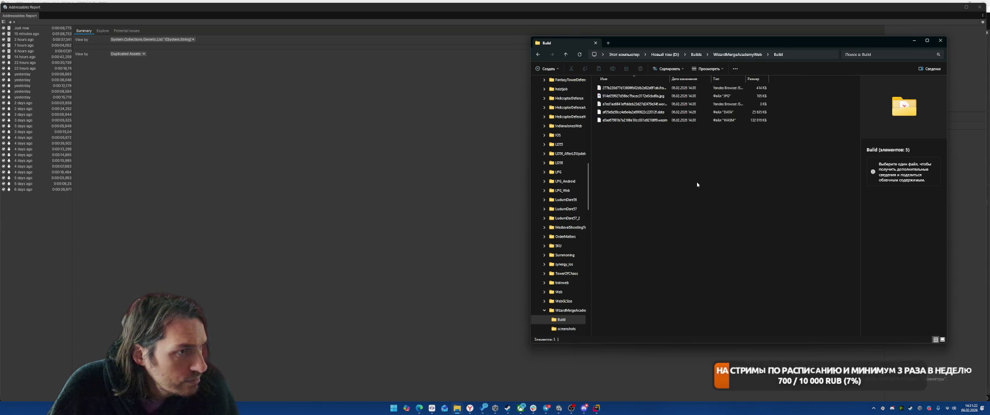
left_click_drag(670, 79, 701, 79)
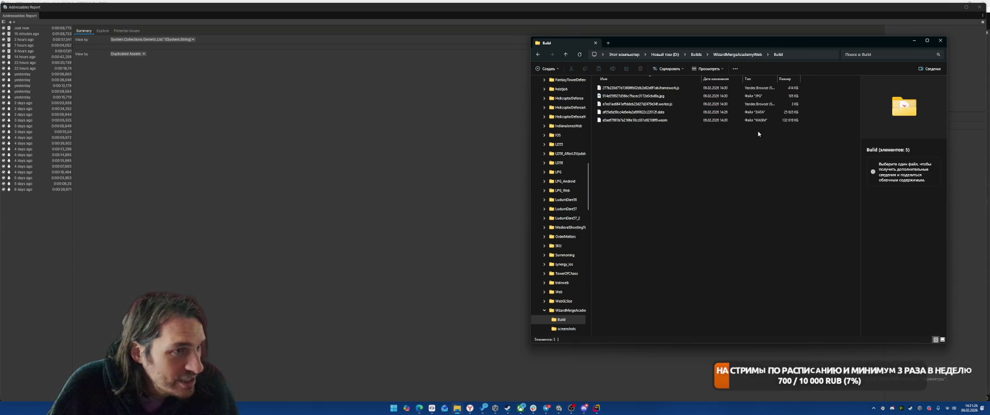
left_click(787, 120)
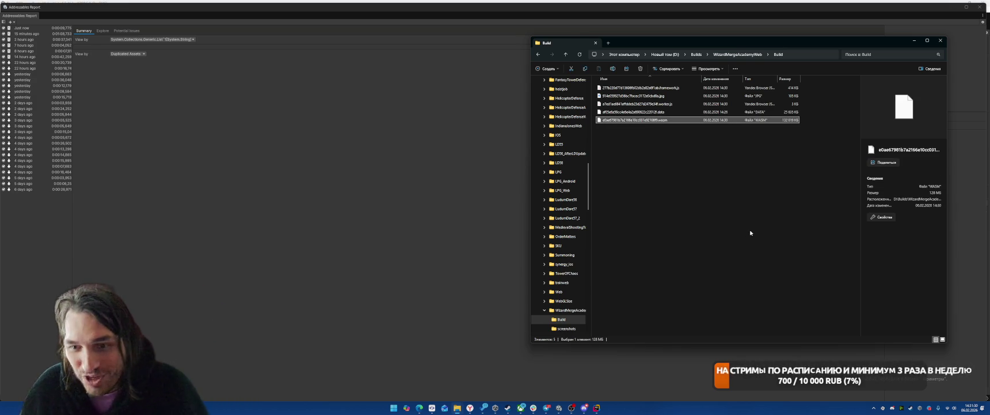
left_click(783, 113)
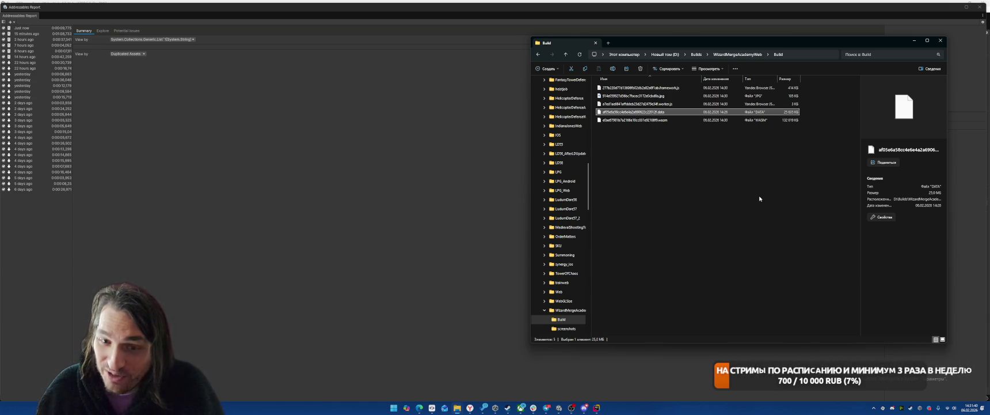
left_click(257, 160)
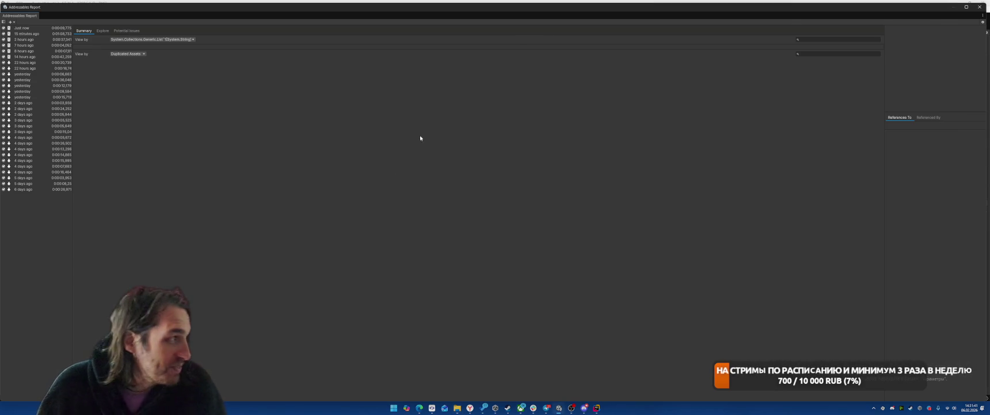
Close the Addressables Report and restore the Explorer window from the taskbar
left_click(978, 7)
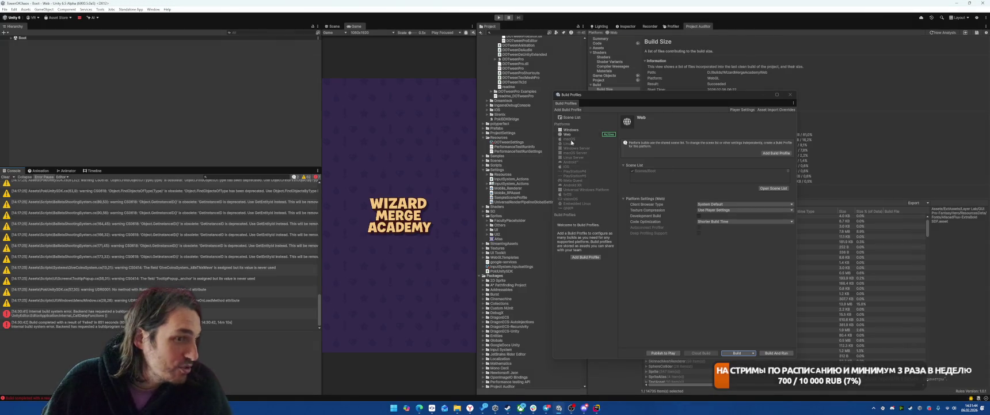
mouse_move(457, 409)
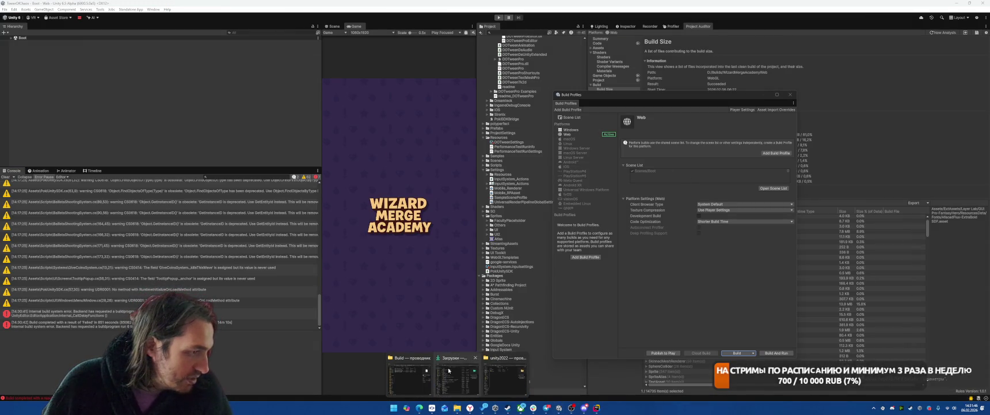
left_click(408, 377)
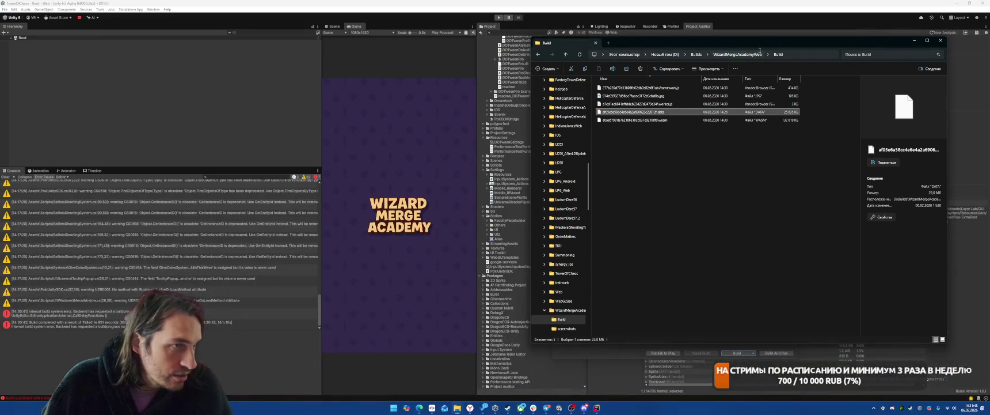
Go up to WizardMergeAcademyWeb and peek into the StreamingAssets folder
left_click(730, 54)
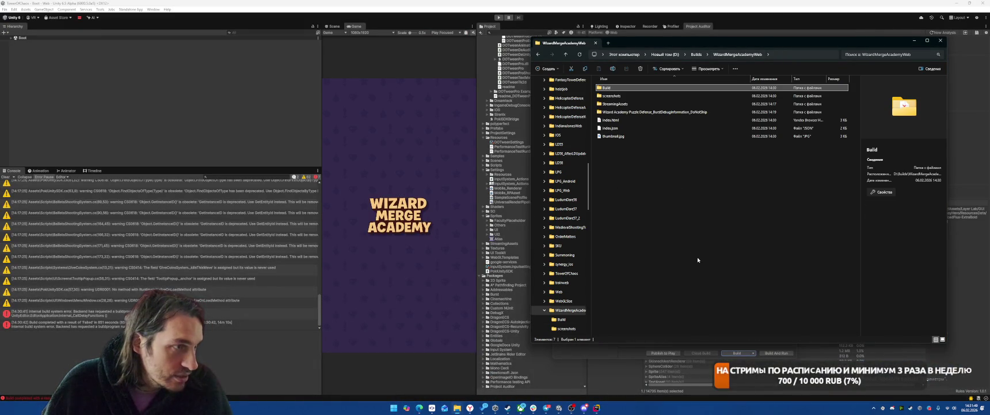
double_click(628, 103)
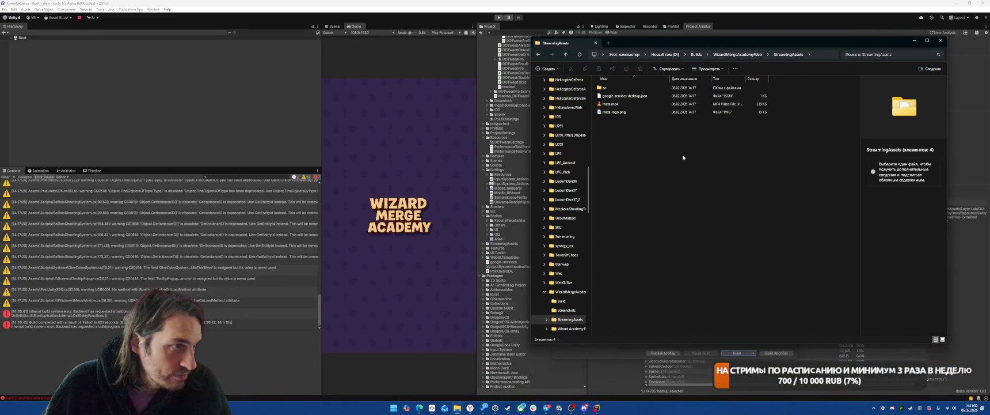
key("alt+Left")
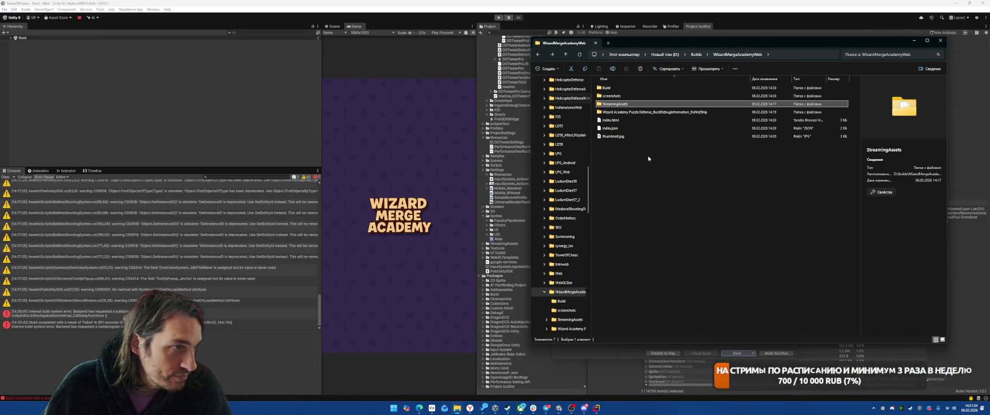
Try Windows' built-in compress option on the selected folders, then dismiss the app chooser
left_click(616, 89, "ctrl")
right_click(616, 89)
mouse_move(722, 141)
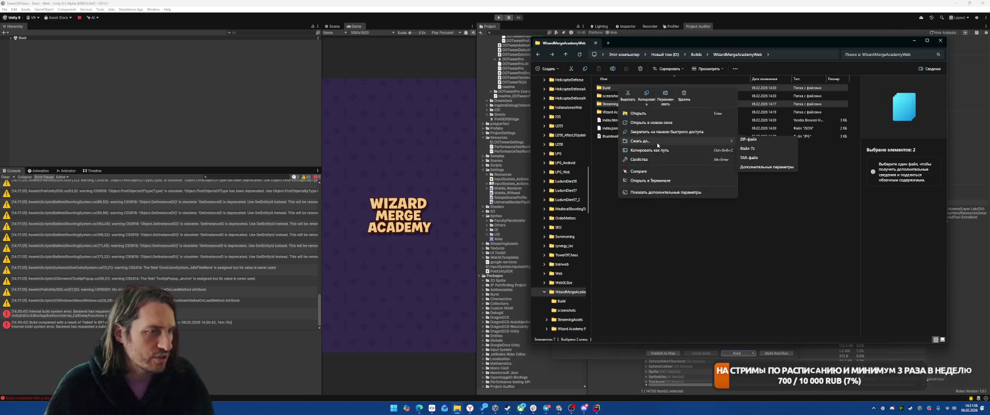
left_click(749, 164)
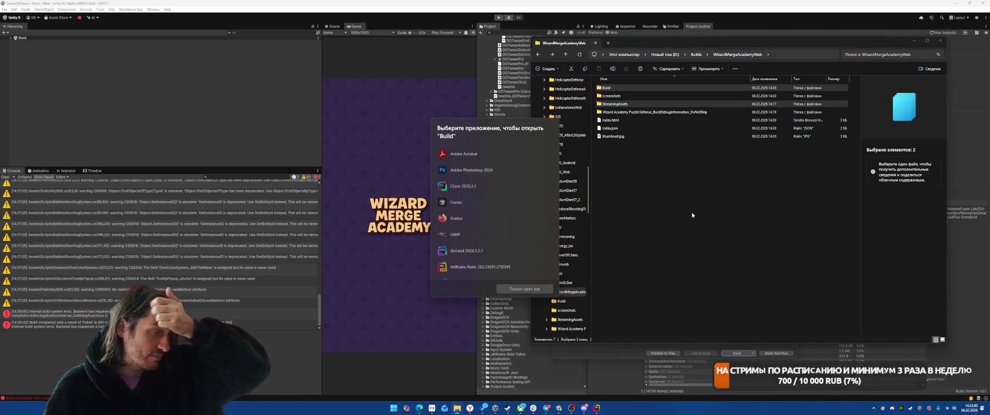
left_click(618, 210)
Pack Build and StreamingAssets into WizardMergeAcademyWeb.zip with 7-Zip and select it
left_click(610, 88)
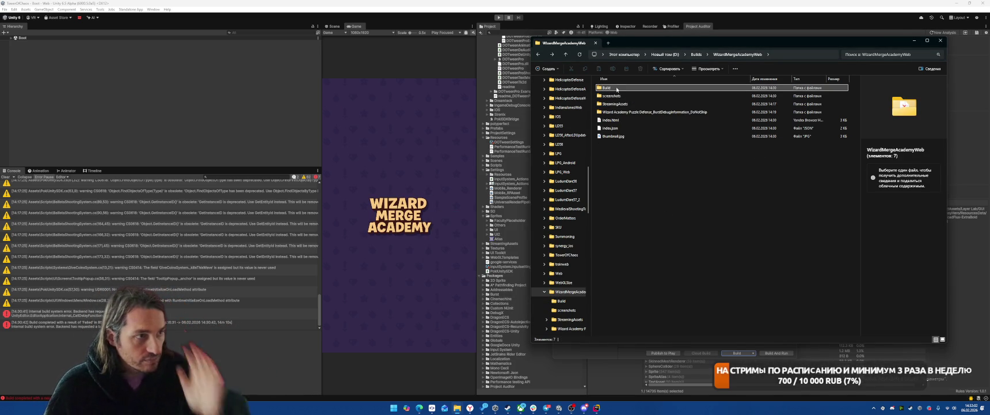
left_click(619, 104, "ctrl")
right_click(620, 105)
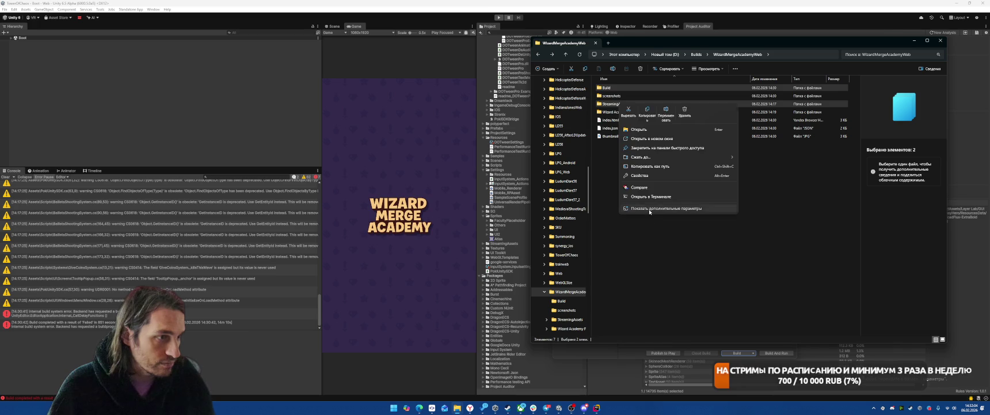
left_click(650, 209)
mouse_move(714, 156)
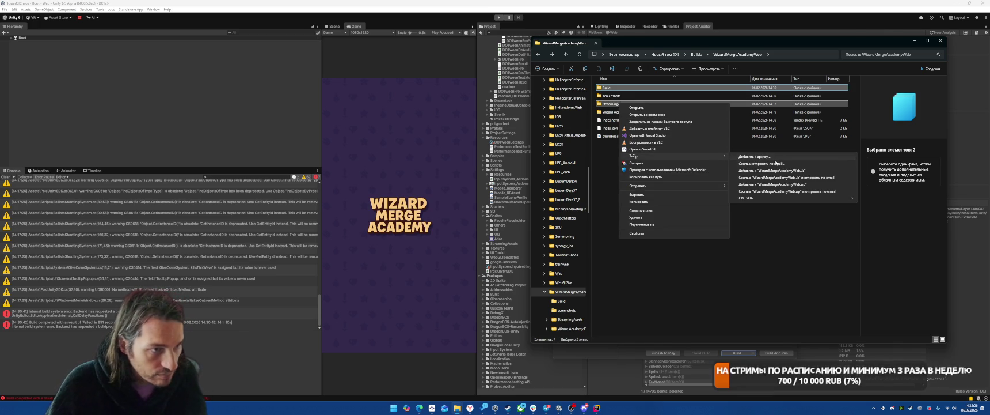
left_click(763, 184)
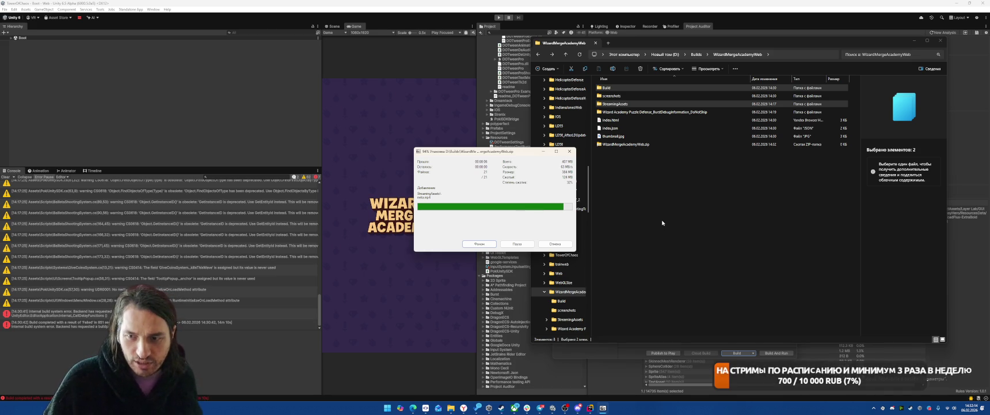
left_click(641, 160)
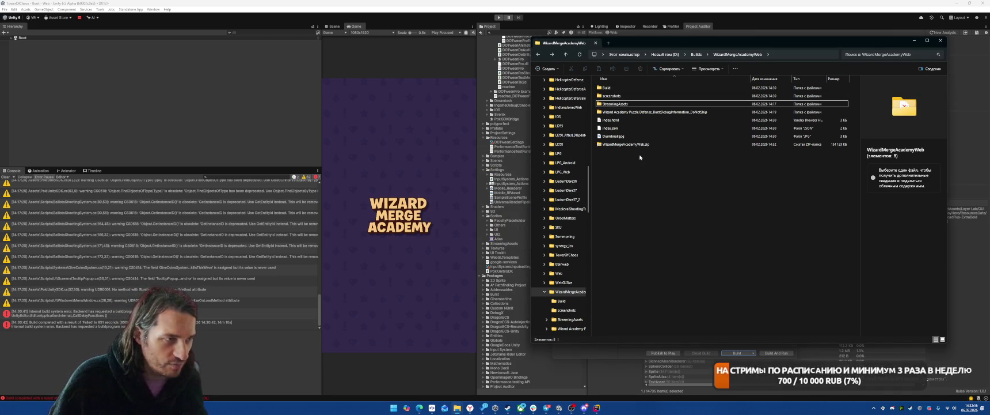
left_click(643, 144)
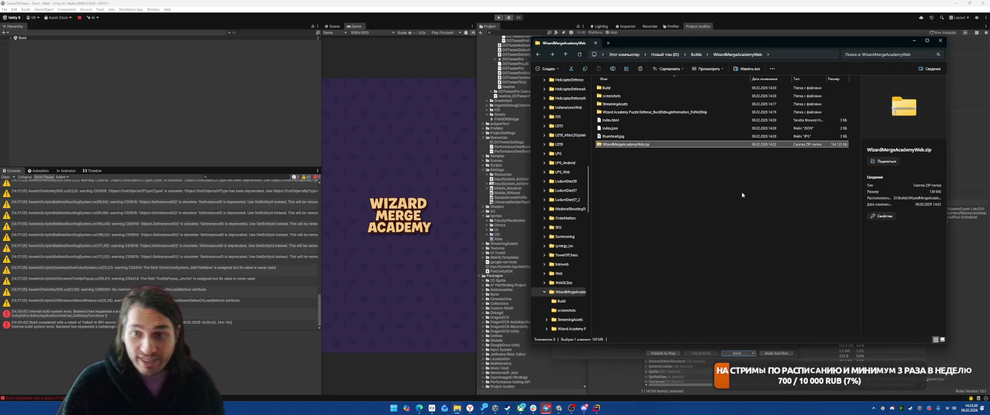
Rename the archive to WizardMergeAcademyWebStart.zip
left_click(668, 198)
left_click(731, 145)
key("F2")
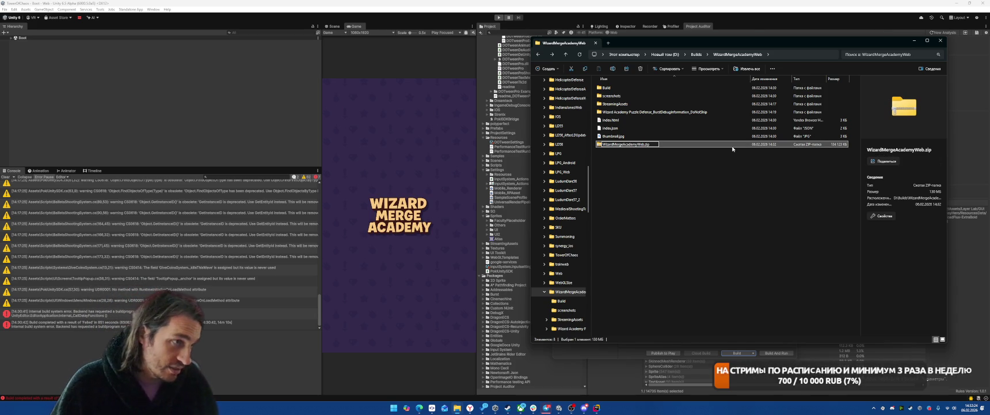
key("Right")
type("Sta")
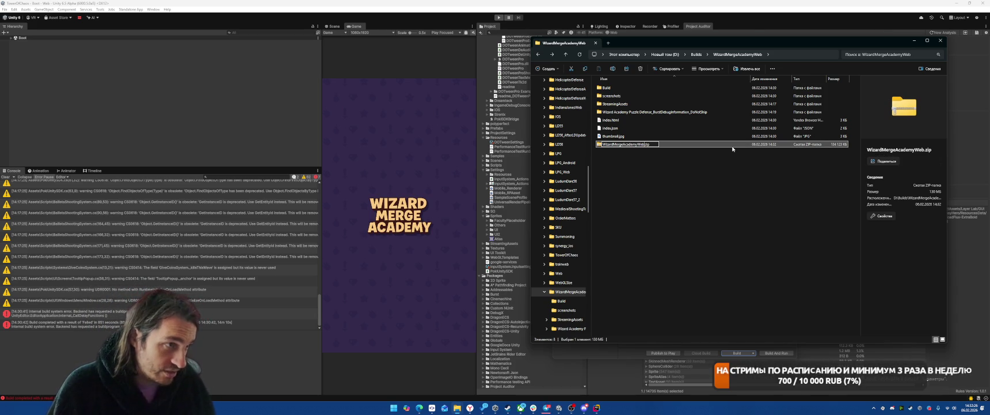
type("rt")
key("Return")
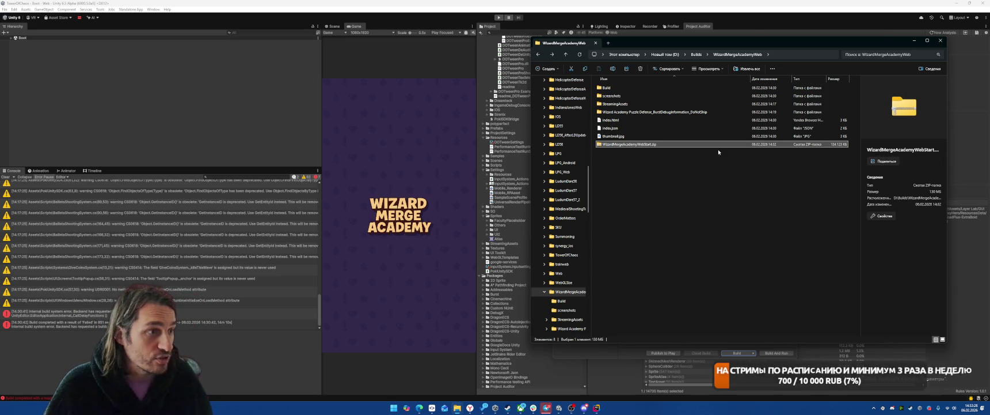
Move the zip up into Builds, then return to Unity and close Build Profiles
key("ctrl+x")
left_click(696, 54)
key("ctrl+v")
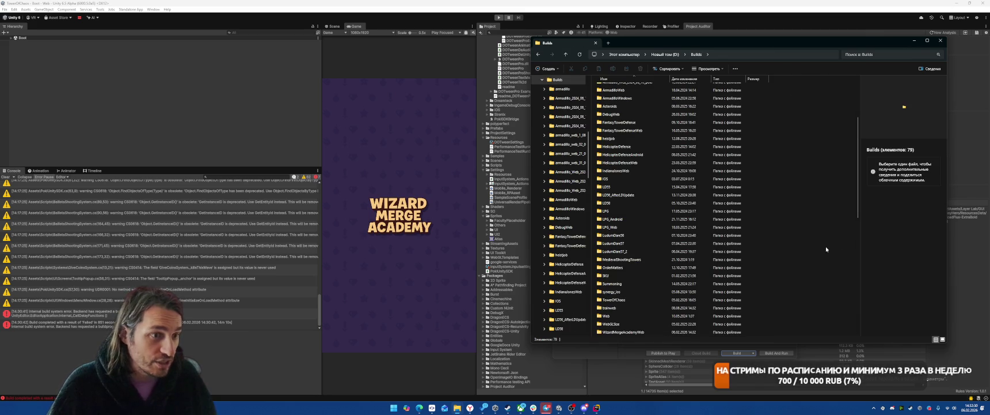
left_click(259, 289)
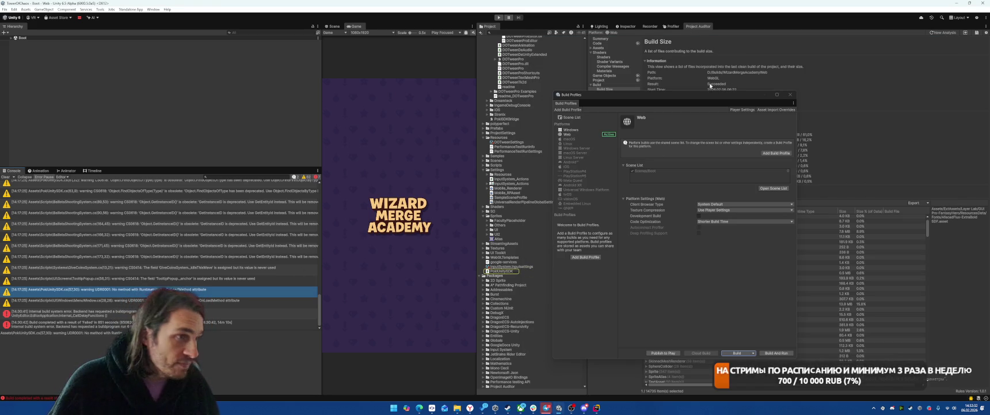
left_click(790, 94)
scroll(188, 277, "up", 10)
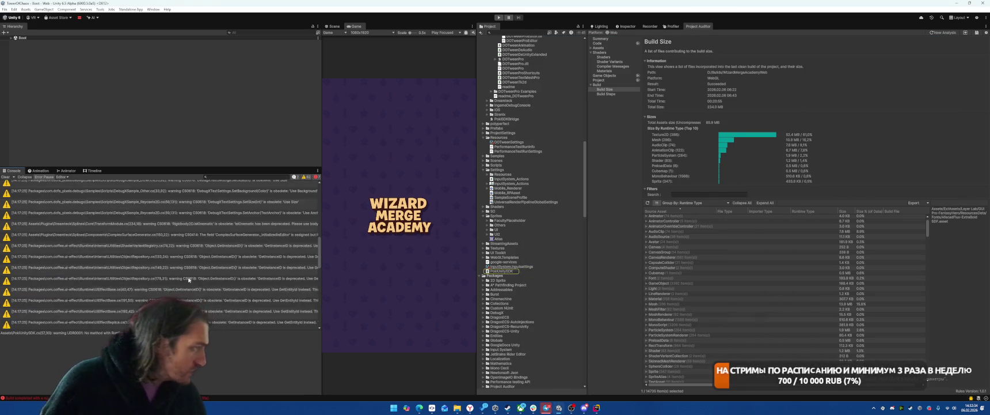
View Project Auditor's Summary, return to Build Size, and start a New Analysis
scroll(188, 277, "up", 3)
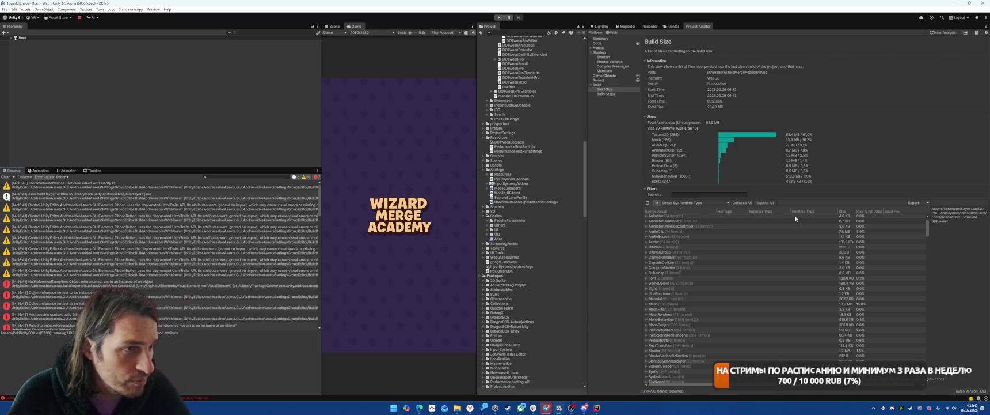
left_click(605, 38)
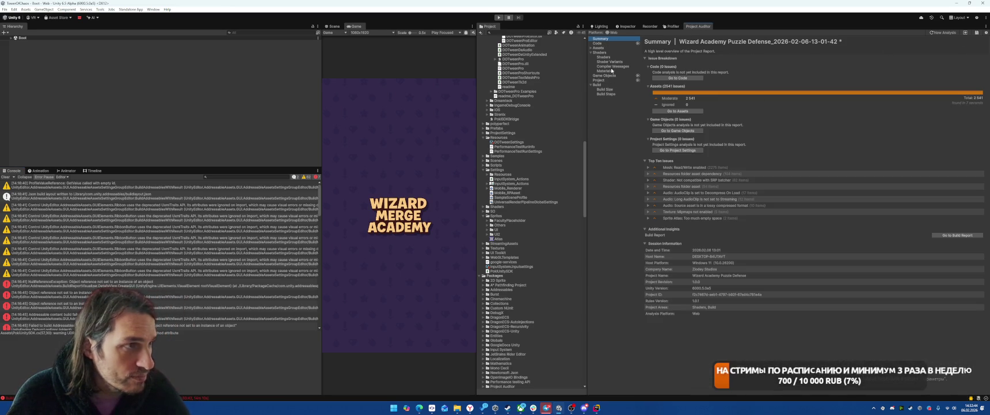
left_click(604, 89)
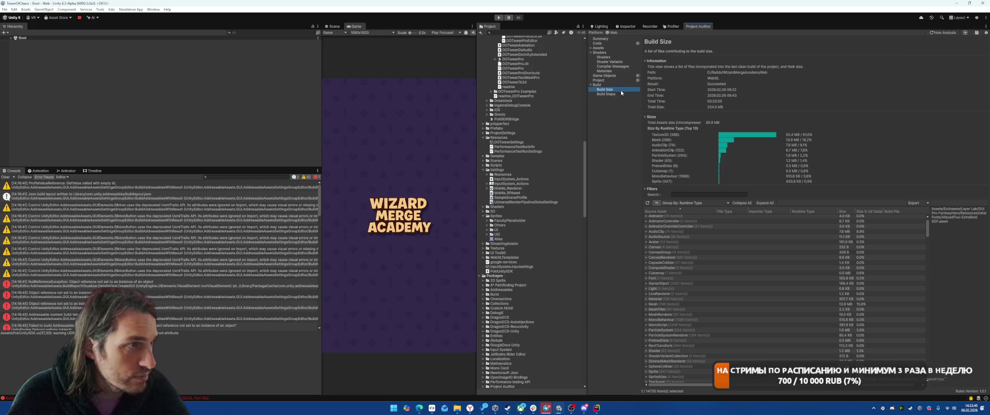
left_click(942, 33)
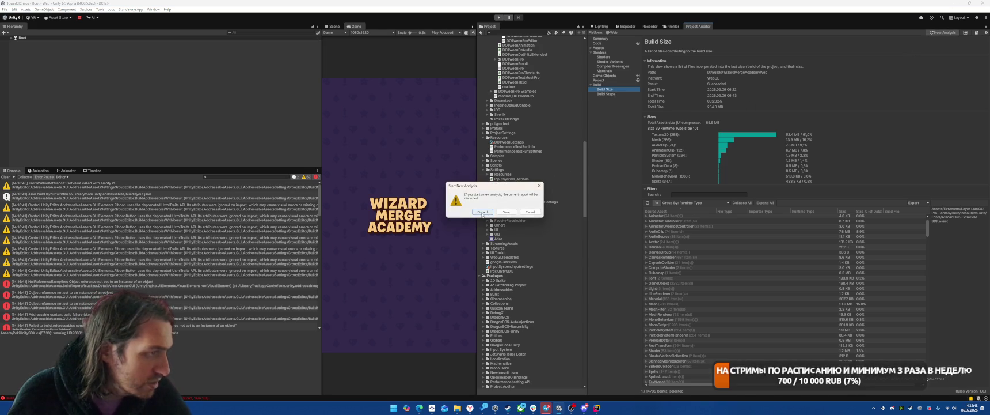
Save the current report as a projectauditor file in the Builds folder
left_click(506, 211)
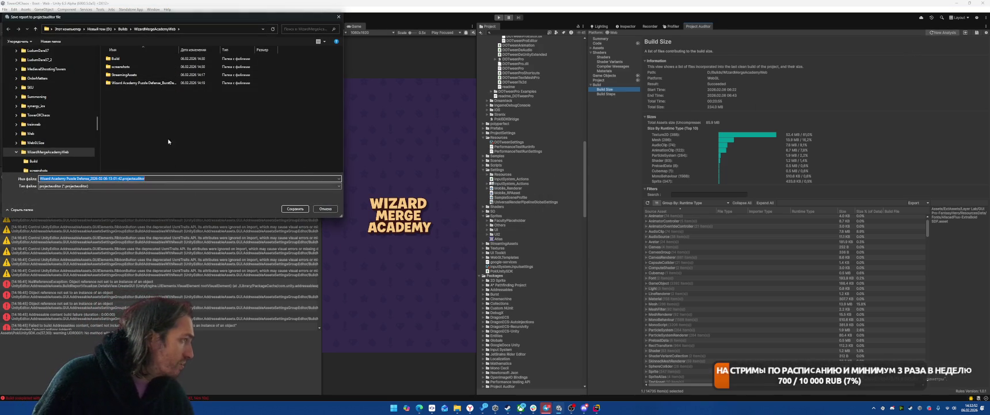
left_click(123, 29)
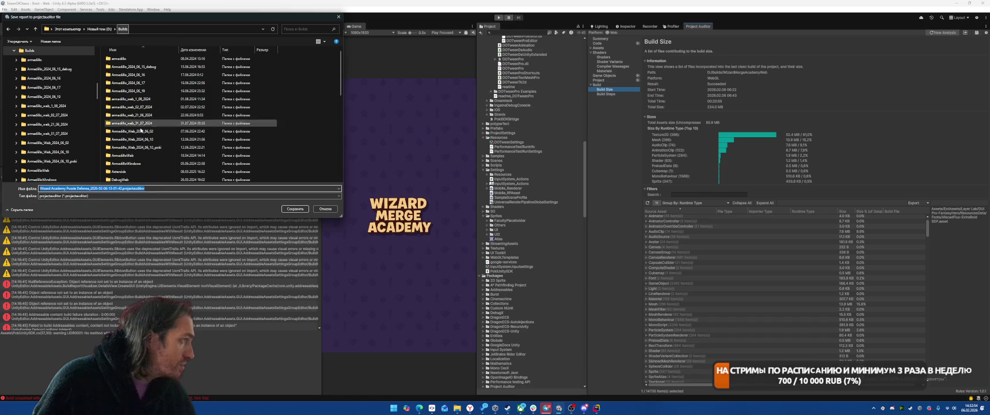
left_click(288, 211)
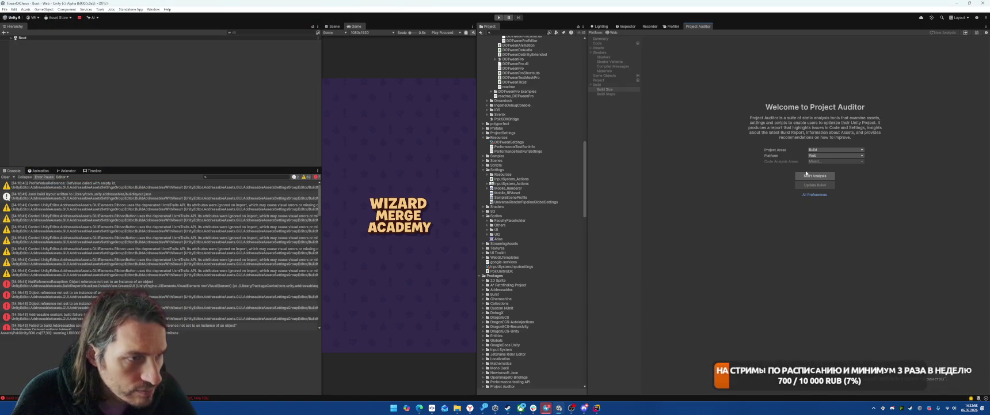
Set the analysed Project Areas to Build, Project Settings and Shaders
left_click(819, 149)
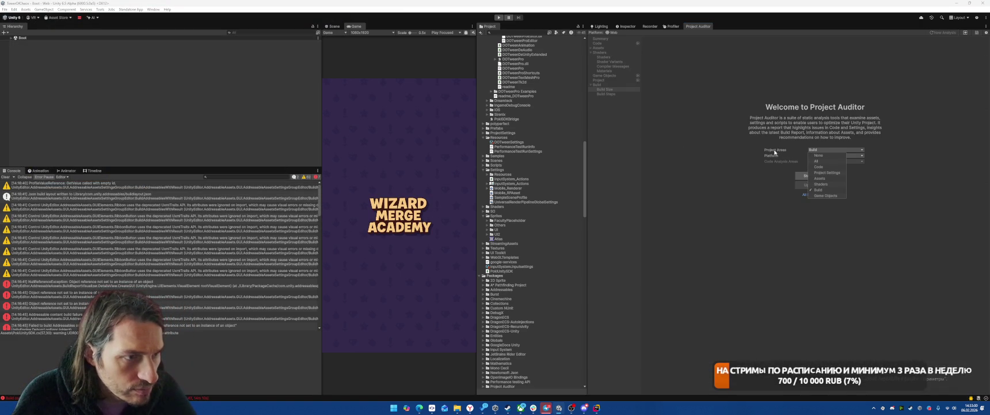
left_click(827, 172)
left_click(821, 184)
left_click(891, 182)
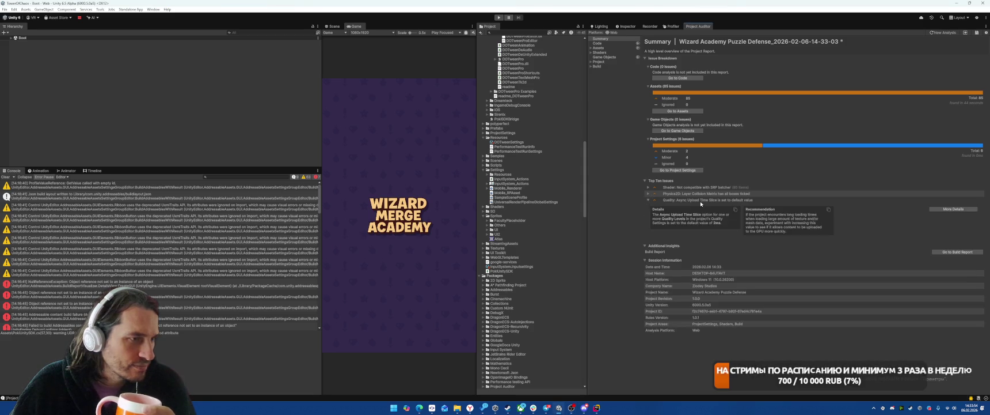
Expand the Async Upload and SRP batcher issues, then sort Build Size largest first
left_click(649, 199)
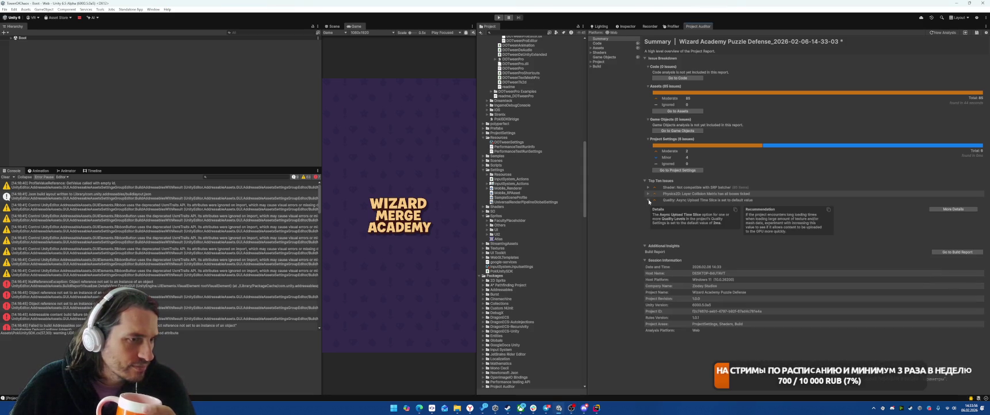
left_click(648, 187)
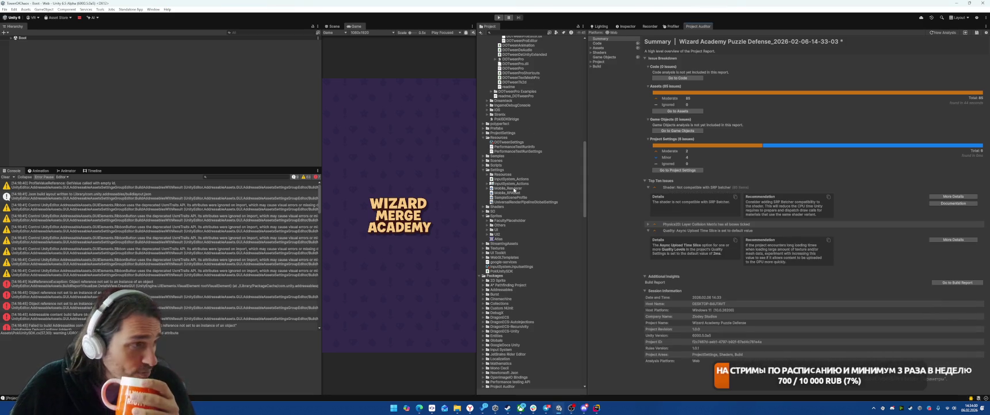
left_click(605, 66)
left_click(592, 67)
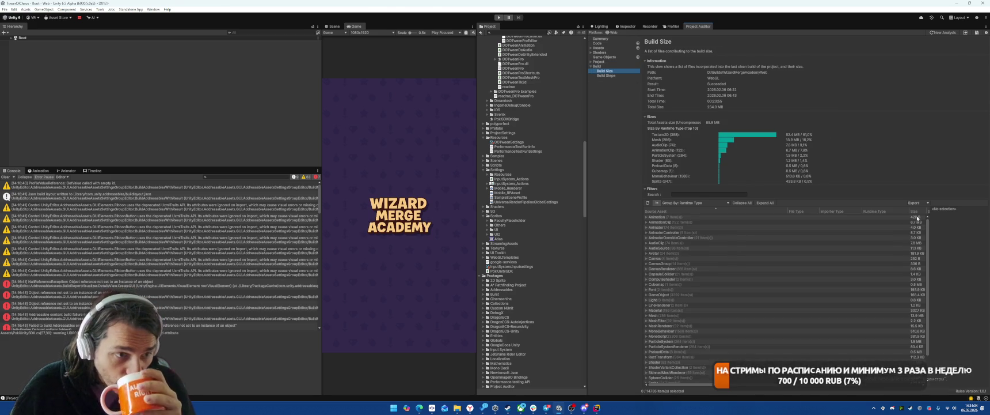
left_click_drag(910, 210, 826, 212)
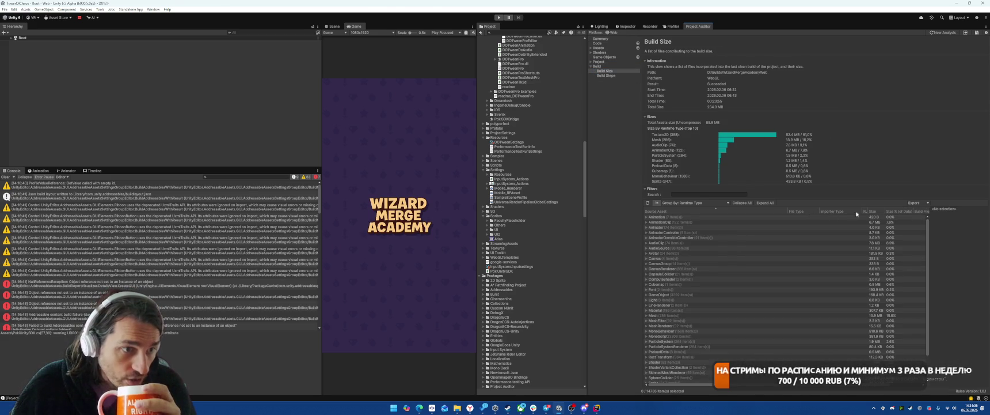
left_click(876, 211)
Expand Texture2D, step through its textures, and start another New Analysis
left_click(810, 218)
key("Right")
key("Down")
key("Down")
key("Down")
key("Down")
key("Up")
key("Up")
key("Up")
key("Down")
key("Down")
key("Down")
key("Up")
key("Up")
key("Up")
key("Up")
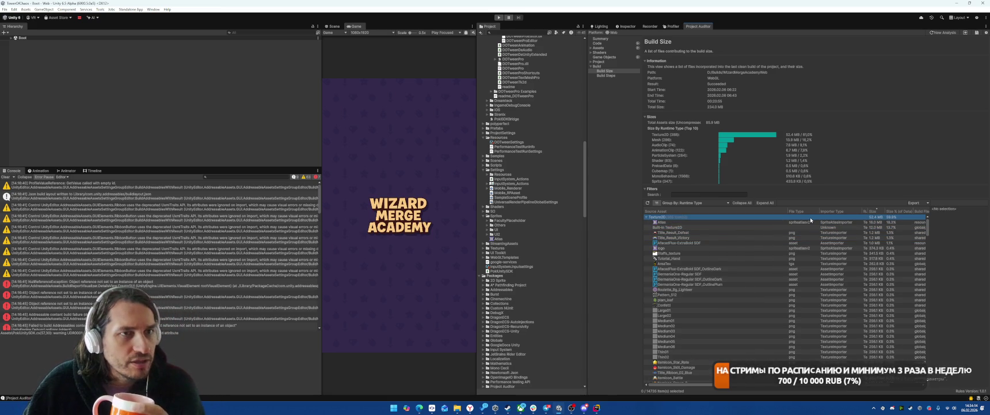
left_click(943, 32)
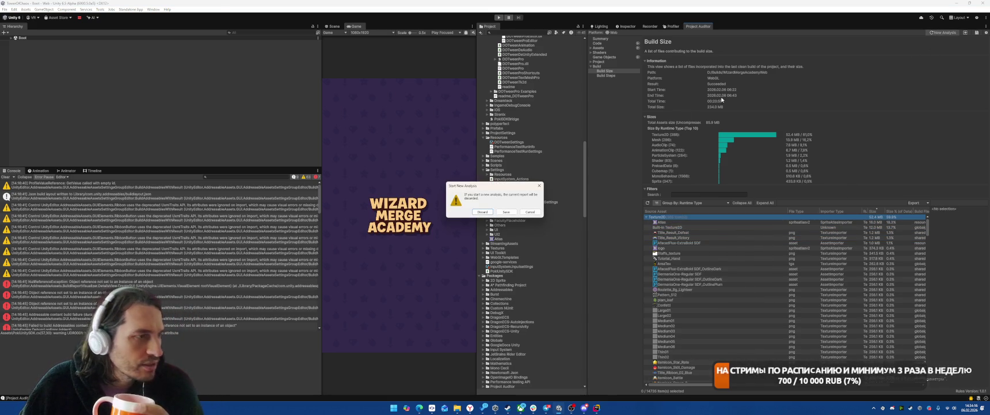
left_click(480, 213)
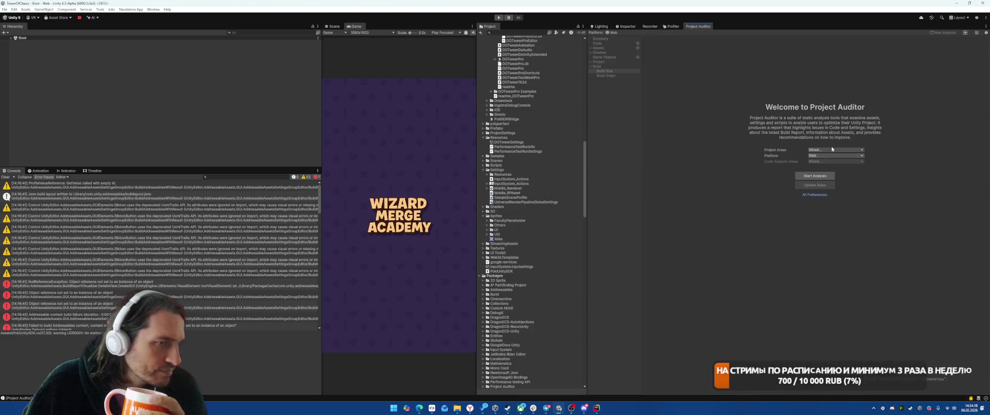
left_click(823, 150)
left_click(821, 151)
left_click(821, 150)
left_click(810, 176)
left_click(810, 176)
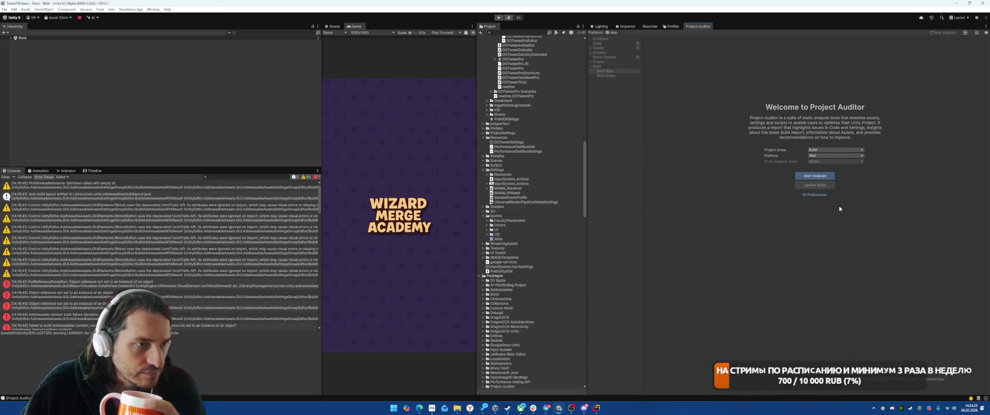
left_click(591, 66)
left_click(604, 71)
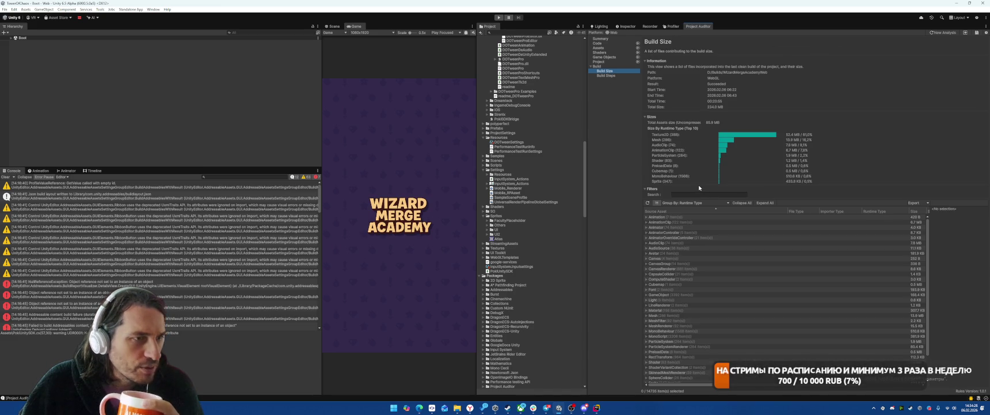
left_click(917, 212)
left_click(813, 218)
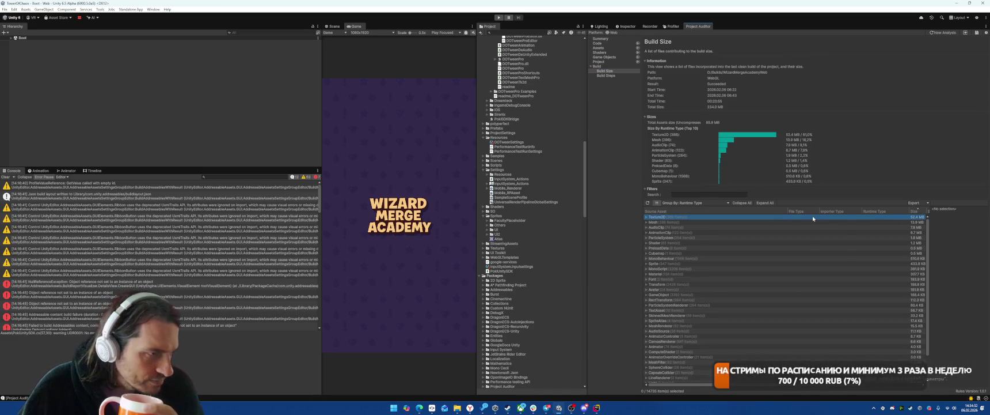
key("Right")
key("Down")
key("Down")
key("Down")
key("Up")
key("Up")
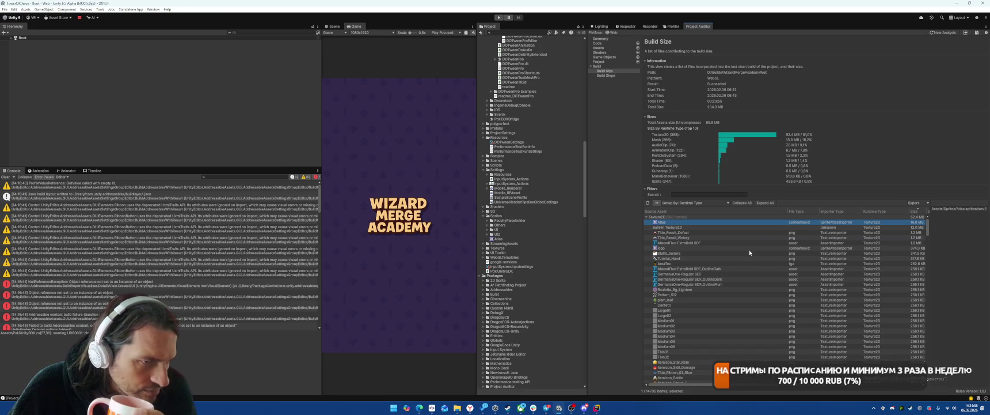
key("Down")
key("Down")
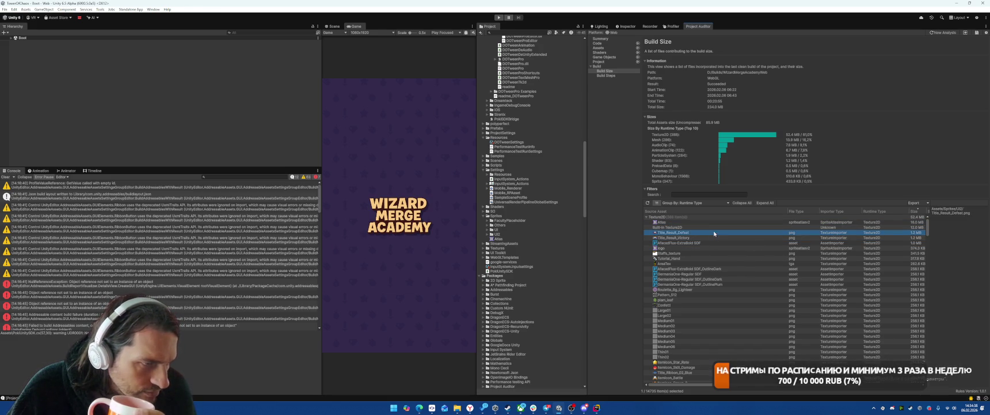
key("Down")
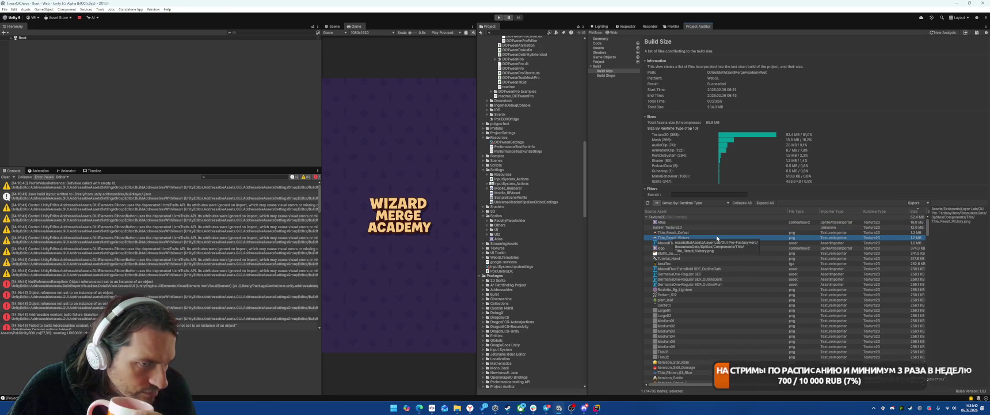
left_click(718, 232)
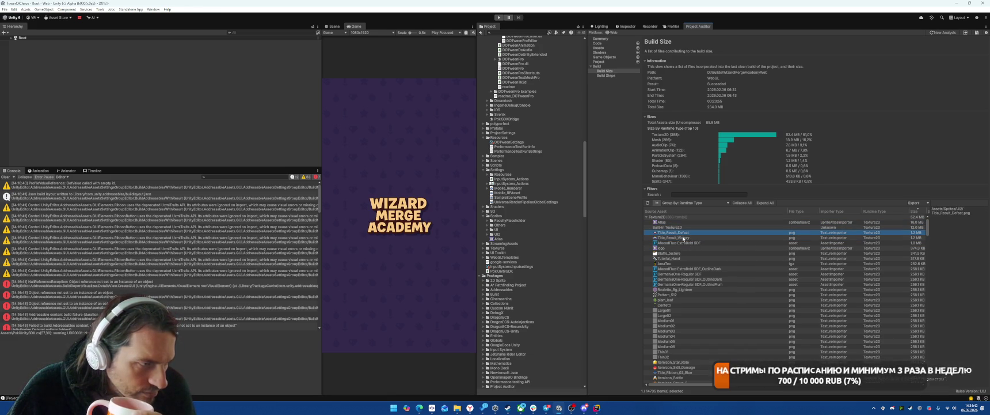
left_click(683, 238)
right_click(683, 238)
Locate Title_Result_Victory in the Project window
left_click(700, 240)
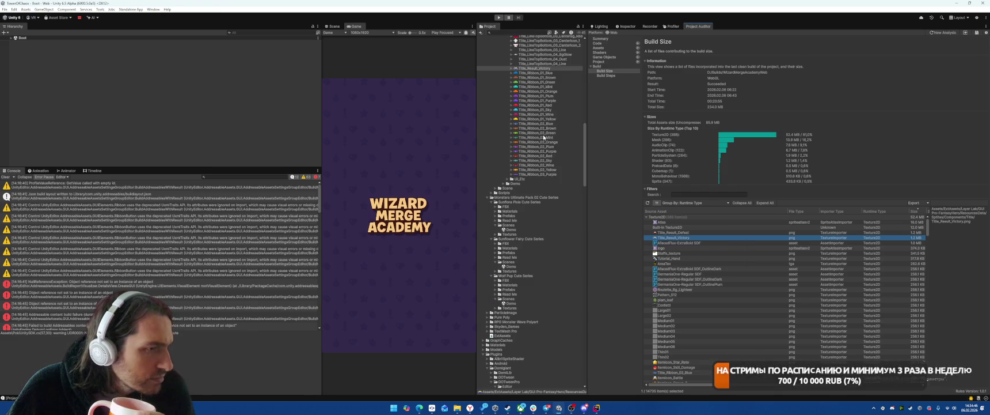
left_click(702, 232)
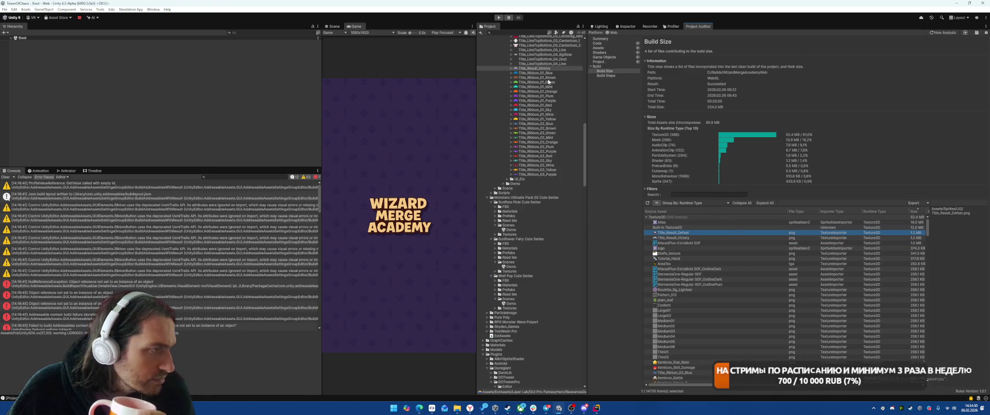
left_click(543, 69)
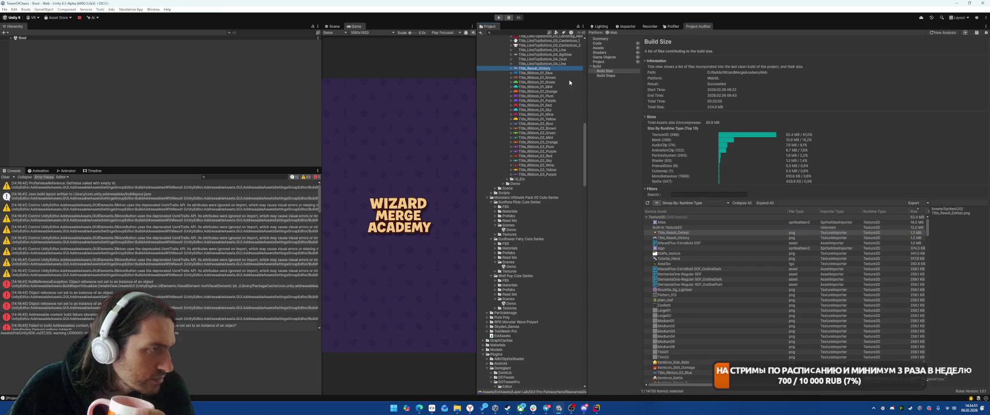
Expand the UI2 sprite folder and select AllAxis_Outline_Arrows
left_click(631, 103)
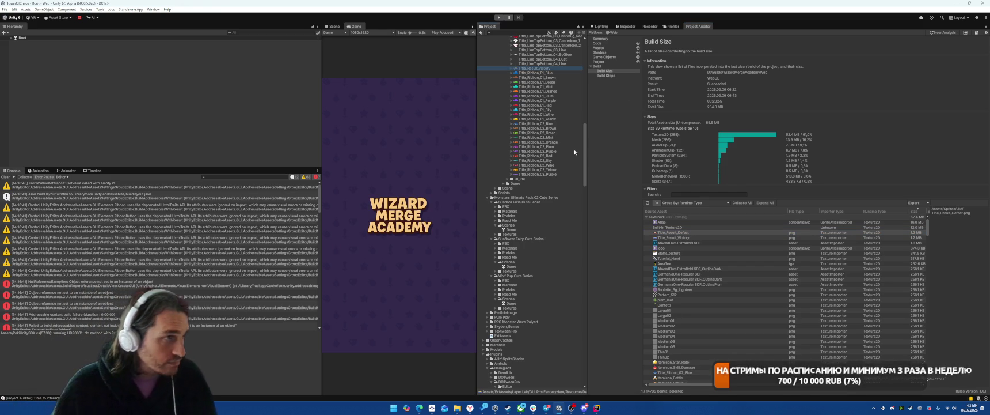
mouse_move(584, 154)
left_mouse_down()
mouse_move(581, 339)
mouse_move(571, 350)
left_mouse_up()
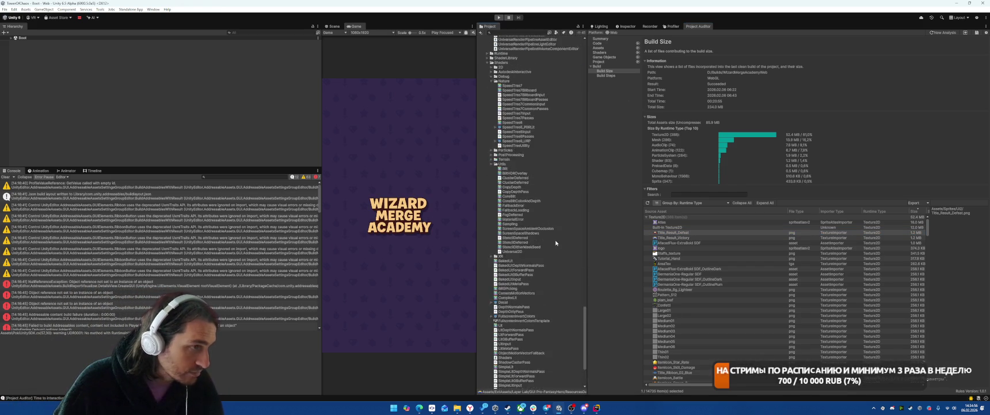
scroll(556, 243, "up", 5)
scroll(516, 285, "up", 15)
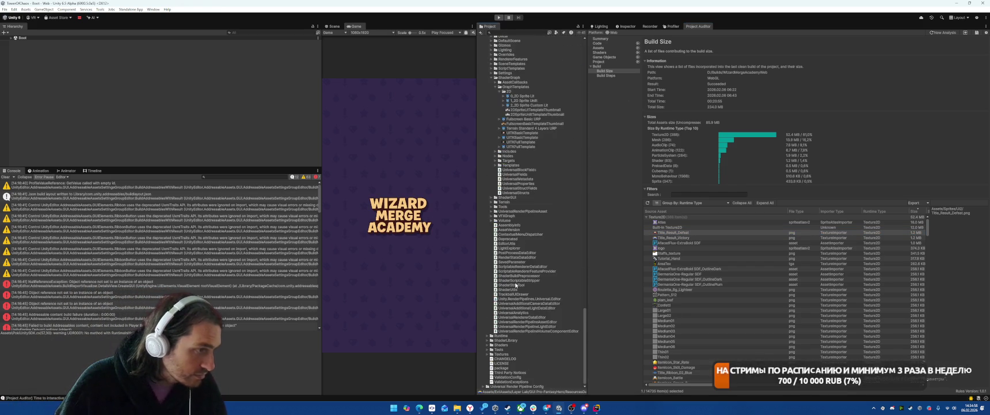
scroll(485, 260, "up", 8)
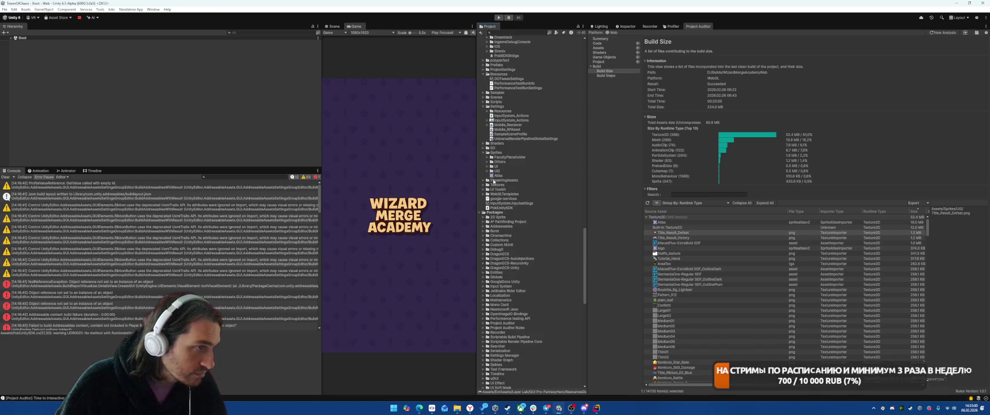
left_click(488, 171)
left_click(493, 175)
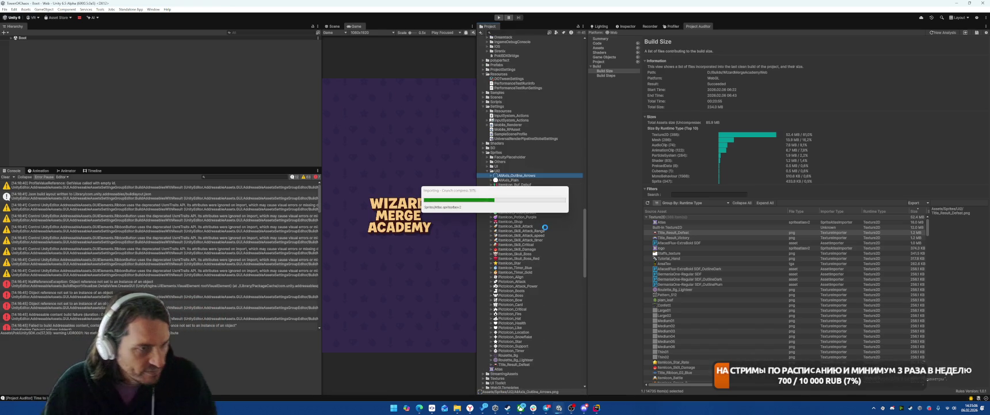
Select Staffs_texture and dock the Build Size report beside its import settings
left_click(673, 256)
scroll(530, 190, "up", 3)
left_click(511, 141)
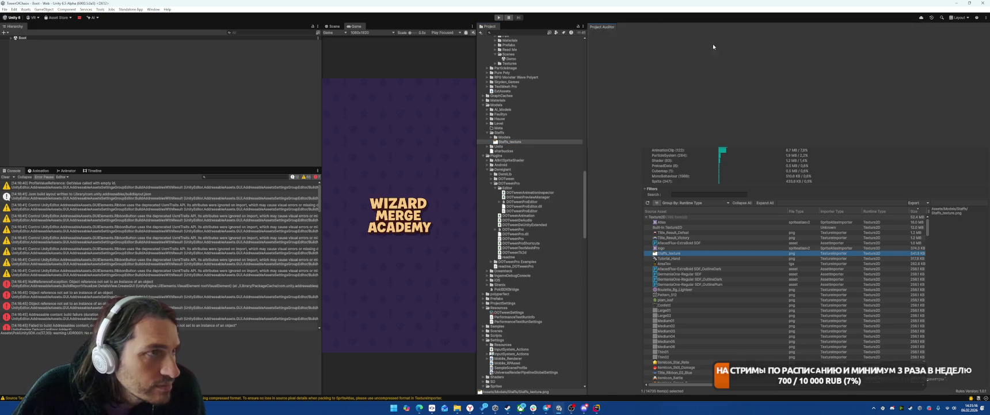
mouse_move(698, 26)
left_mouse_down()
mouse_move(855, 111)
mouse_move(710, 115)
left_mouse_up()
Give Staffs_texture crunch compression and a 128 max size, apply, then pick Tutorial_Hand in the report
scroll(662, 153, "down", 2)
left_click(640, 199)
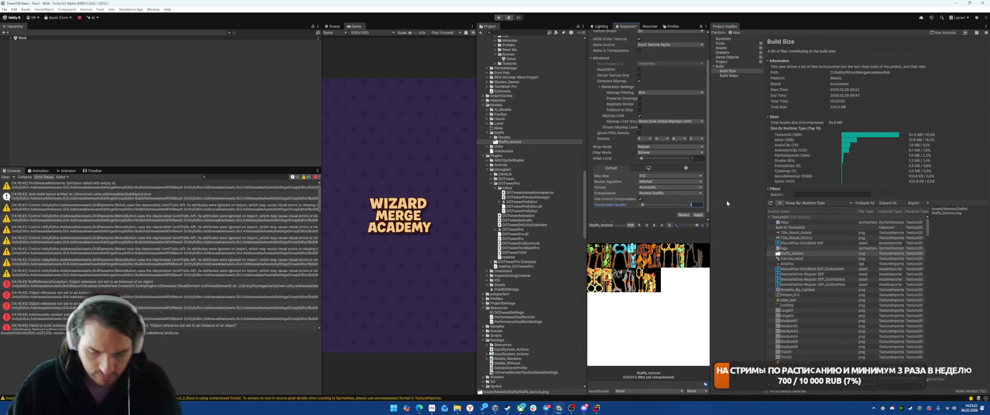
left_click(651, 175)
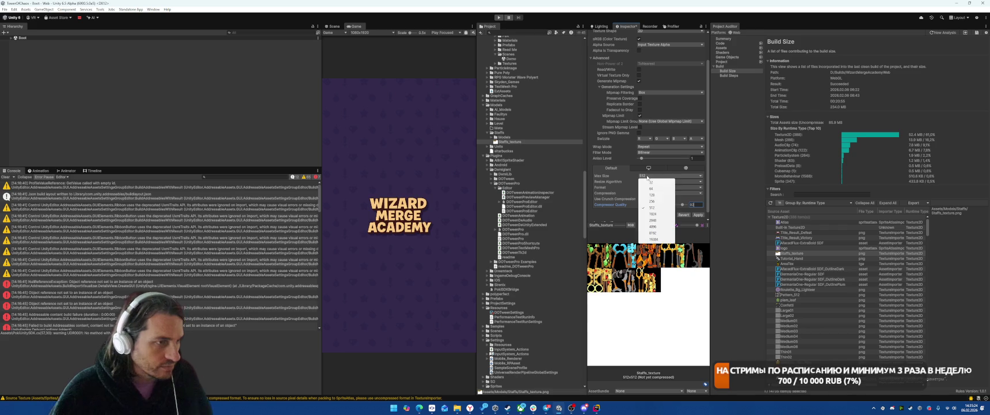
left_click(653, 195)
left_click(698, 214)
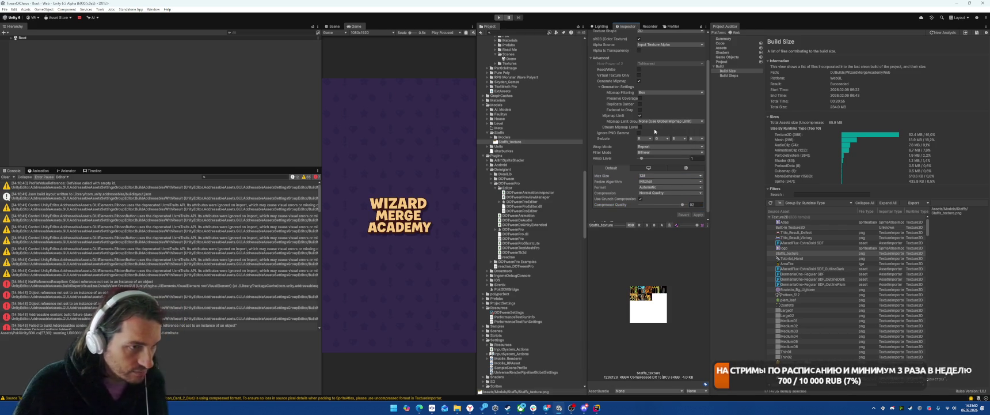
left_click(819, 258)
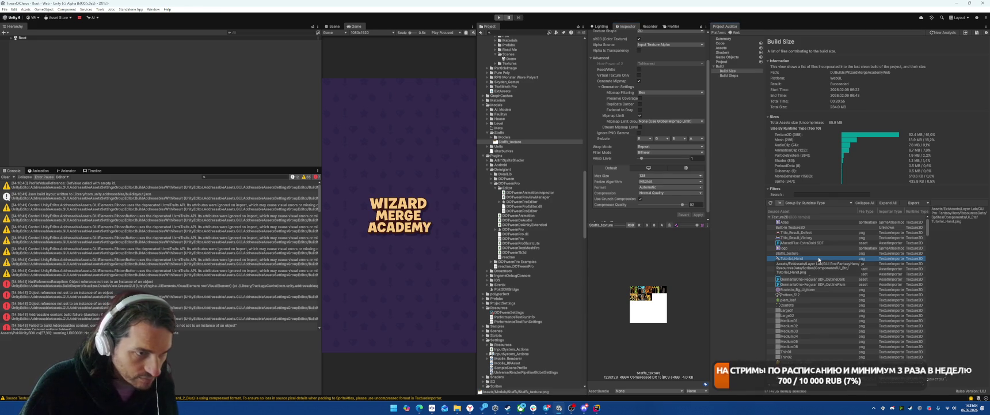
Open Tutorial_Hand's import settings, select it in the project files, and try adding a panel view
double_click(818, 258)
left_click(536, 248)
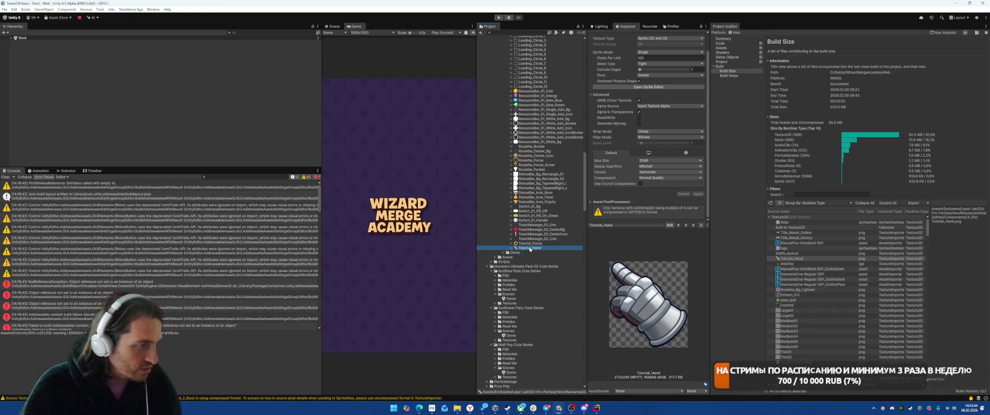
left_click(583, 26)
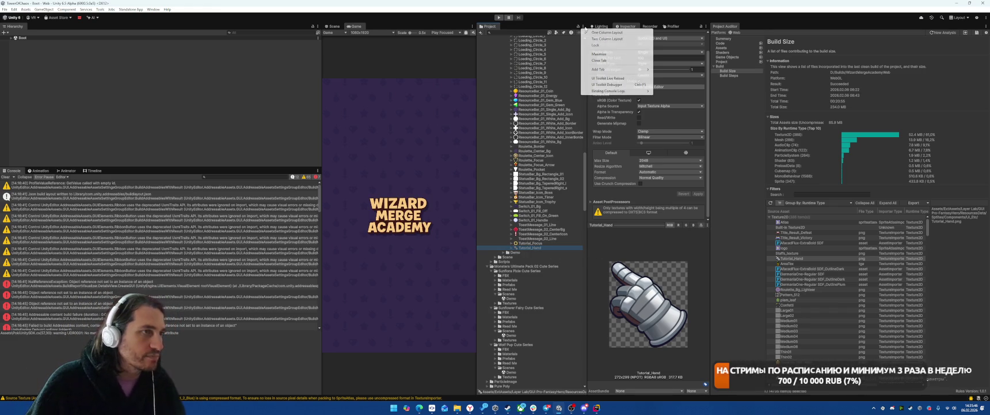
mouse_move(633, 69)
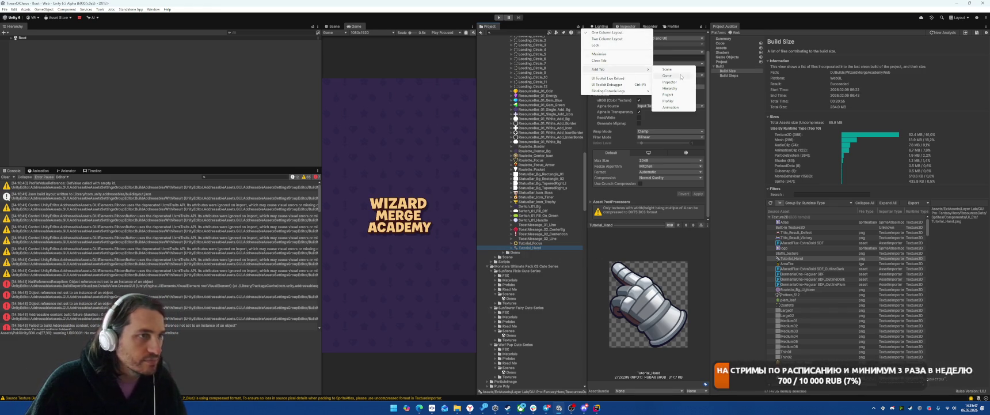
left_click(669, 101)
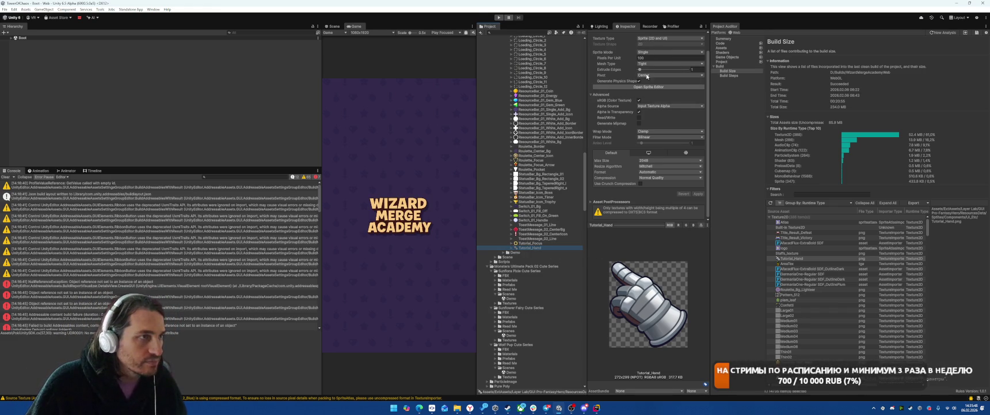
Add a second Project view docked left of the first, then select AreaTex in the report
left_click(584, 26)
mouse_move(627, 69)
left_click(668, 94)
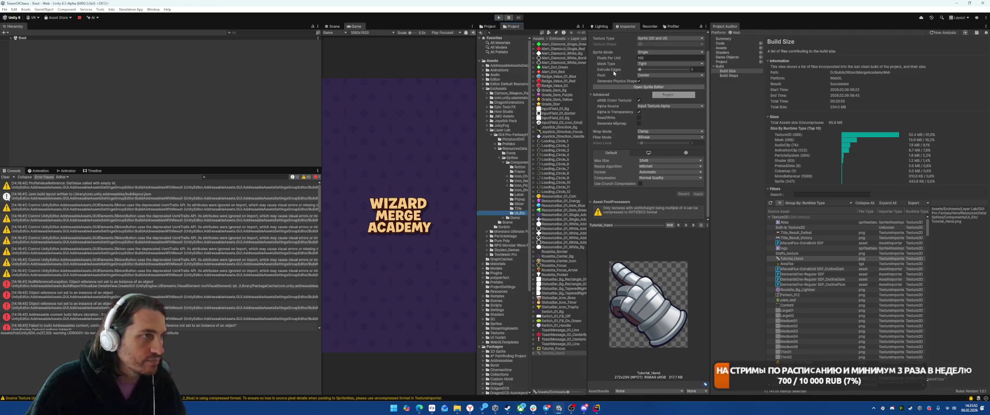
mouse_move(515, 26)
left_mouse_down()
mouse_move(457, 54)
mouse_move(459, 128)
left_mouse_up()
left_click(403, 159)
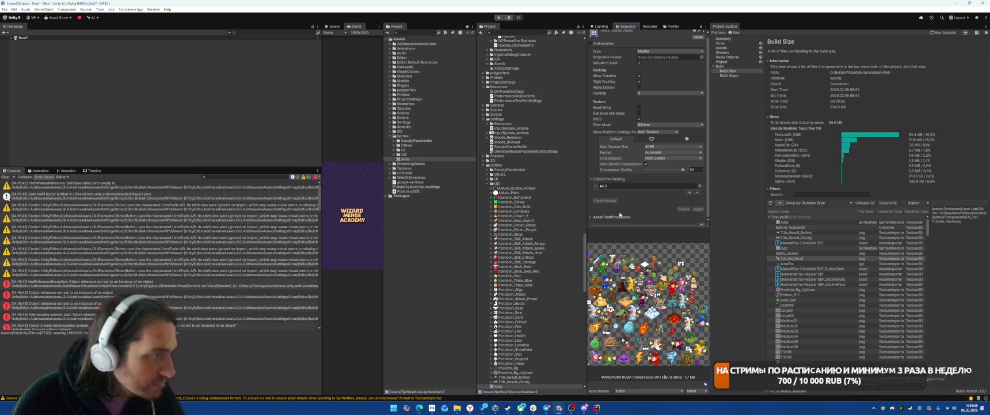
left_click(394, 154)
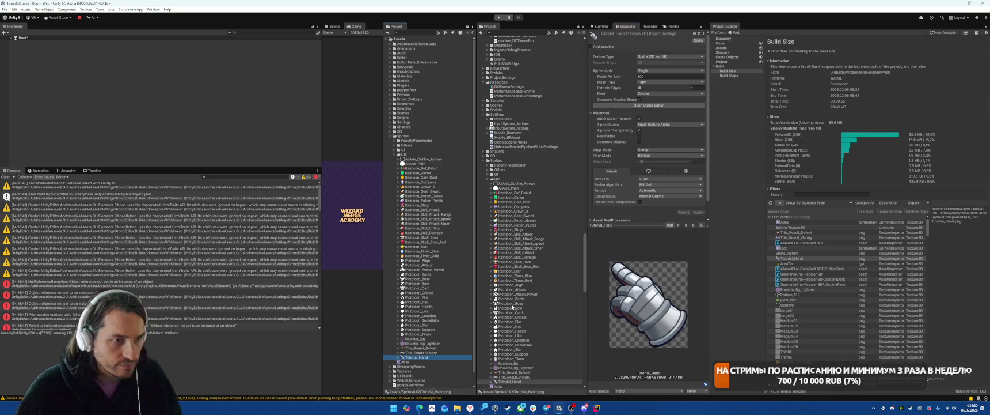
left_click(785, 263)
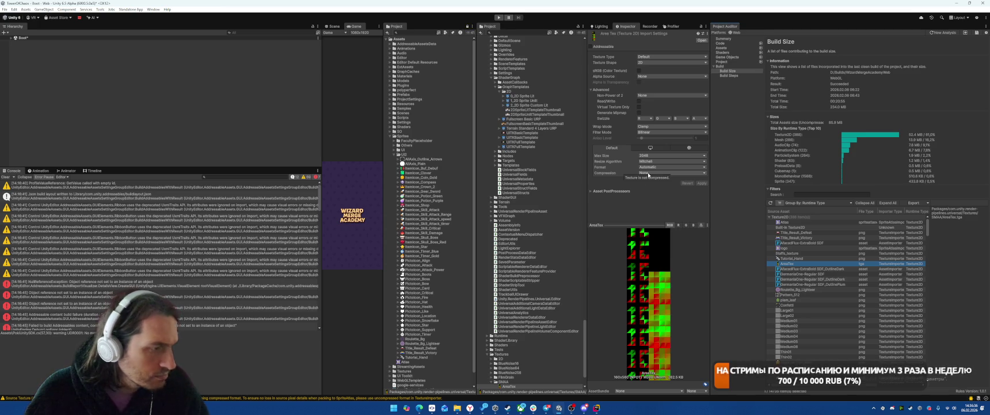
Cap AreaTex at a 128 max size with High Quality compression
left_click(658, 156)
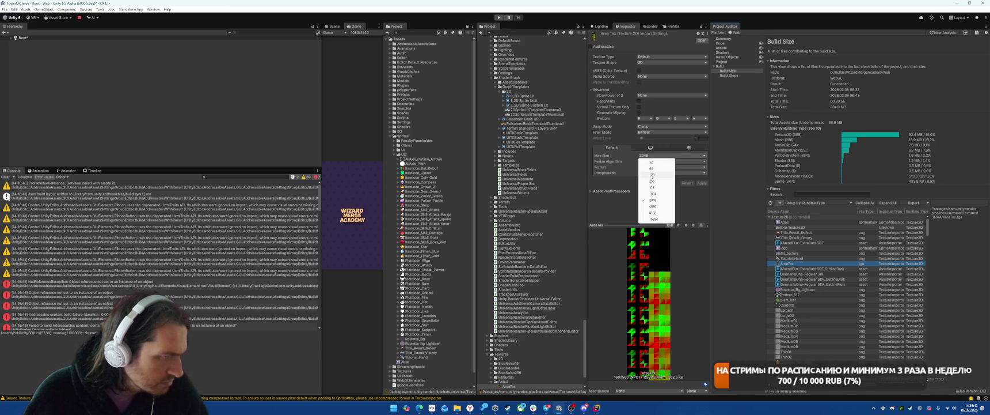
left_click(652, 175)
left_click(668, 172)
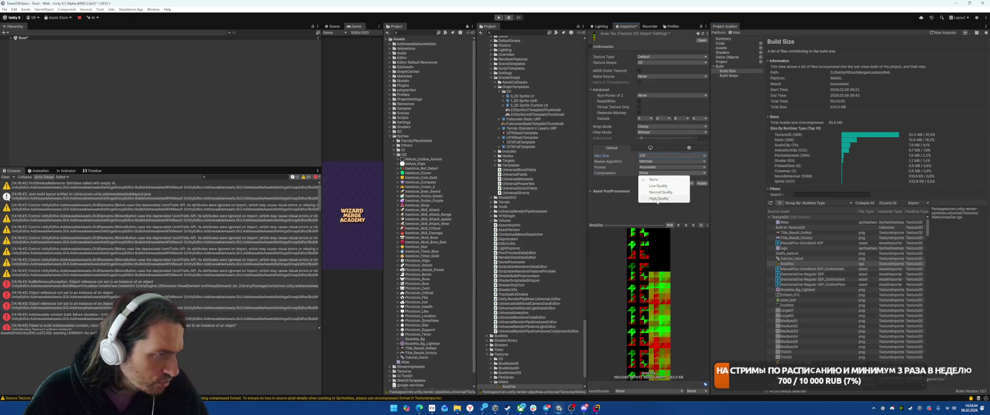
left_click(677, 199)
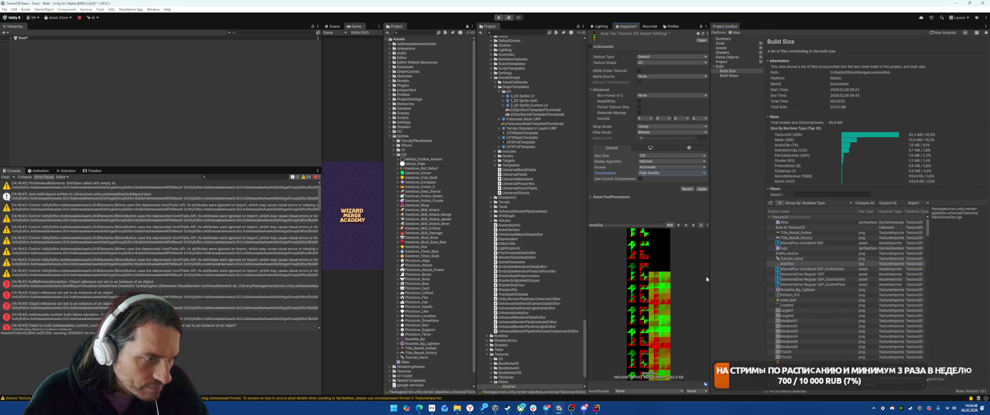
left_click(806, 264)
mouse_move(823, 386)
left_mouse_down()
mouse_move(876, 385)
mouse_move(824, 385)
left_mouse_up()
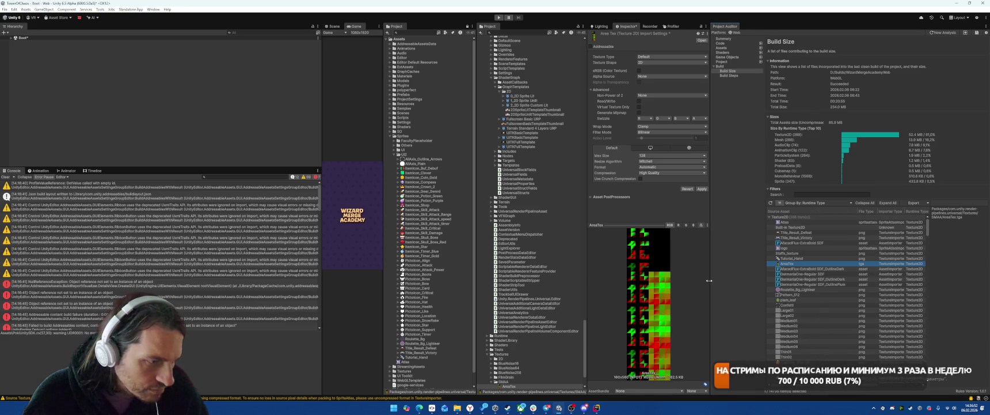
Enable crunch compression on AreaTex, apply, and set Non-Power of 2 scaling to ToNearest
left_click(640, 179)
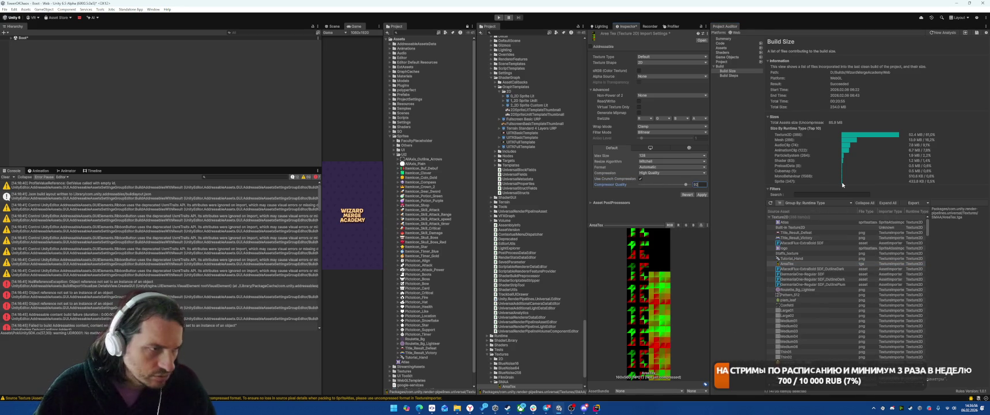
left_click(702, 194)
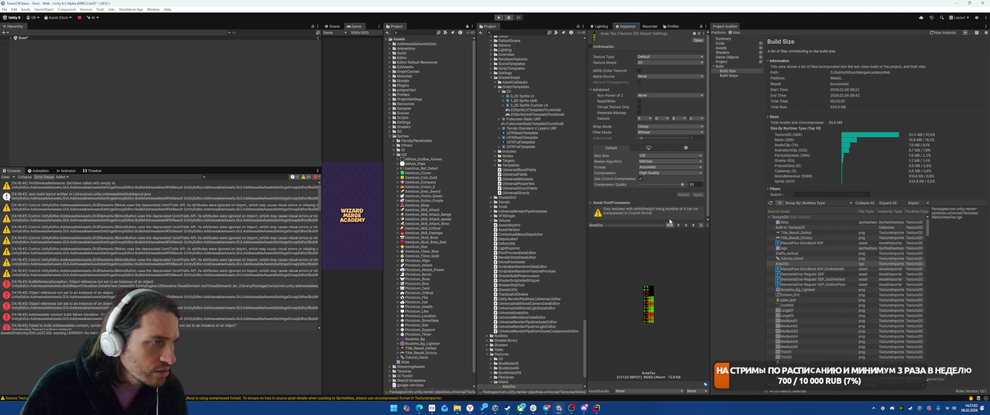
left_click(646, 97)
left_click(645, 103)
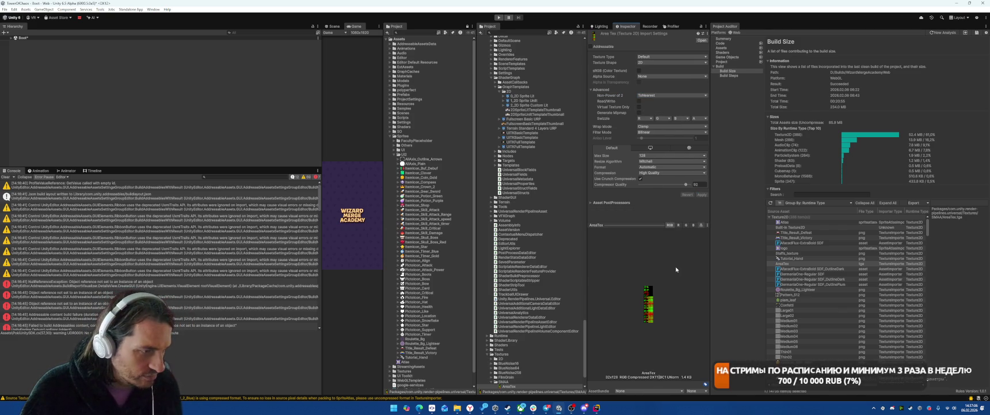
Review the GermaniaOne SDF fonts, Roulette_Bg_Lighteer and Pattern_512, widening the report to show Size
left_click(808, 273)
left_click(810, 278)
left_click(804, 284)
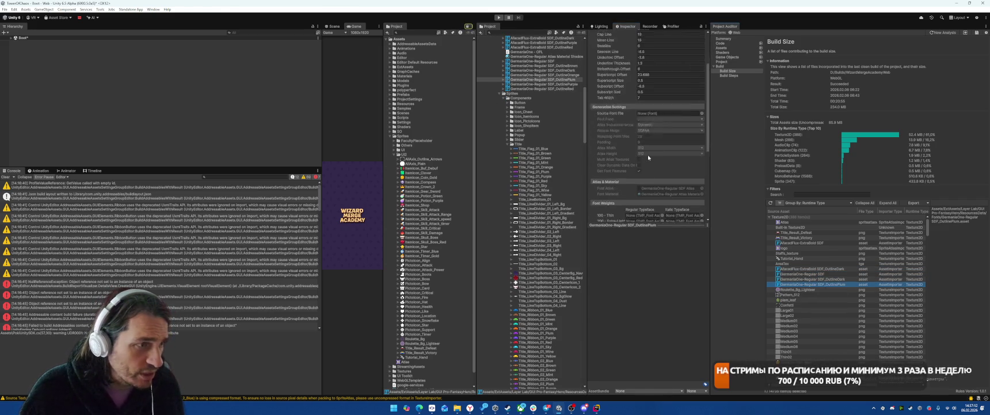
left_click_drag(710, 263, 690, 264)
left_click(778, 290)
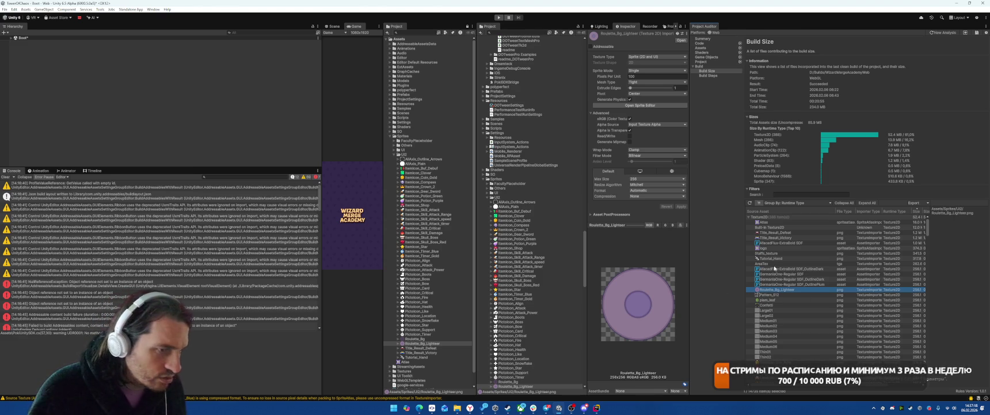
left_click(777, 294)
left_click(777, 289)
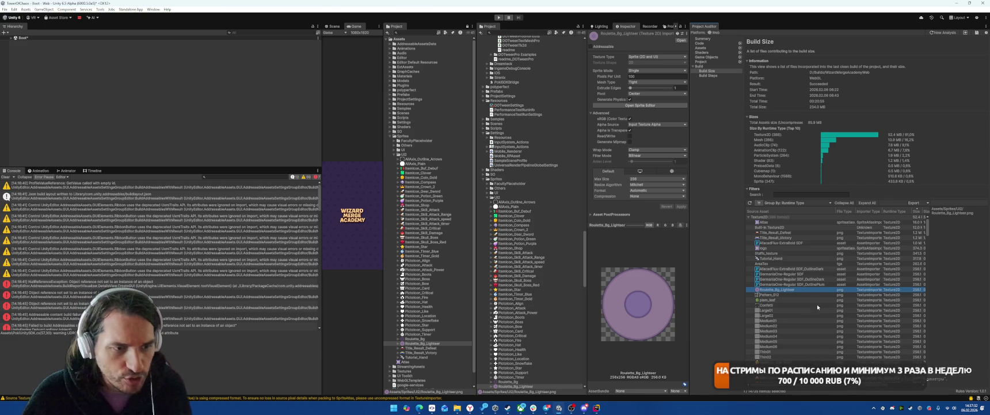
Review the Large01, Medium03, Medium05, Thin01 and Thin02 textures in the report
scroll(788, 293, "down", 1)
left_click(785, 292)
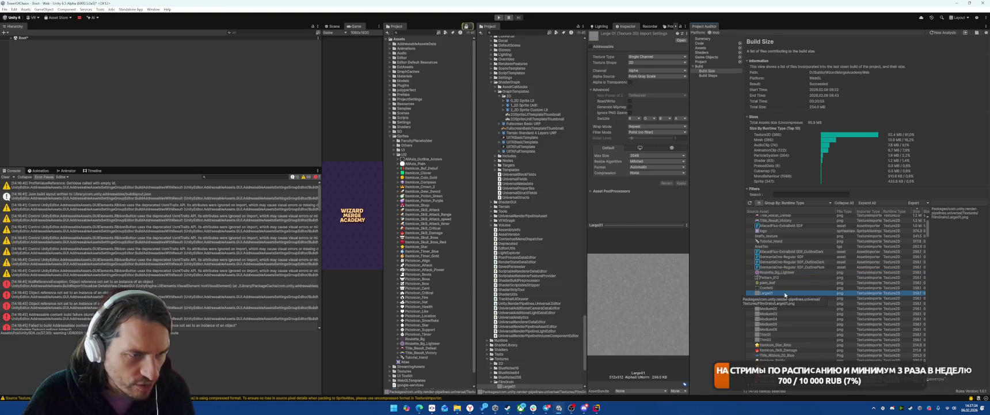
left_click(783, 308)
left_click(782, 313)
left_click(782, 324)
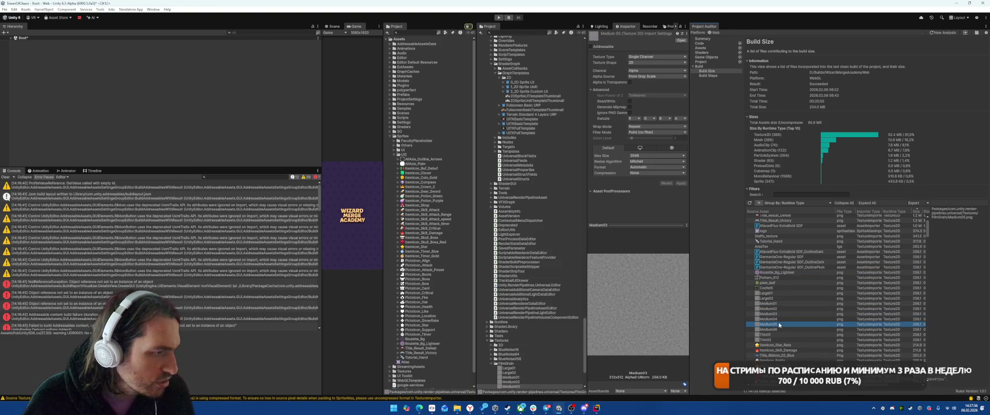
left_click(781, 330)
left_click(780, 334)
left_click(781, 339)
scroll(795, 288, "down", 5)
scroll(801, 252, "down", 3)
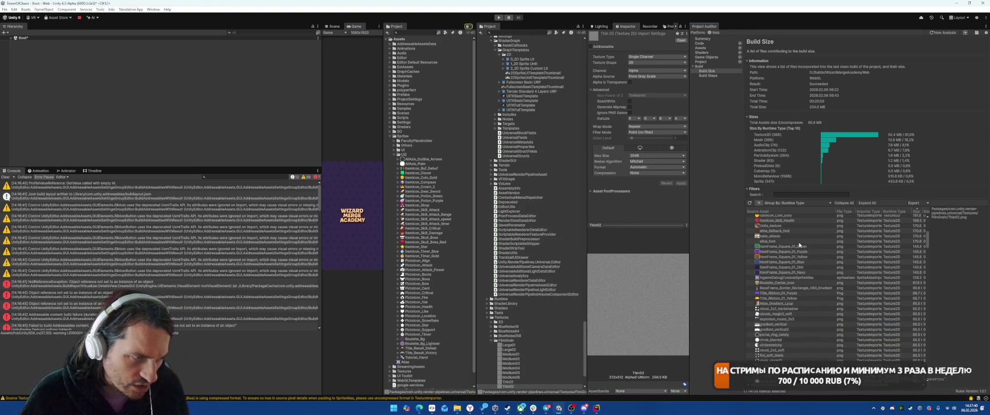
scroll(783, 300, "up", 6)
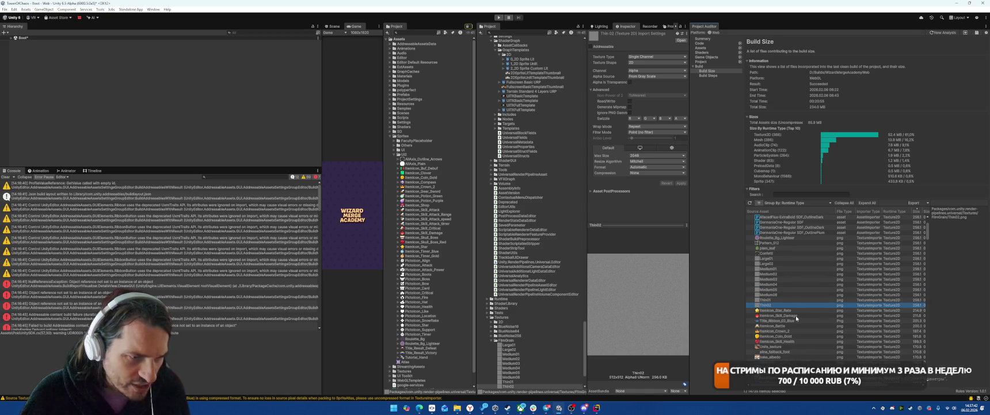
Review the Itemicon_Star_Rate, Skill_Damage and Battle sprites and Title_Ribbon_02_Blue, locating them in the project files
left_click(790, 311)
left_click(790, 316)
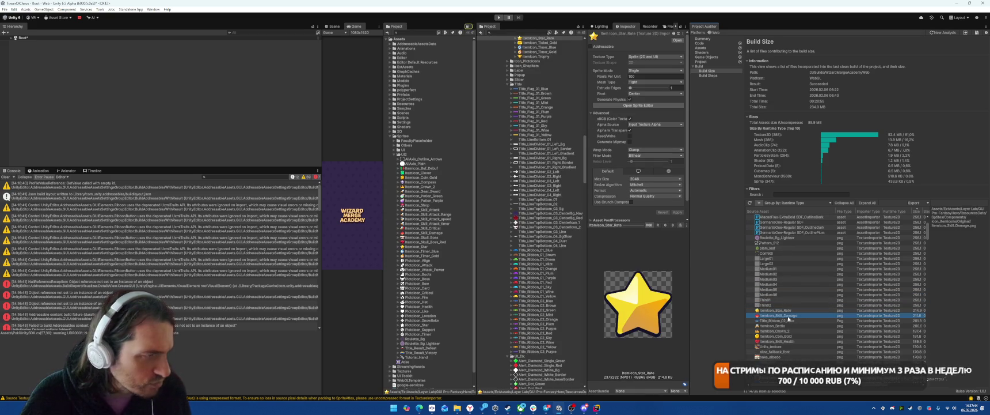
left_click(790, 325)
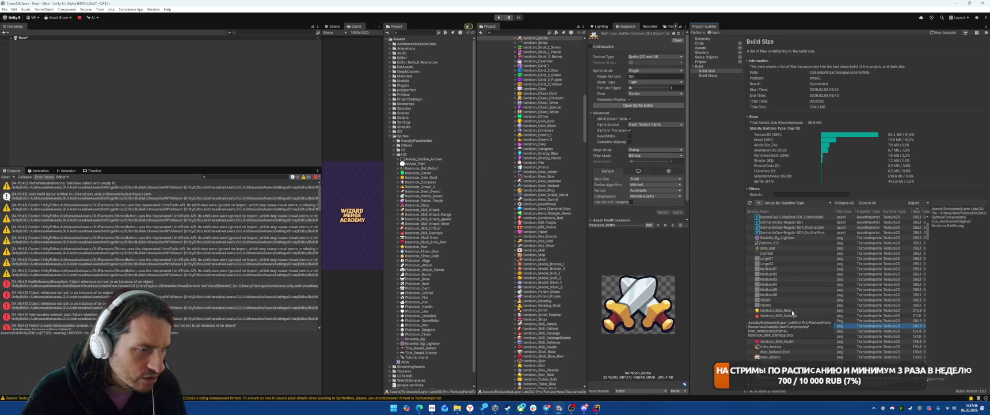
left_click(790, 310)
left_click(539, 374)
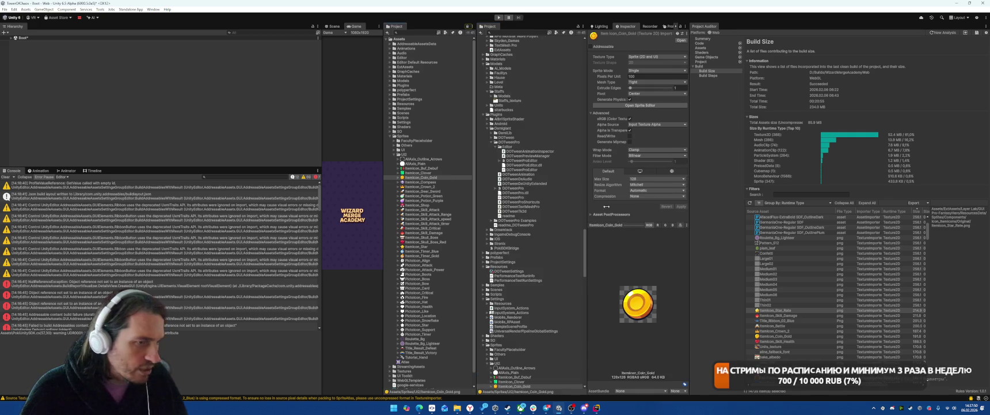
left_click(790, 316)
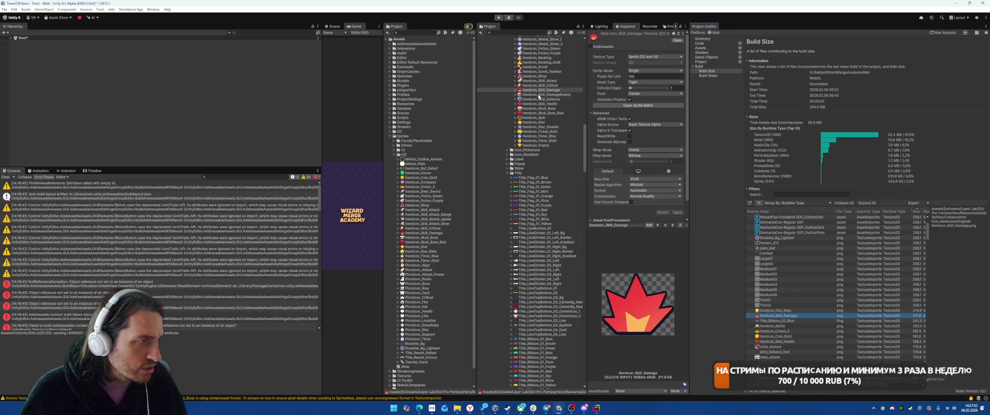
left_click(424, 218)
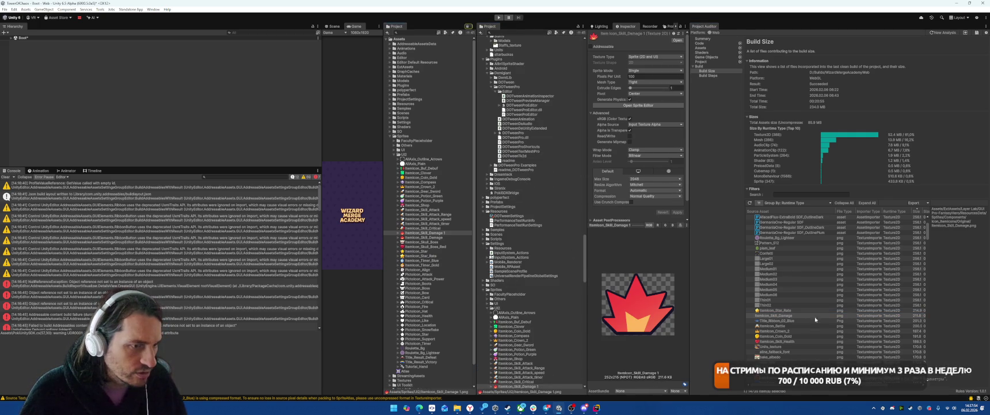
left_click(840, 310)
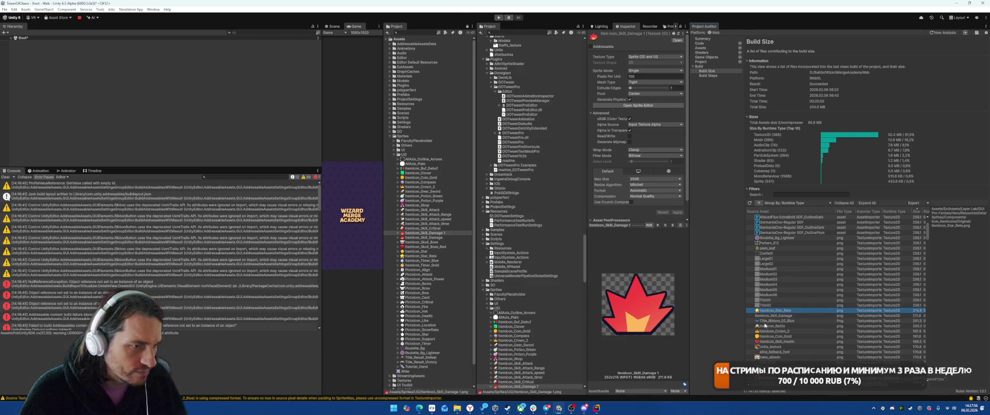
left_click(842, 320)
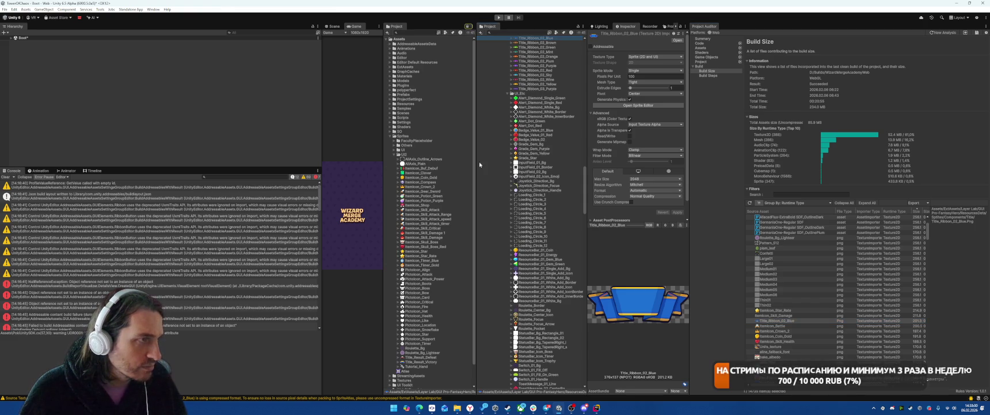
left_click(771, 326)
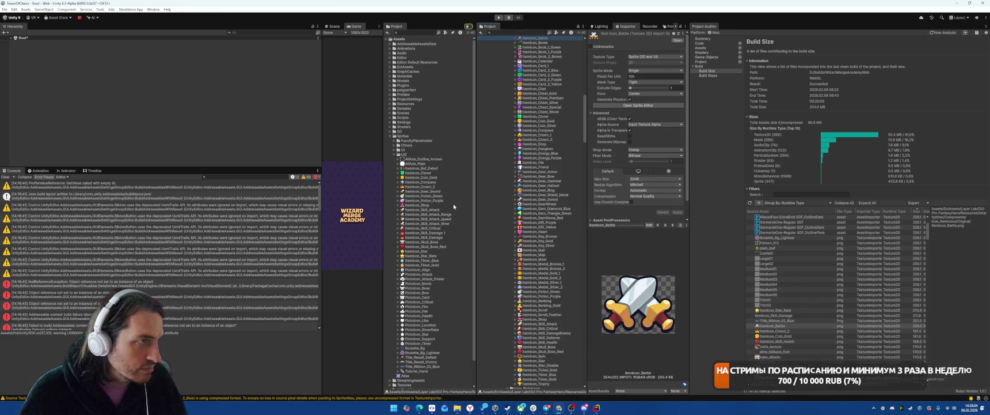
Duplicate Itemicon_Crown_2 and Itemicon_Coin_Gold, then open Units_texture's import settings
left_click(771, 331)
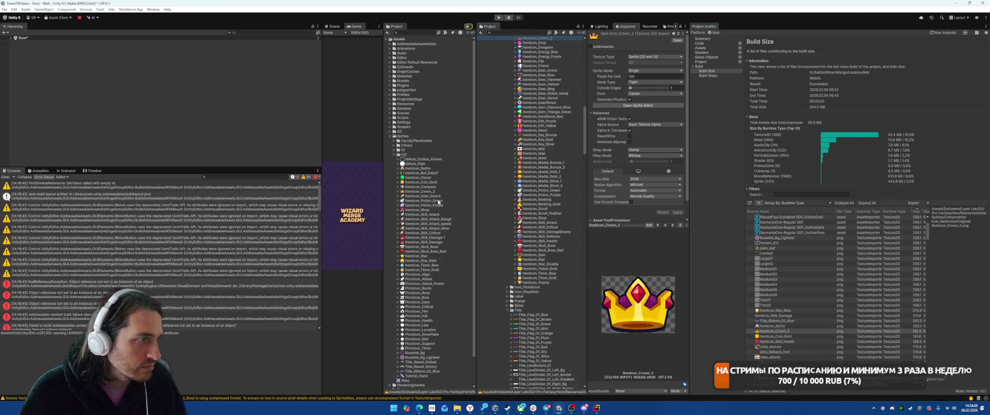
key("ctrl+d")
left_click(777, 336)
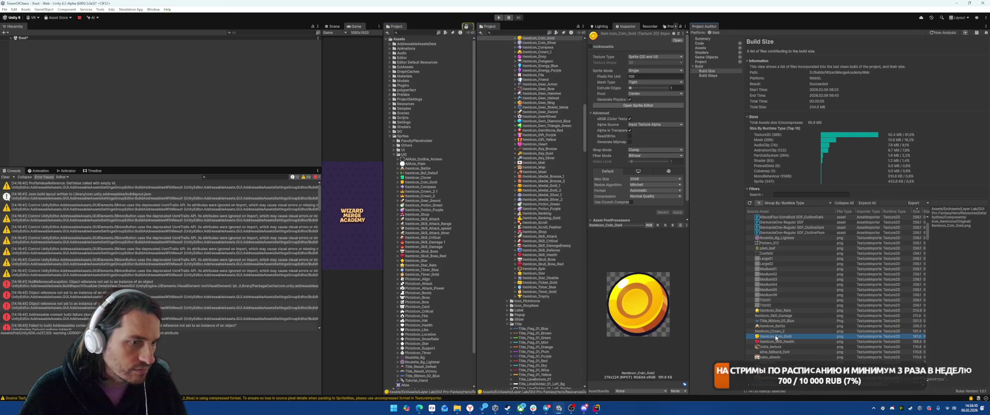
left_click(541, 39)
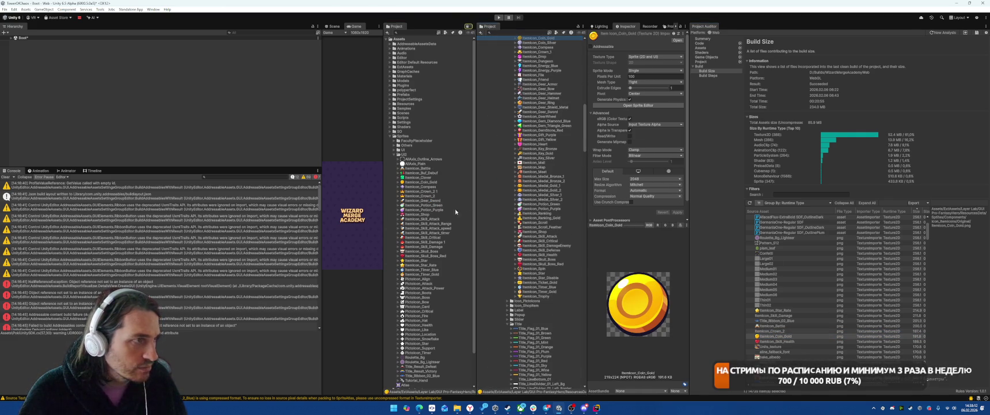
key("ctrl+d")
double_click(772, 341)
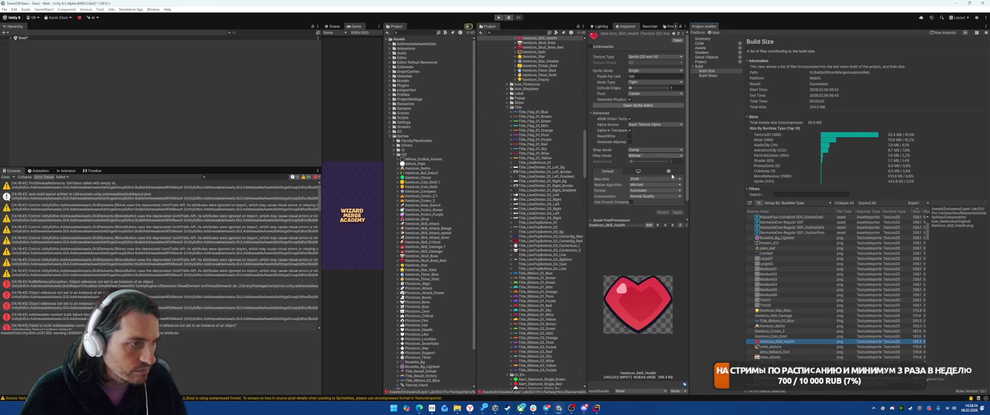
scroll(538, 173, "up", 10)
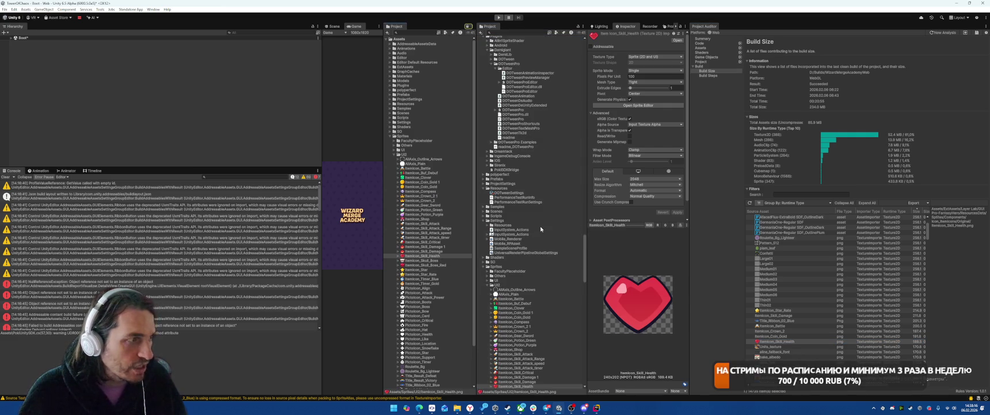
double_click(764, 346)
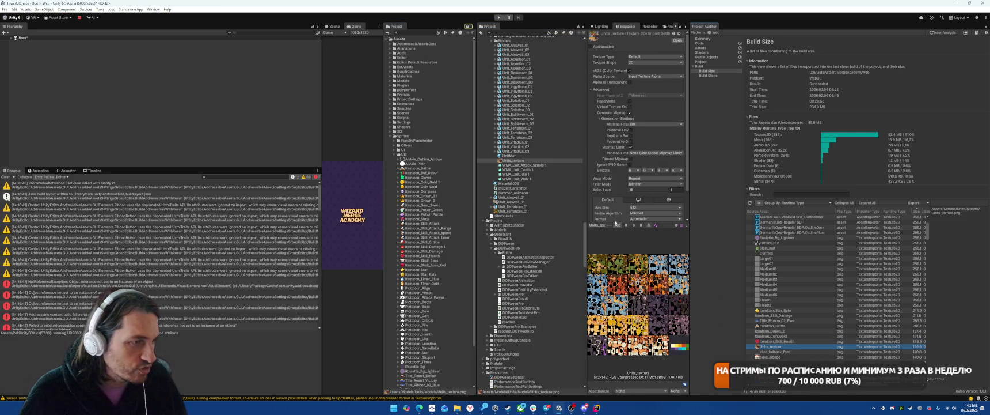
Cap Units_texture at 128 with crunch compression at quality 80 and apply
left_click(651, 207)
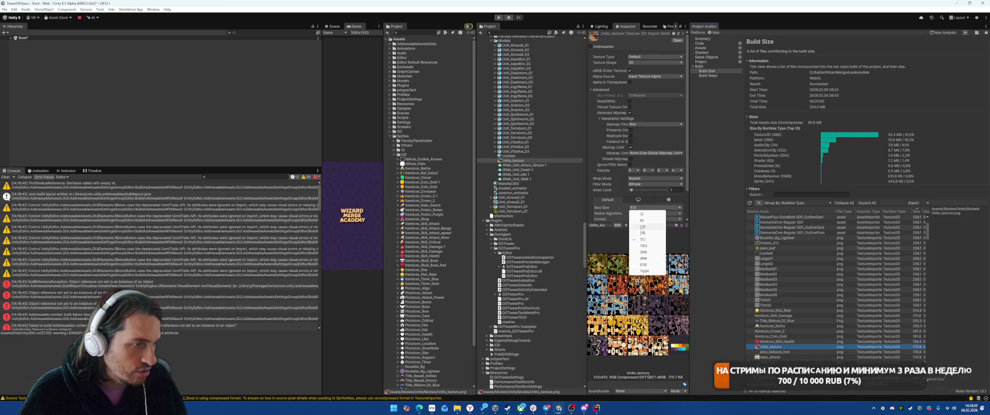
left_click(645, 228)
scroll(656, 208, "down", 2)
left_click(631, 199)
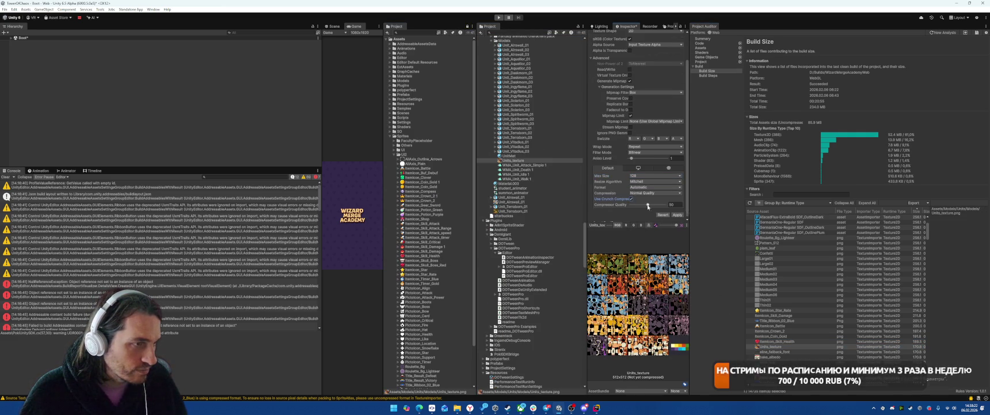
type("80")
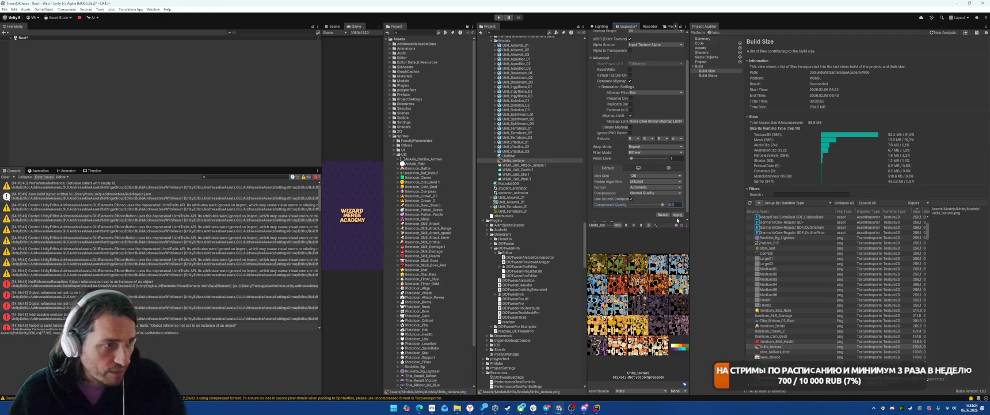
left_click(677, 214)
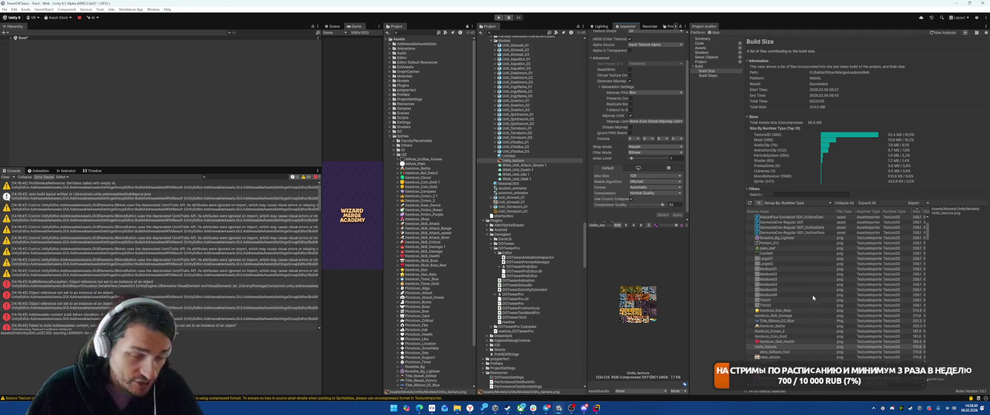
Give bake_albedo a 128 max size with Low Quality crunch compression and apply
scroll(815, 295, "down", 2)
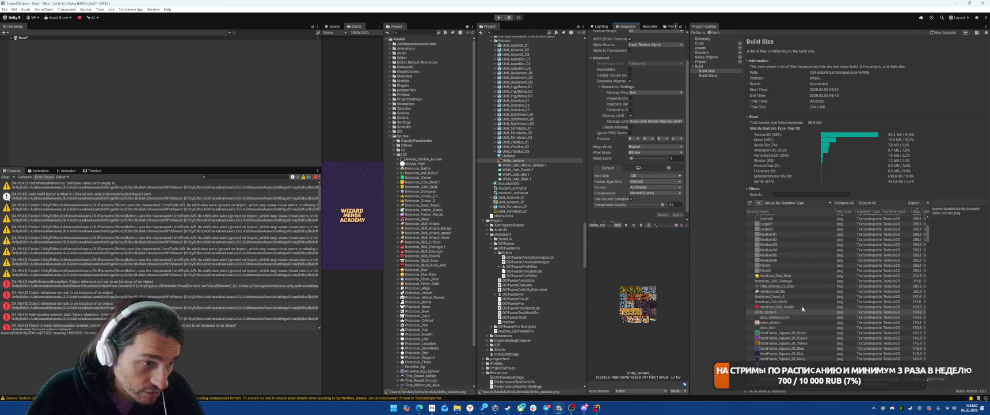
left_click(783, 322)
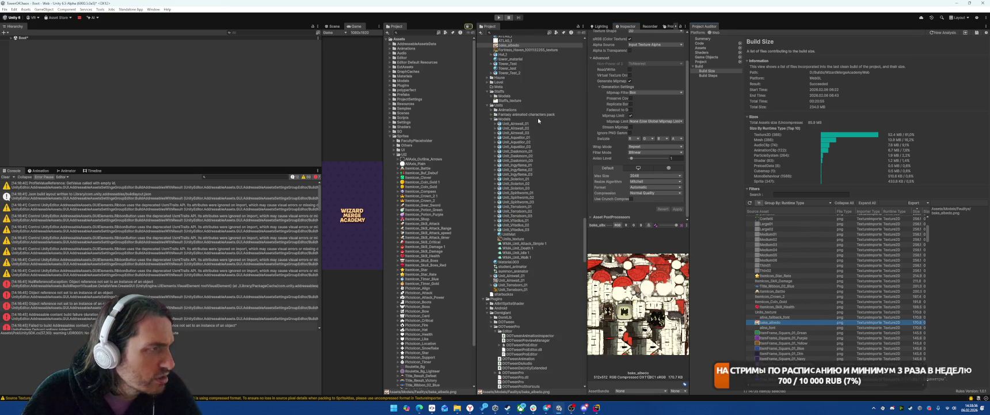
scroll(544, 136, "up", 5)
left_click(652, 176)
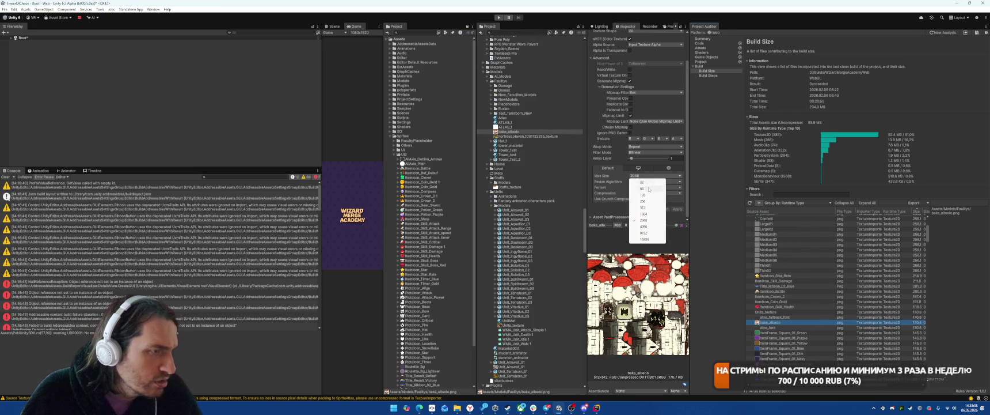
left_click(643, 195)
left_click(644, 193)
left_click(634, 218)
left_click(631, 198)
left_click(655, 193)
left_click(669, 205)
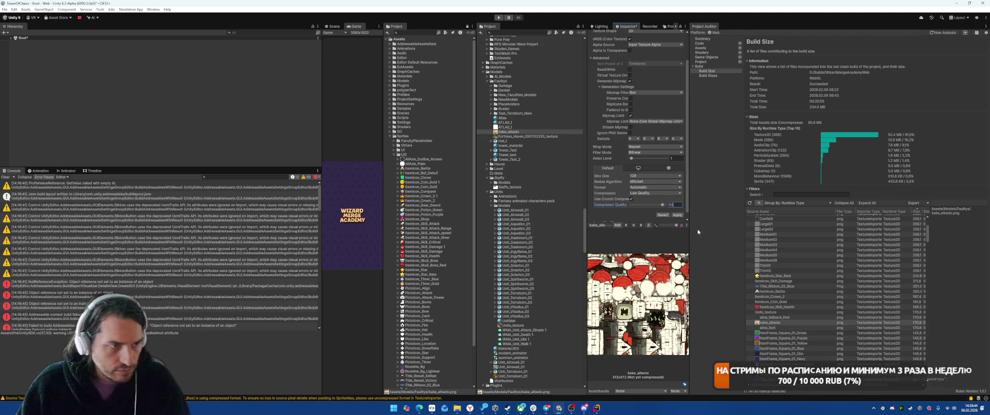
left_click(678, 215)
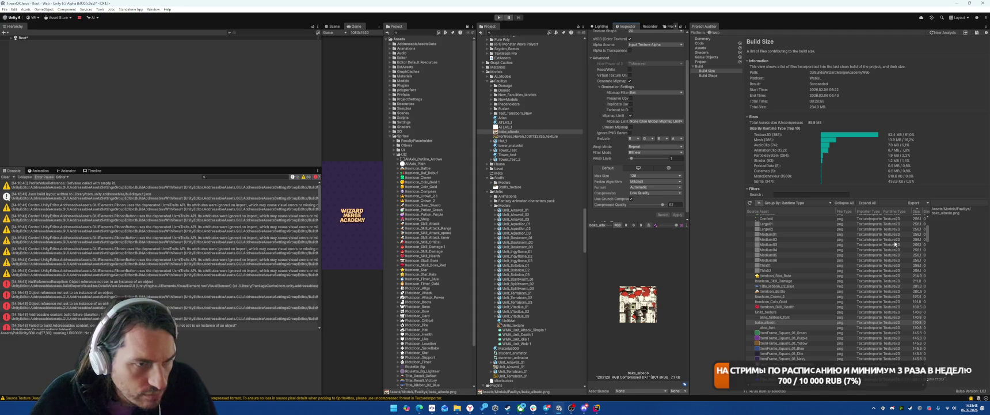
Widen the Build Size report's Size column and scroll back up the asset list
left_click(864, 322)
scroll(856, 389, "right", 2)
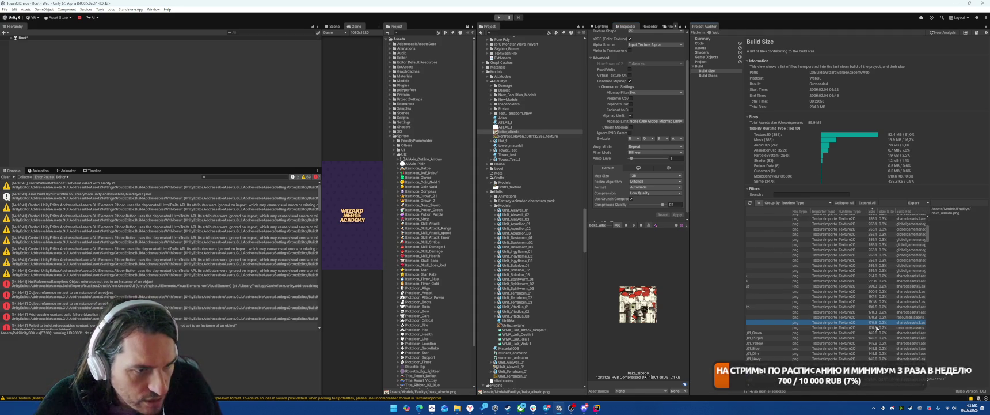
scroll(931, 267, "down", 5)
left_click_drag(933, 247, 931, 378)
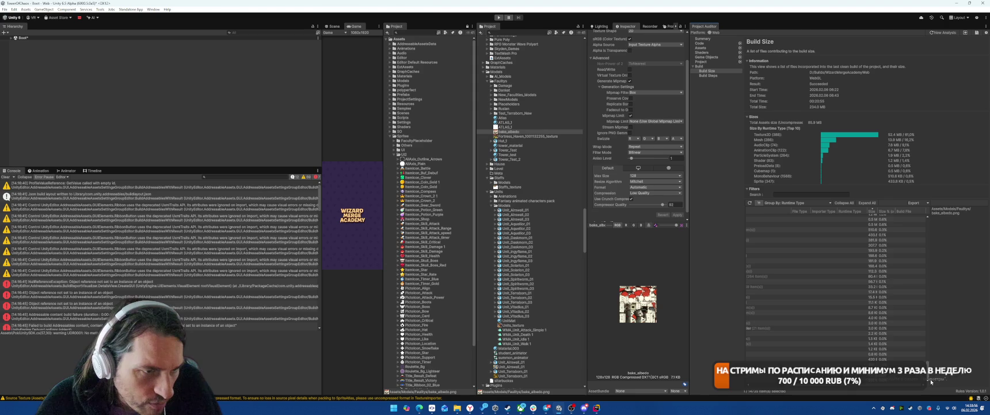
left_click_drag(878, 211, 897, 211)
scroll(869, 334, "left", 2)
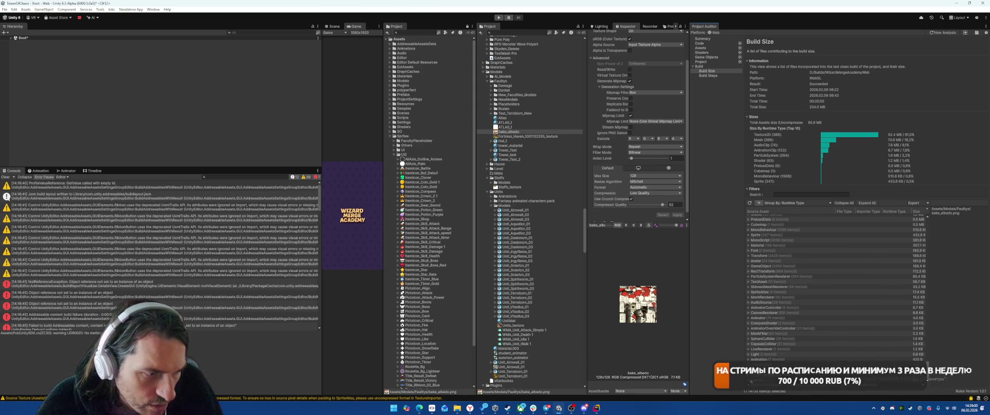
scroll(871, 331, "up", 5)
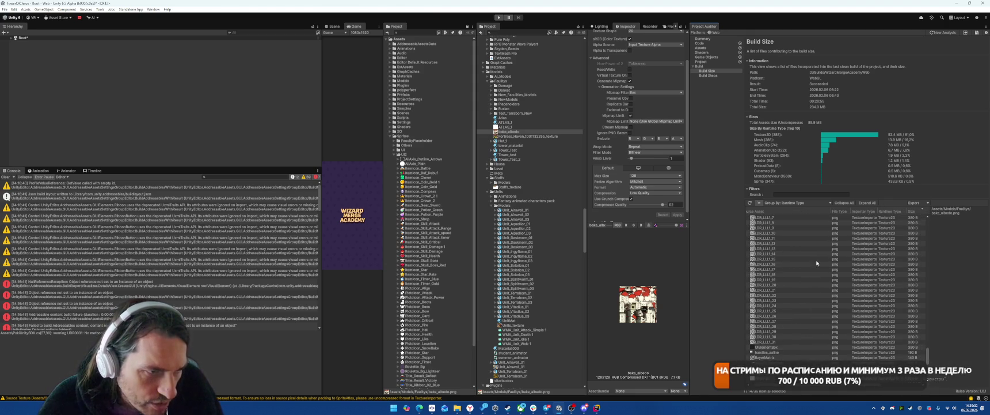
scroll(836, 327, "up", 3)
scroll(895, 307, "up", 3)
scroll(895, 302, "up", 10)
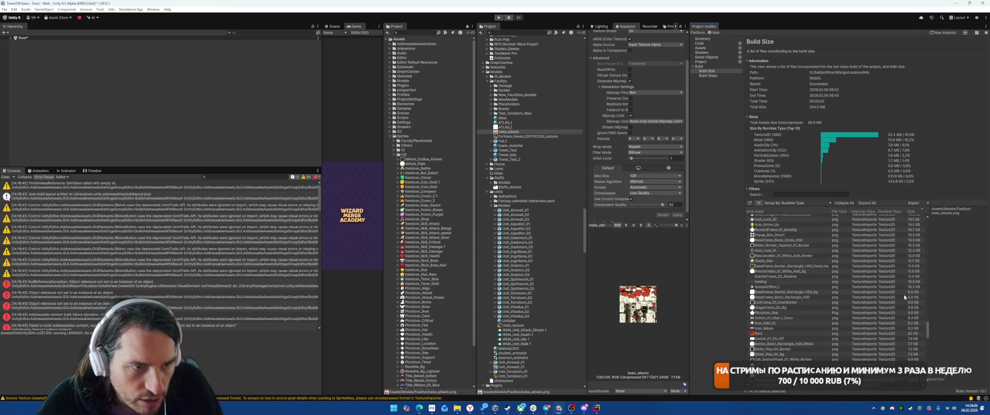
scroll(904, 295, "up", 10)
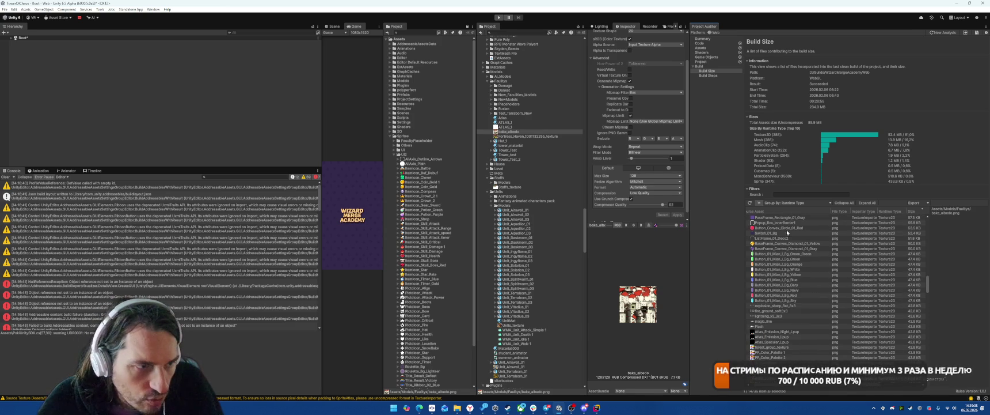
Inspect Button_01_Mian_L_Bg_Sky, the green button background, then Roulette_Bg_Lighteer from the report
left_click(797, 300)
double_click(796, 300)
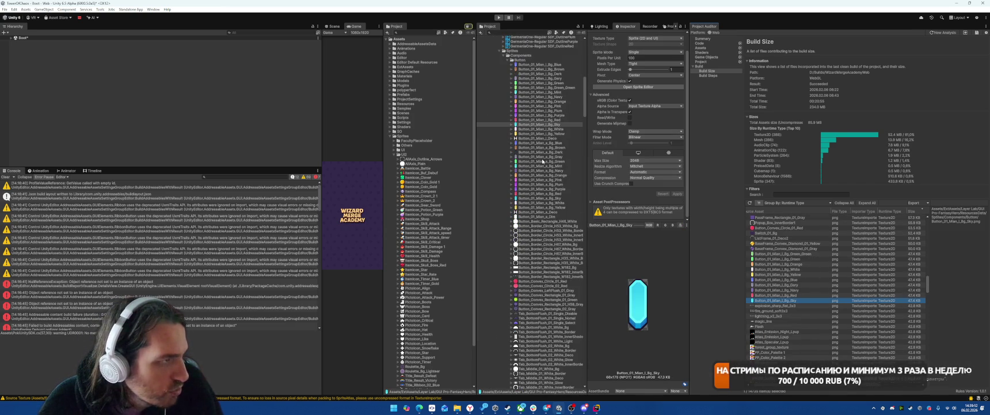
left_click(861, 256)
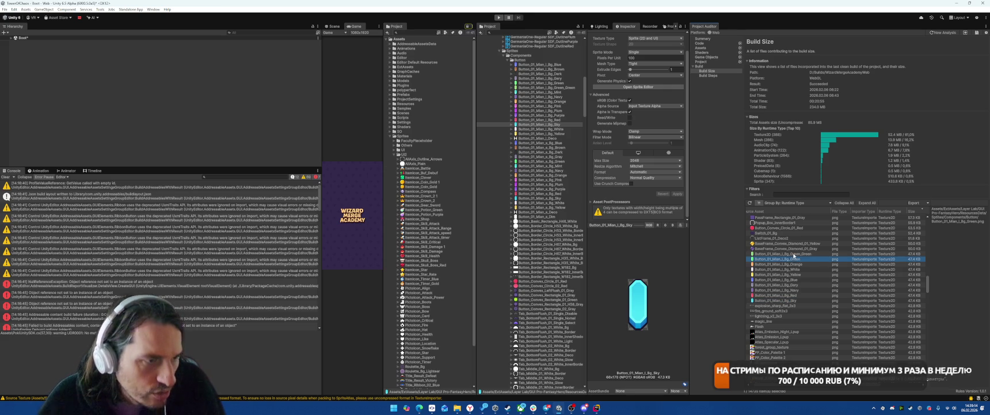
scroll(858, 302, "up", 3)
scroll(858, 302, "up", 3)
scroll(858, 302, "up", 3)
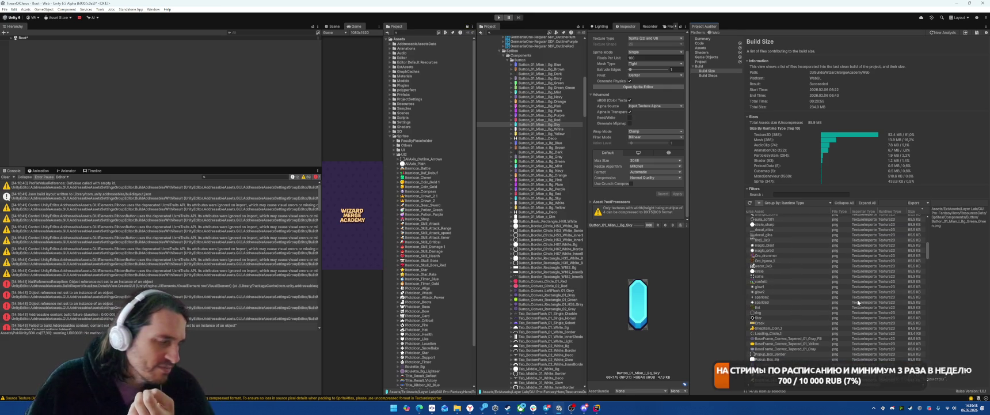
scroll(858, 302, "up", 3)
scroll(858, 302, "up", 3)
scroll(858, 302, "up", 5)
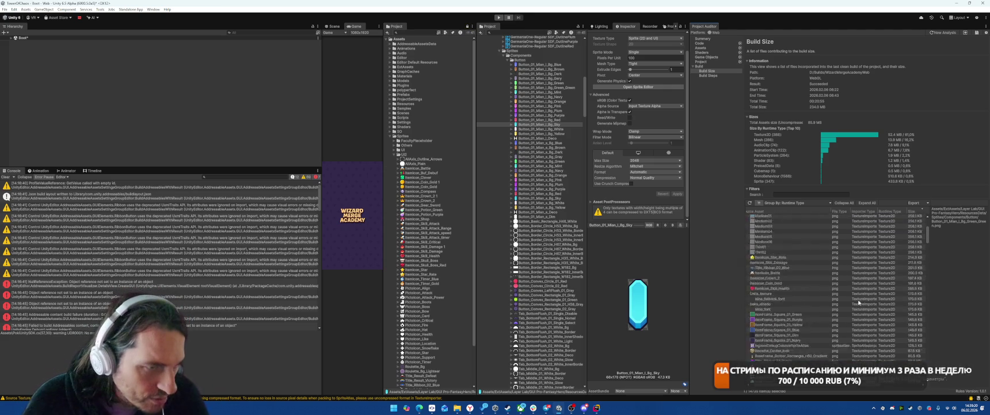
scroll(860, 300, "up", 3)
left_click(804, 290)
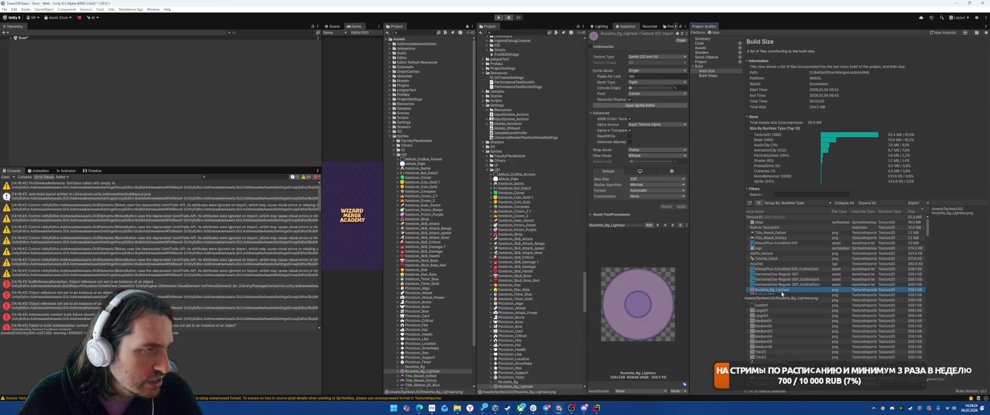
Set Pattern_512 to Low Quality crunch compression at quality 82 and apply
left_click(777, 294)
key("Down")
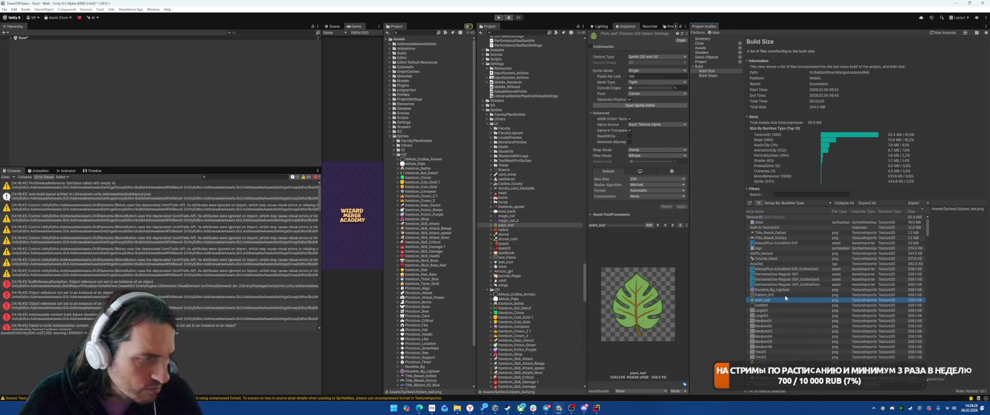
key("Up")
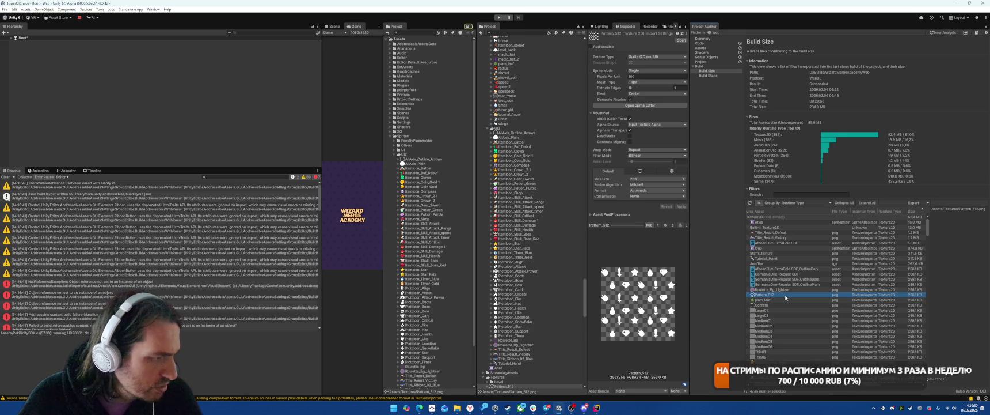
left_click(656, 196)
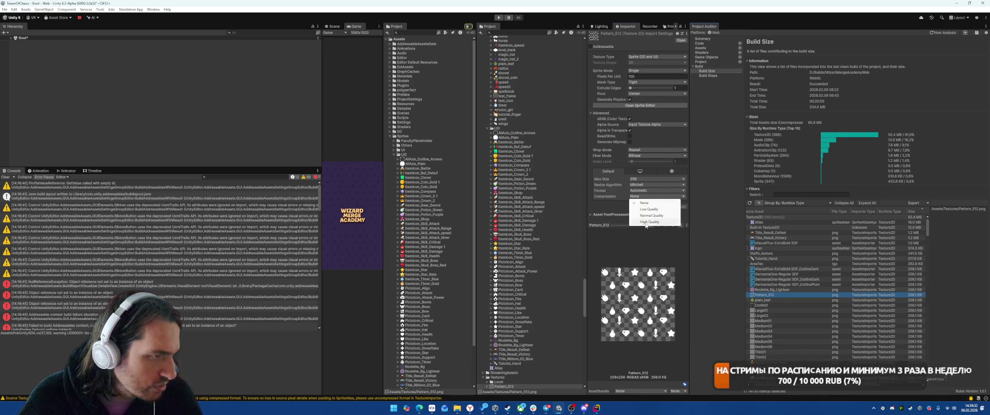
left_click(646, 205)
left_click(631, 202)
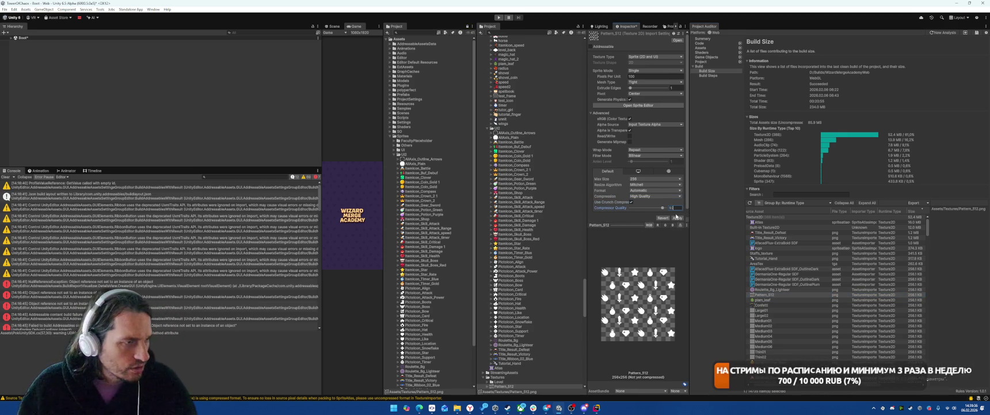
left_click(657, 196)
left_click(645, 208)
left_click(677, 218)
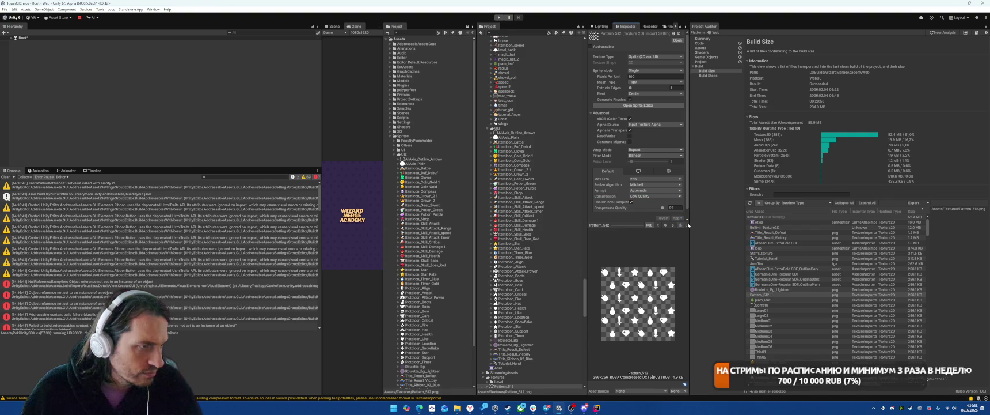
Preview the_desert_leaf, then give all four leaf textures High Quality crunch compression
scroll(528, 256, "down", 3)
scroll(527, 257, "down", 1)
double_click(507, 326)
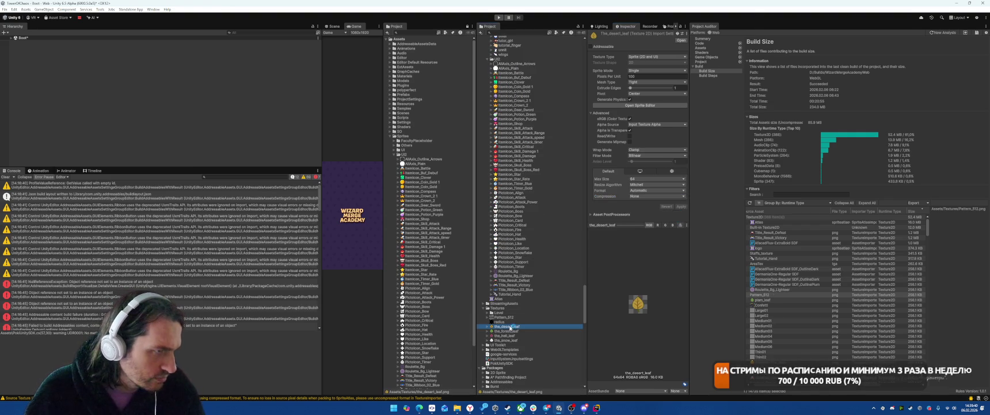
key("alt+F4")
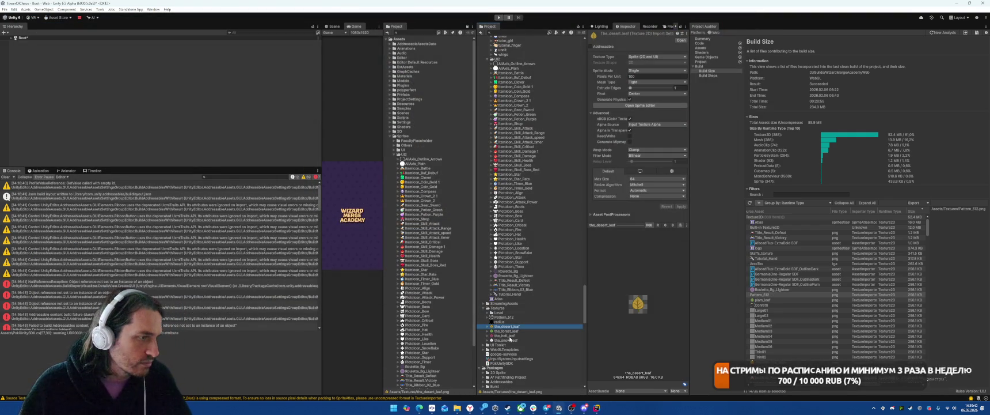
key("shift+Down")
key("shift+Down")
key("shift+Down")
left_click(656, 190)
left_click(656, 195)
left_click(656, 196)
left_click(646, 222)
left_click(632, 202)
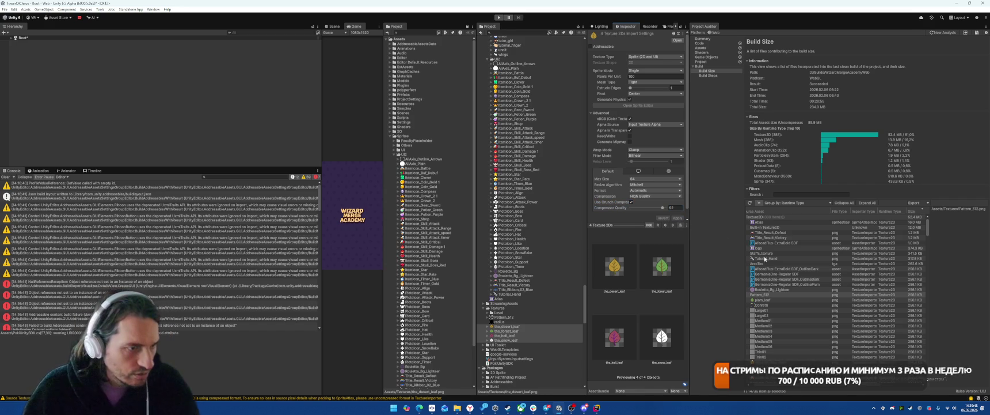
Inspect plam_leaf and the purple potion icon, then select a leaf texture in the Textures folder
left_click(772, 299)
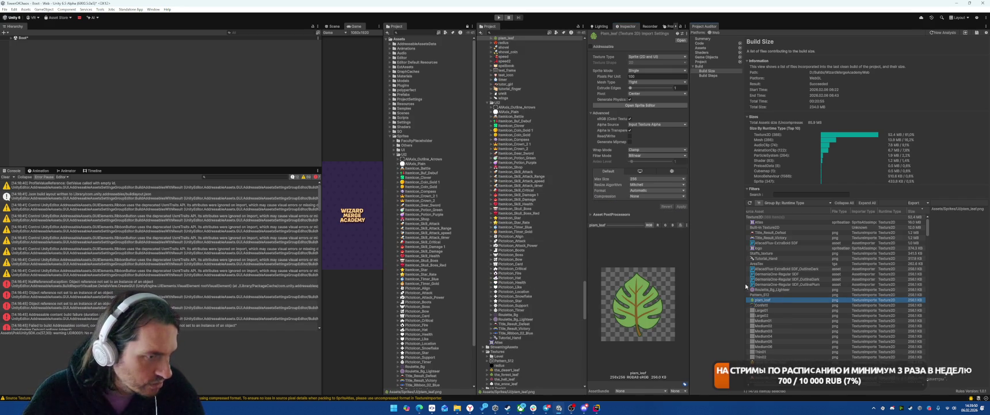
left_click(429, 215)
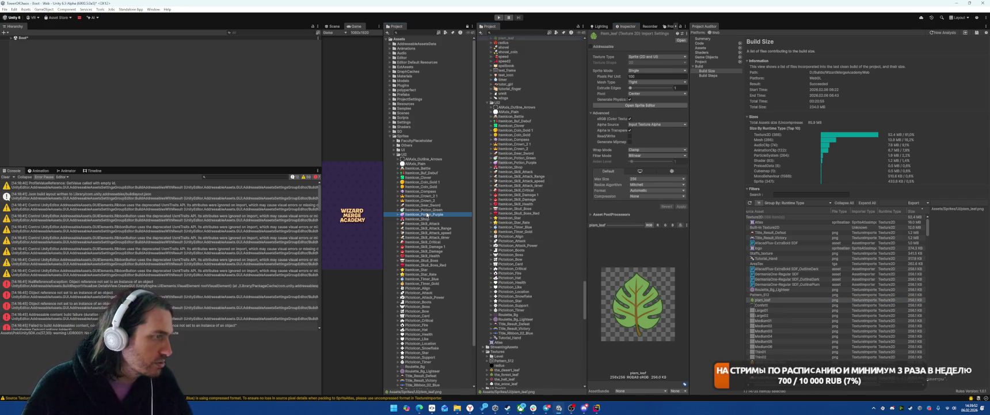
scroll(430, 240, "down", 2)
scroll(427, 341, "down", 1)
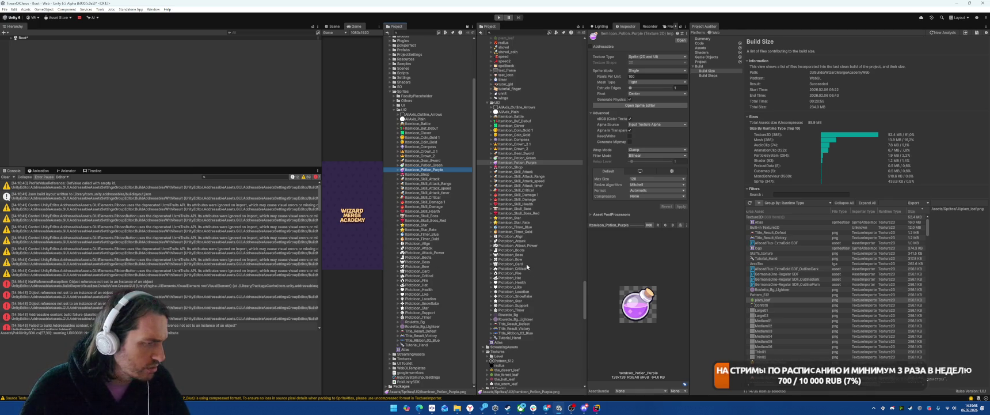
scroll(527, 266, "down", 4)
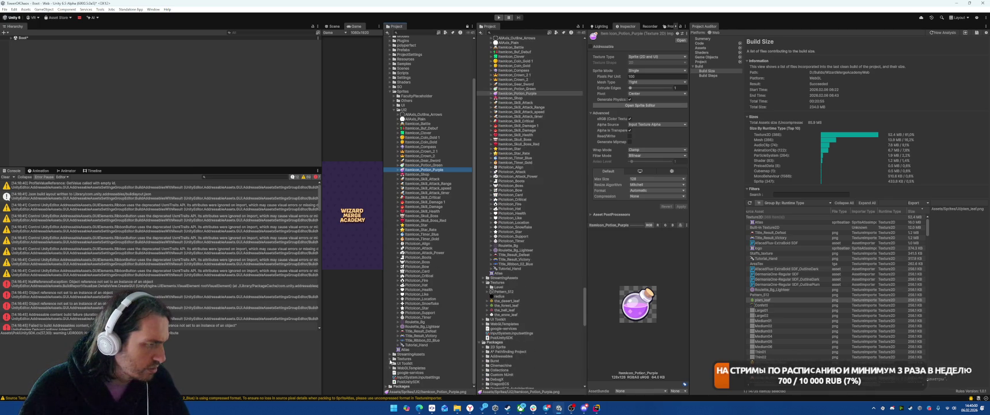
left_click(391, 358)
left_click(420, 345)
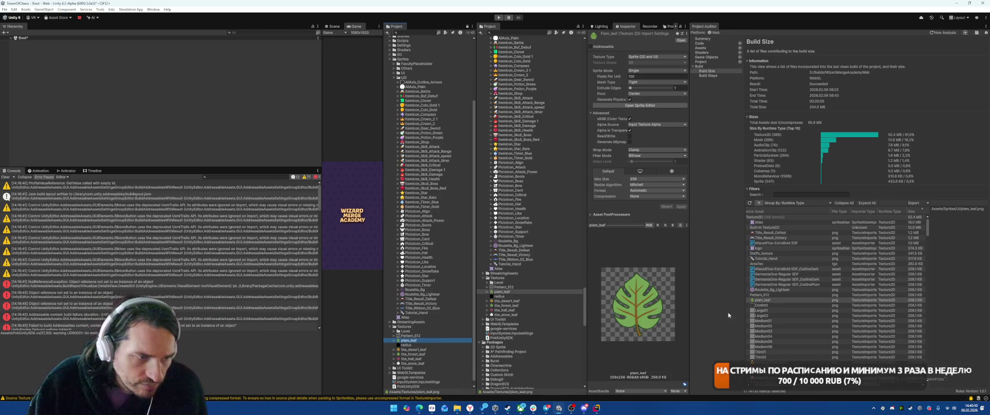
Check the Build Size entries ItemIcon_Star_Rate, ItemIcon_Skill_Damage, Title_Ribbon_02_Blue, ItemIcon_Battle, Units_texture, bake_albedo and aline_font
scroll(836, 331, "down", 5)
left_click(777, 311)
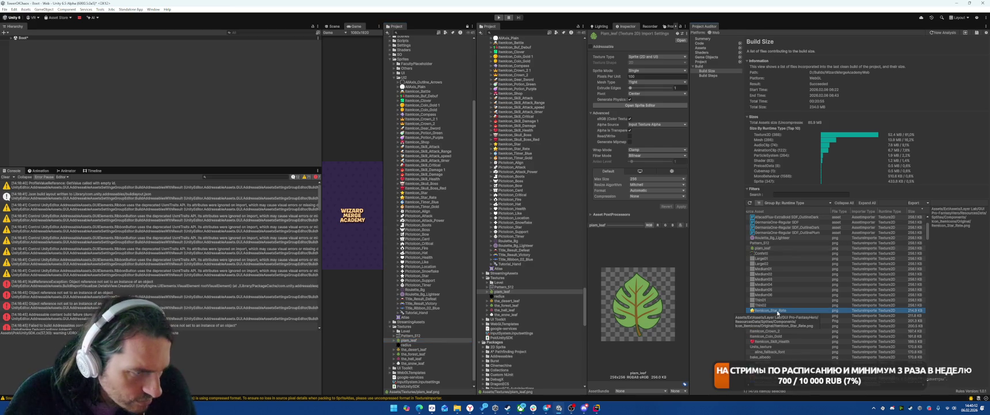
left_click(781, 315)
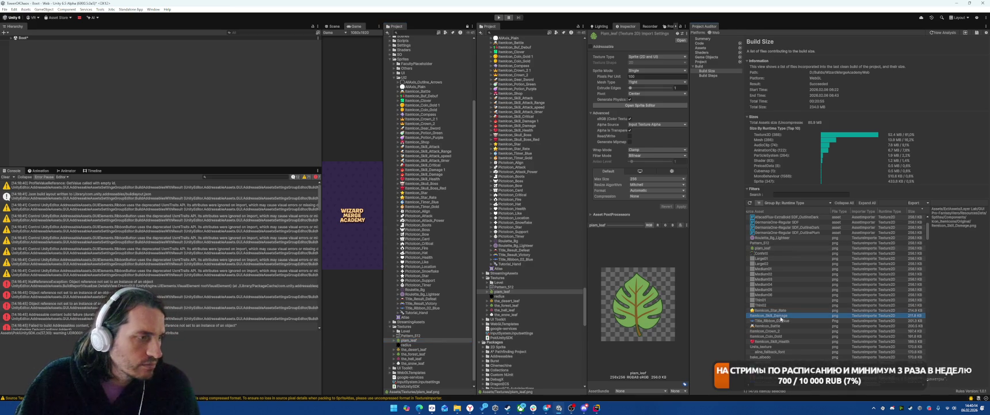
left_click(777, 321)
left_click(776, 326)
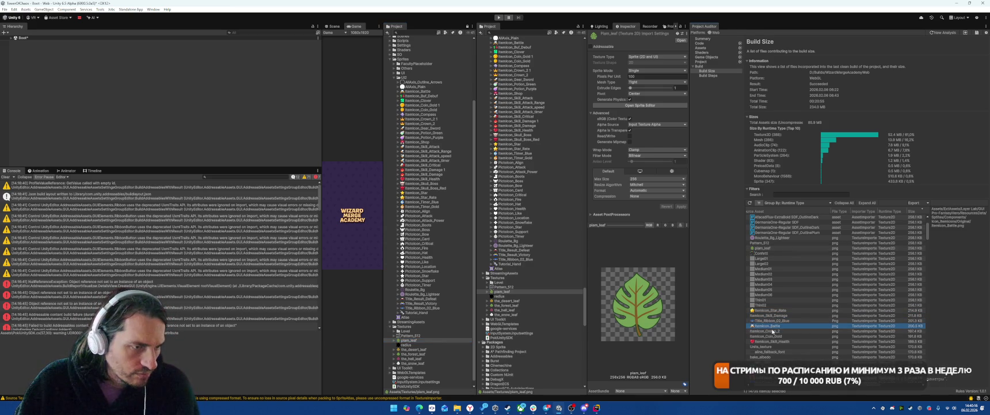
left_click(772, 340)
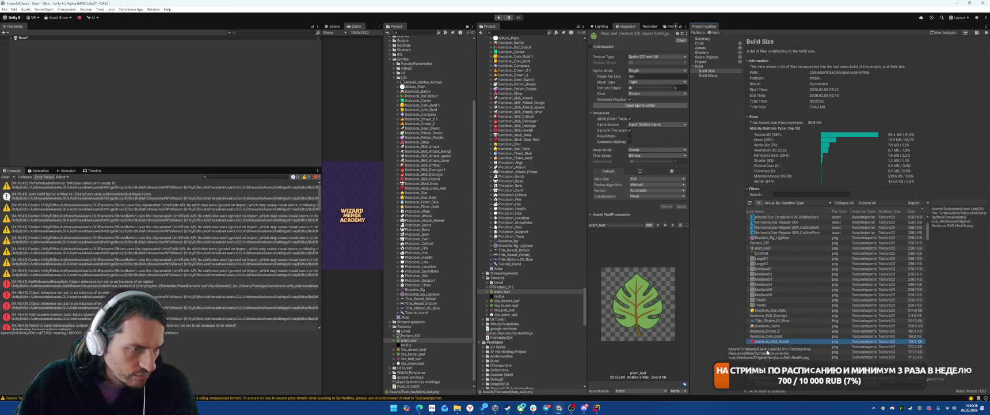
double_click(771, 347)
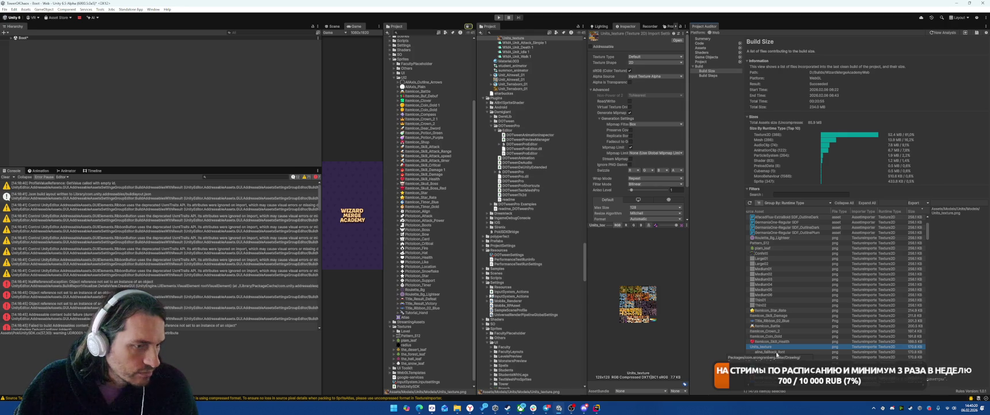
left_click(775, 356)
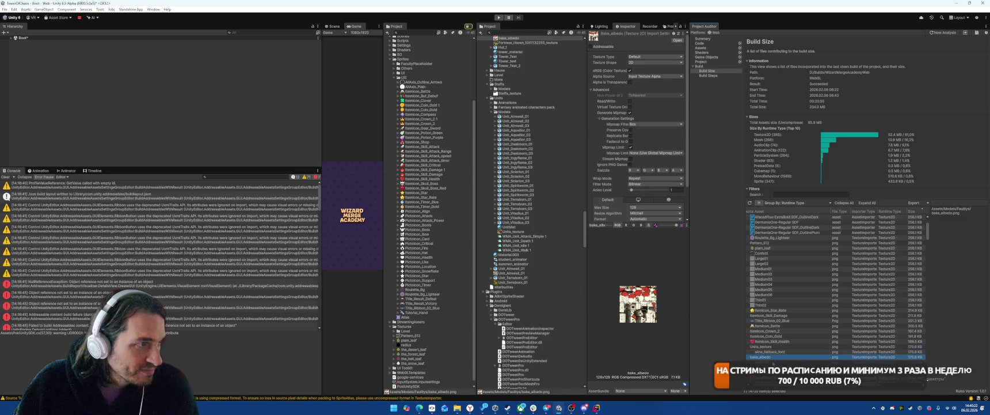
left_click(773, 362)
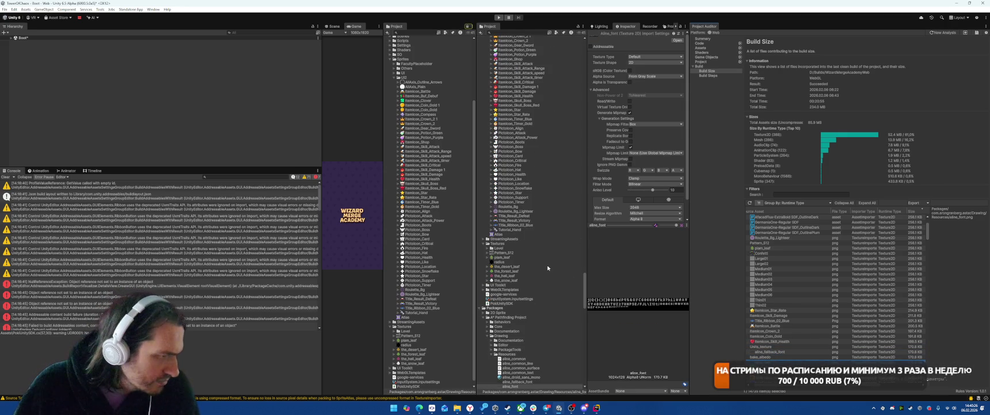
Inspect the green, purple, yellow, blue, dim and navy item frame textures and Roulette_Center_Icon
scroll(548, 268, "down", 3)
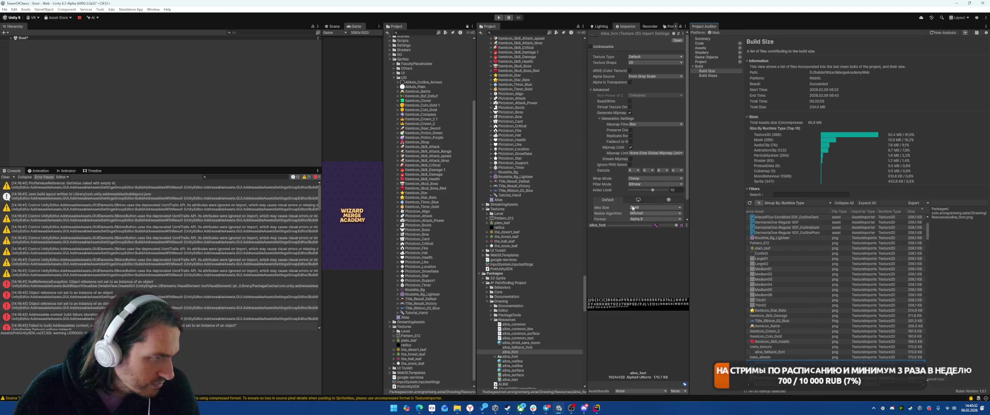
scroll(629, 193, "down", 2)
scroll(835, 336, "down", 3)
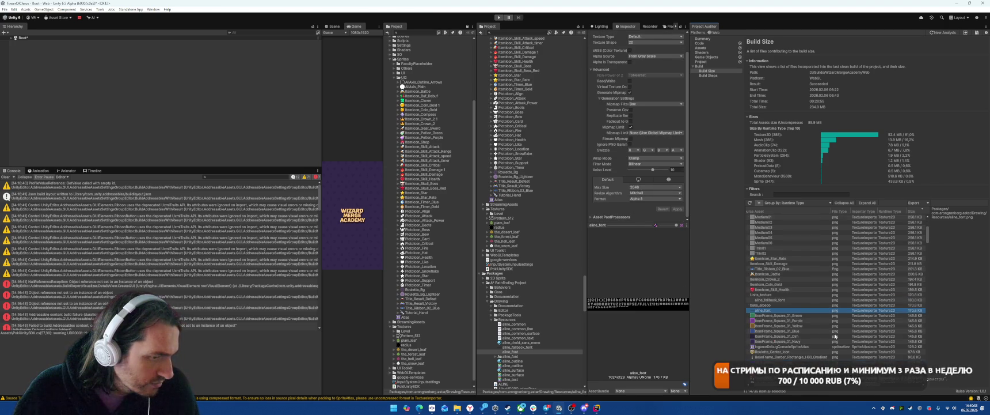
left_click(780, 316)
left_click(535, 39)
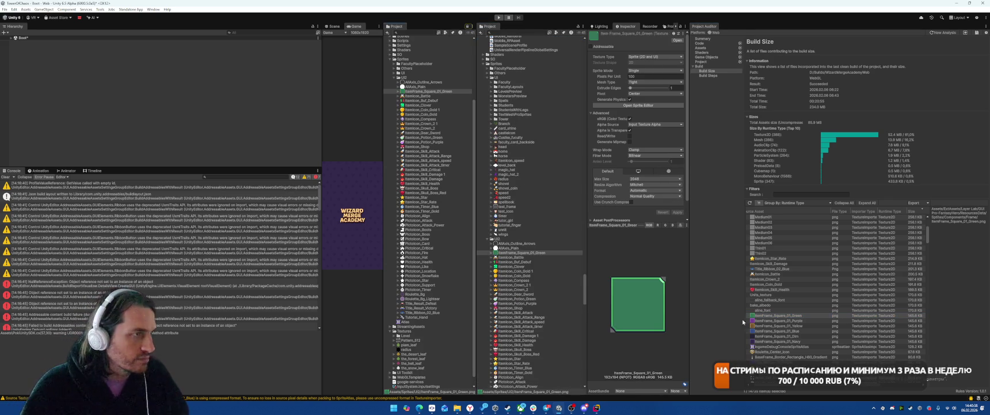
left_click(781, 321)
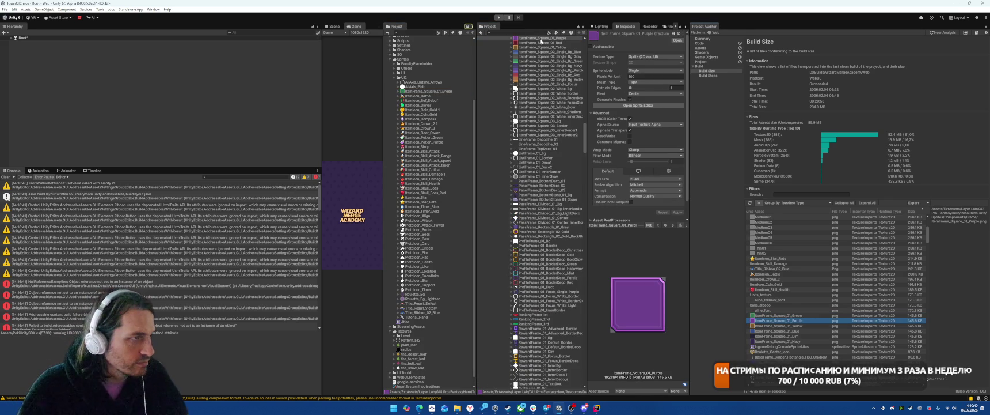
key("Down")
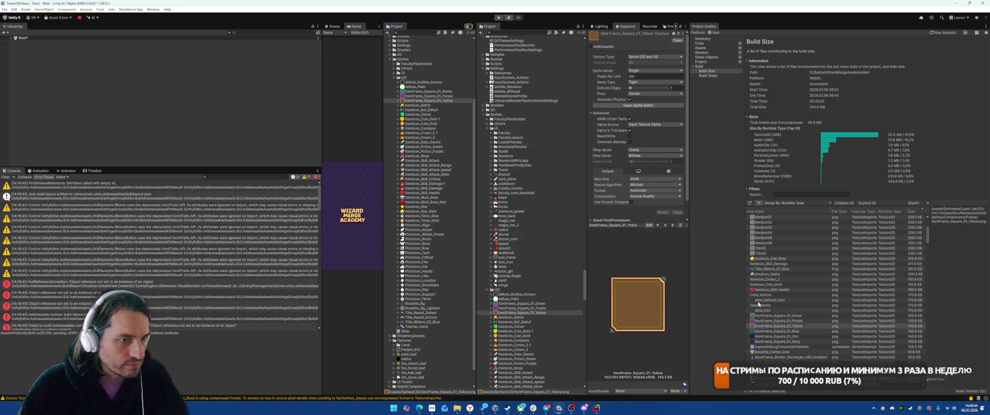
key("Down")
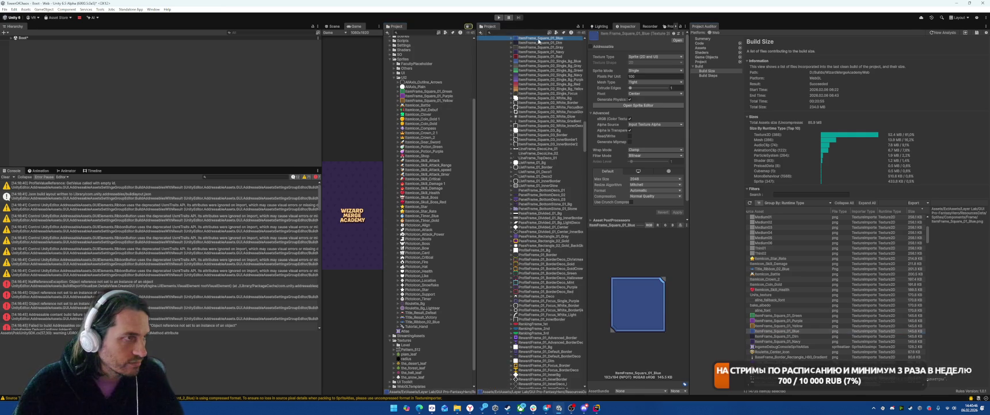
key("Down")
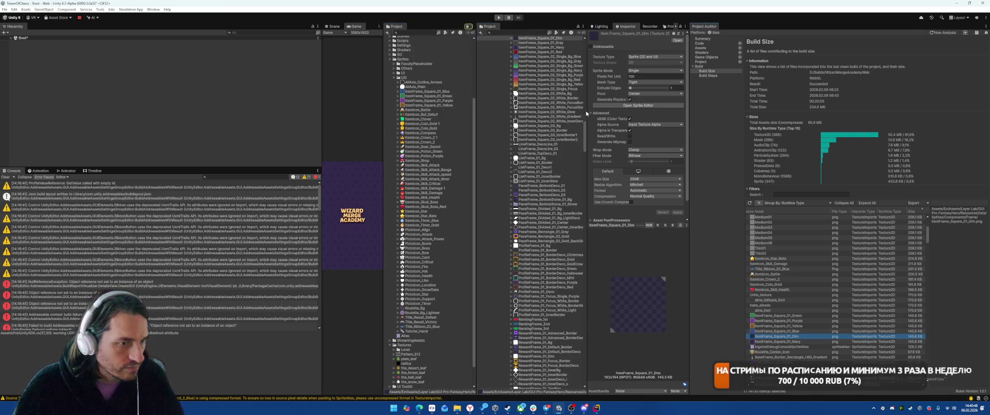
left_click(794, 341)
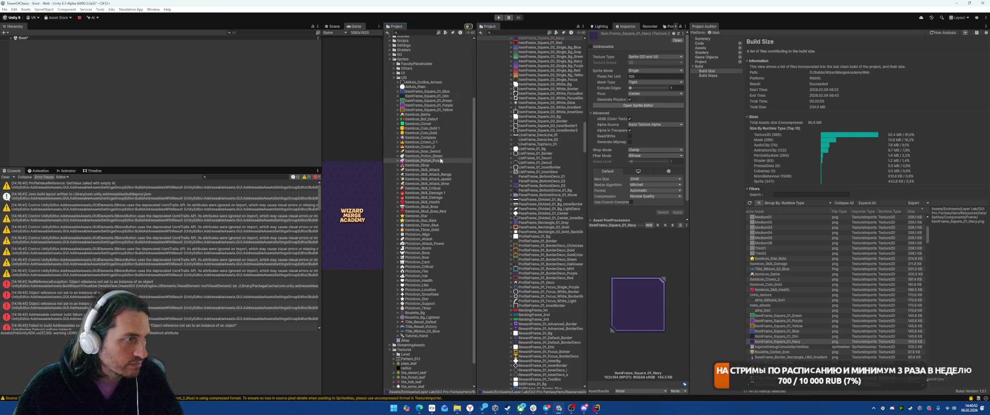
scroll(785, 304, "down", 3)
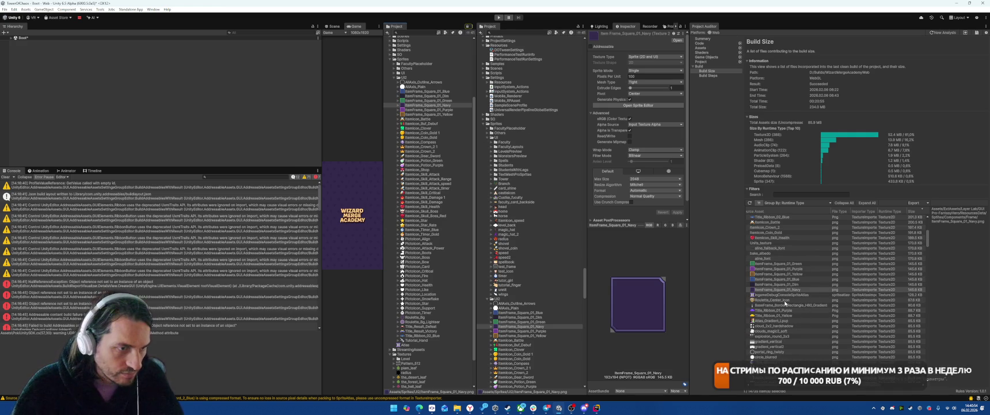
left_click(785, 301)
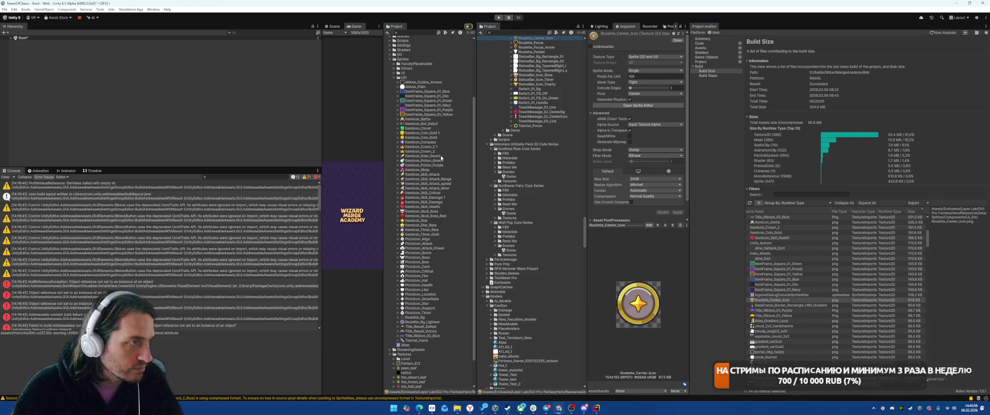
Move the BaseFrame_Border_Rectangle_H80_Gradient sprite into the Sprites/UI2 folder
left_click(764, 305)
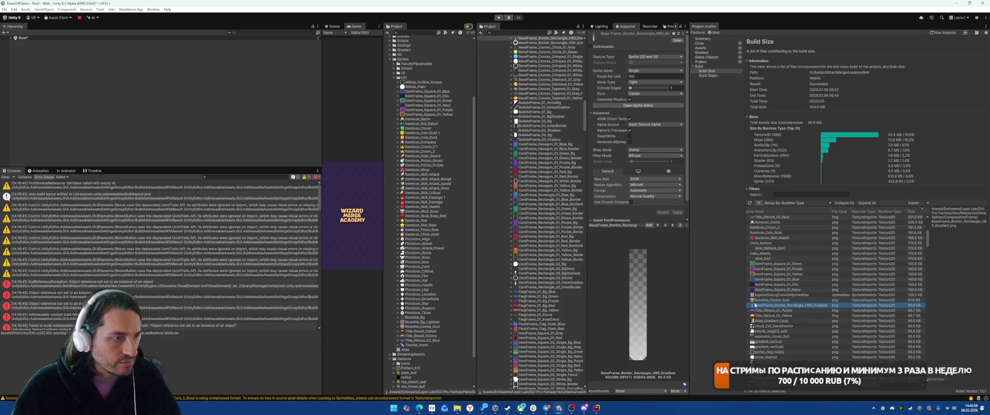
scroll(564, 82, "up", 3)
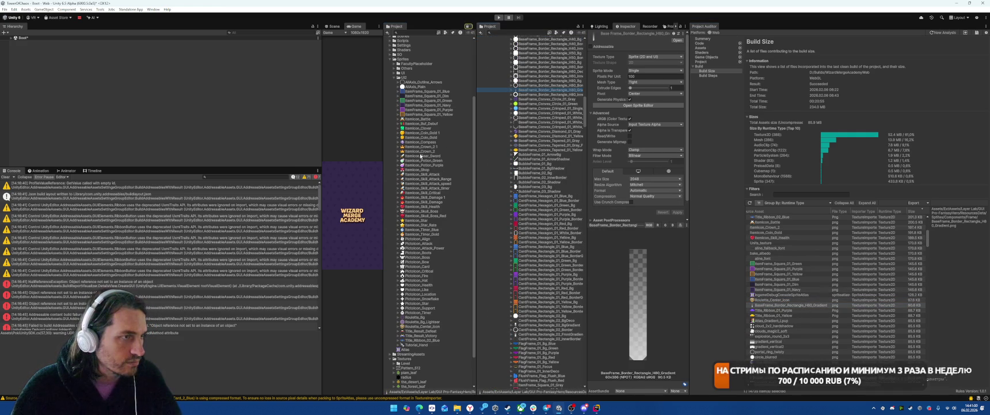
left_click_drag(422, 155, 422, 156)
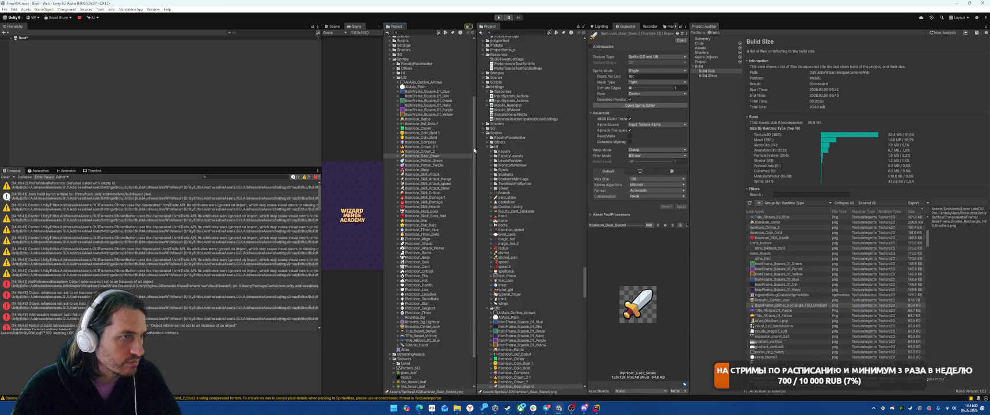
Change the sprite's Mesh Type from Tight to Full Rect and apply it
left_click(655, 81)
left_click(648, 95)
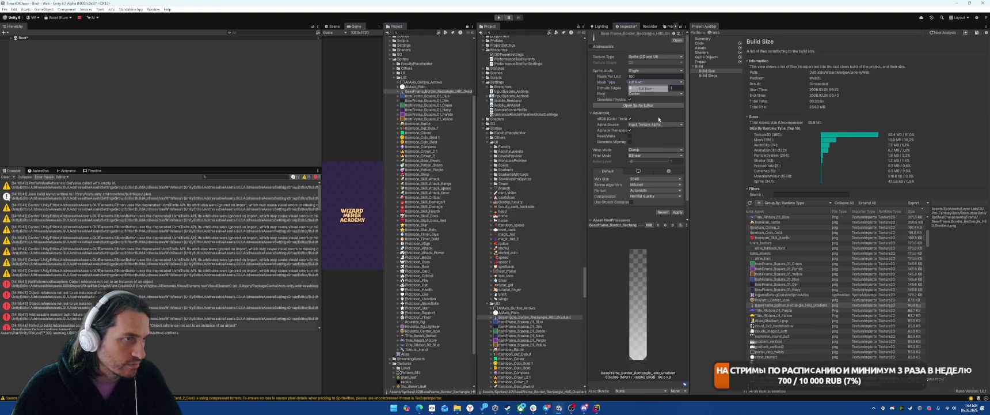
left_click(678, 212)
Inspect Title_Ribbon_01_Purple, Title_Ribbon_01_Yellow and the Atlas_Gradient_Lpup texture
left_click(777, 311)
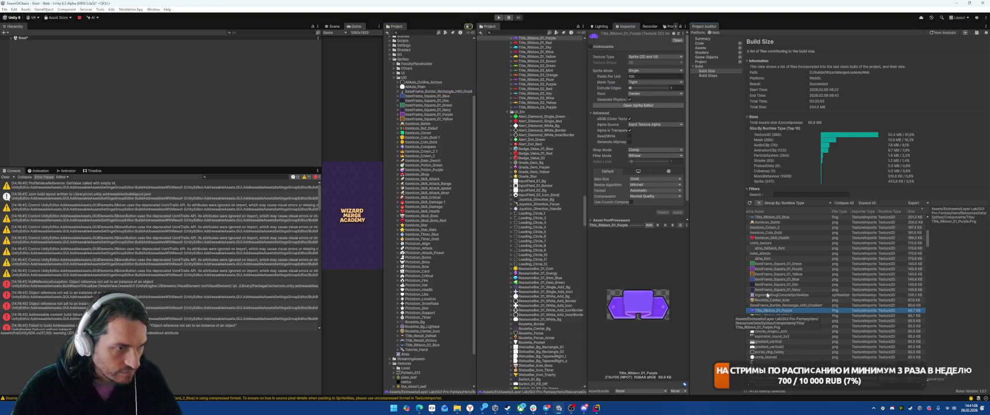
left_click(779, 300)
key("Down")
key("Down")
key("Down")
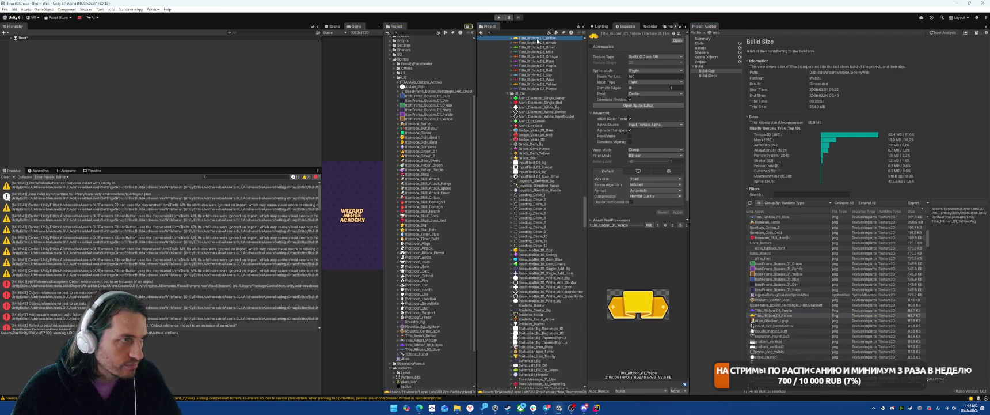
left_click(775, 320)
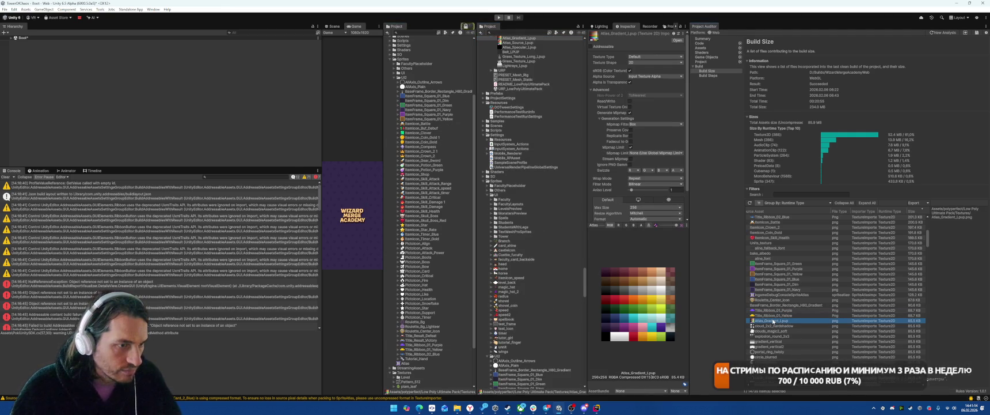
Set Atlas_Gradient_Lpup to Low Quality compression with crunch compression and apply
scroll(645, 199, "down", 2)
left_click(654, 192)
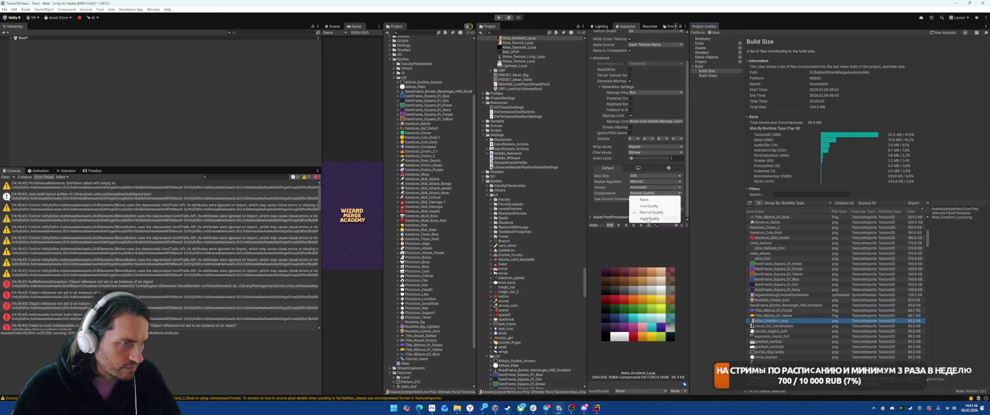
left_click(647, 206)
left_click(631, 199)
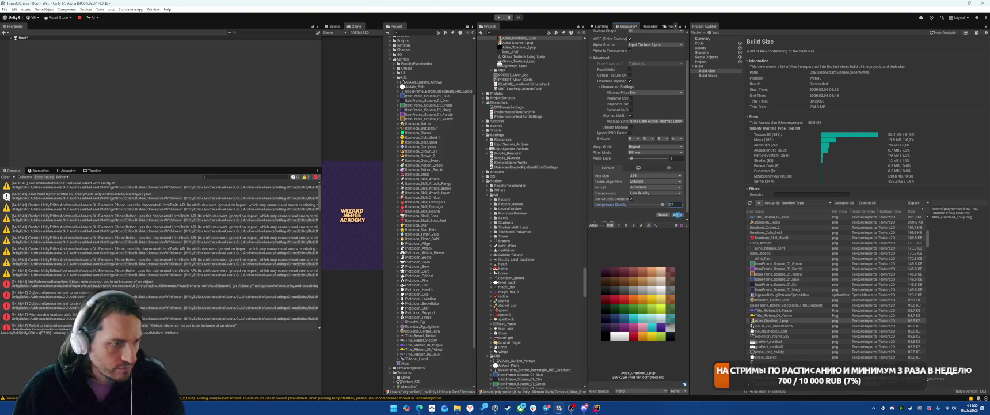
left_click(678, 214)
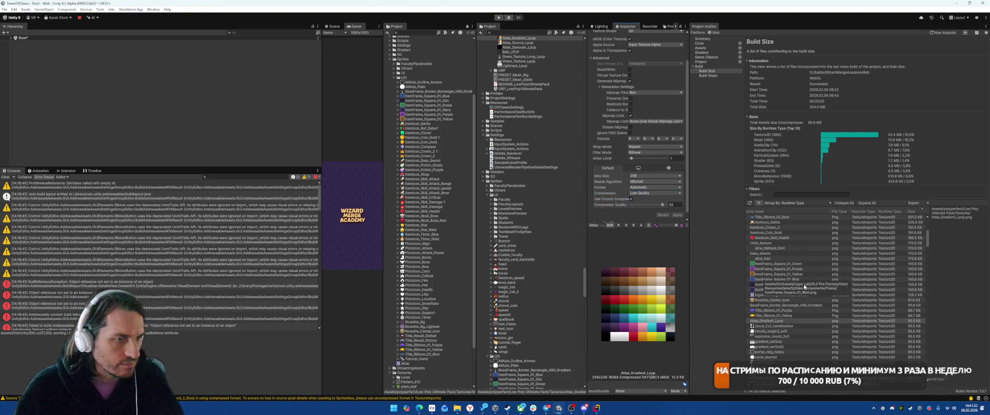
Cap cloud_2x2_hardshadow at 128 max size with Low Quality crunch compression and apply
left_click(774, 326)
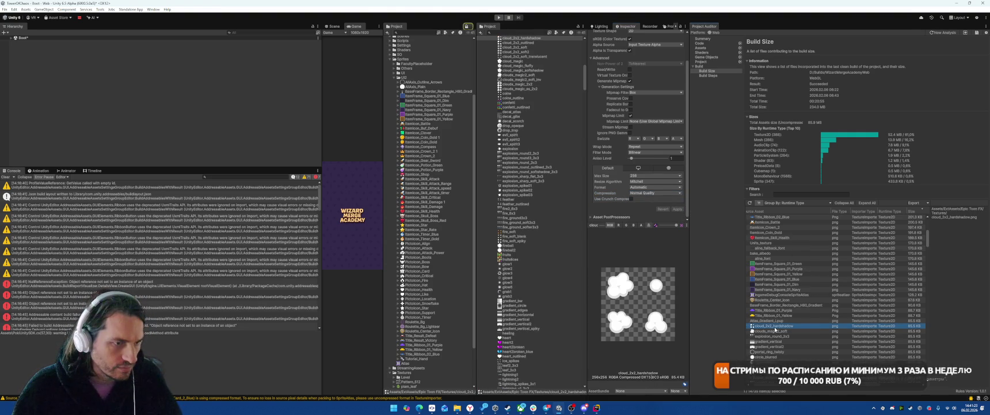
left_click(655, 192)
left_click(648, 215)
left_click(631, 198)
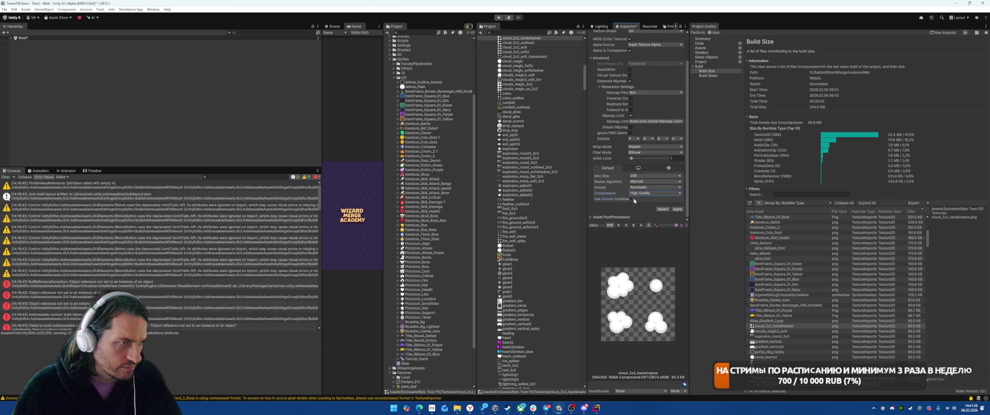
left_click(655, 192)
left_click(645, 176)
left_click(645, 176)
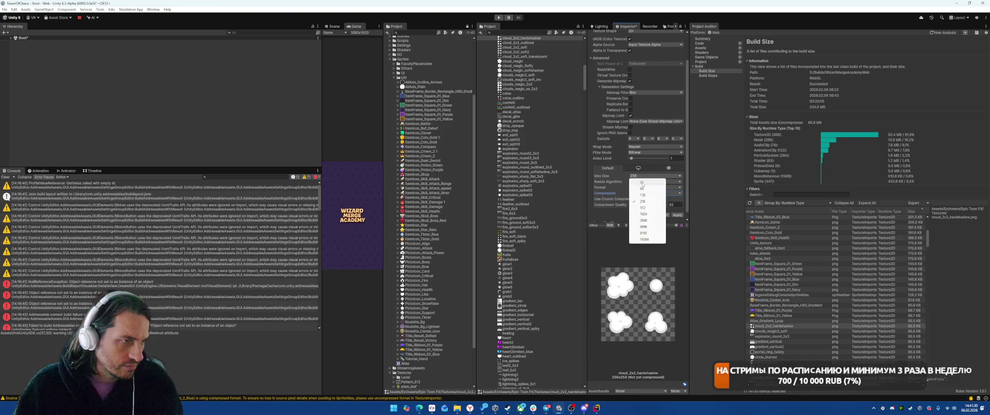
left_click(643, 195)
left_click(677, 214)
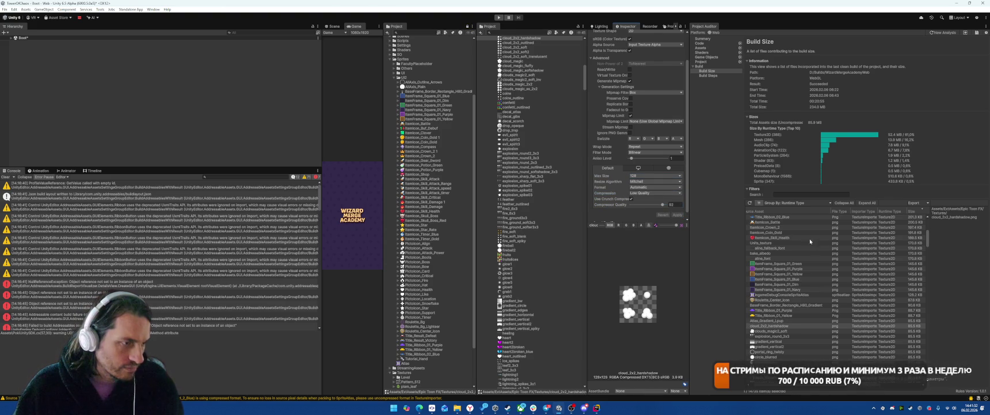
Cap clouds_magic2_soft at 64 max size with Low Quality crunch compression and apply
left_click(639, 176)
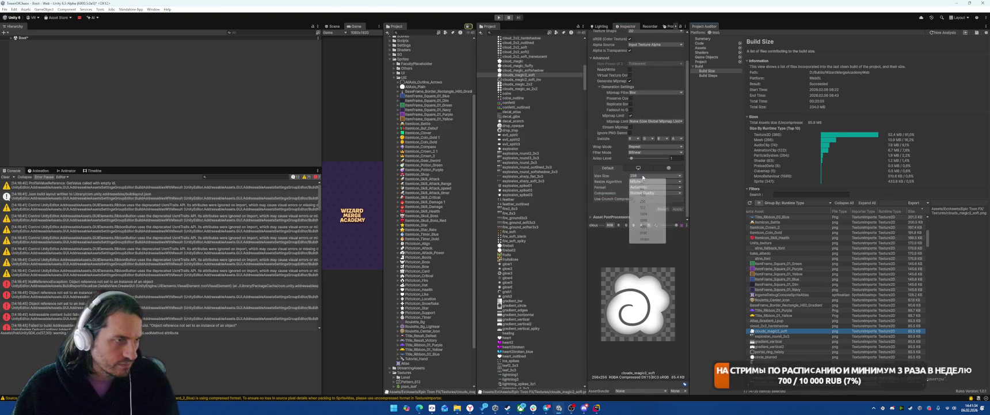
left_click(642, 186)
left_click(637, 194)
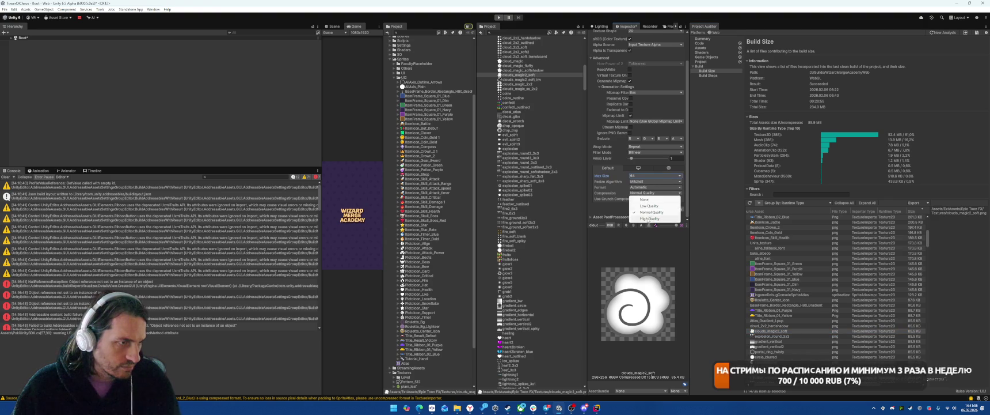
left_click(643, 206)
left_click(631, 198)
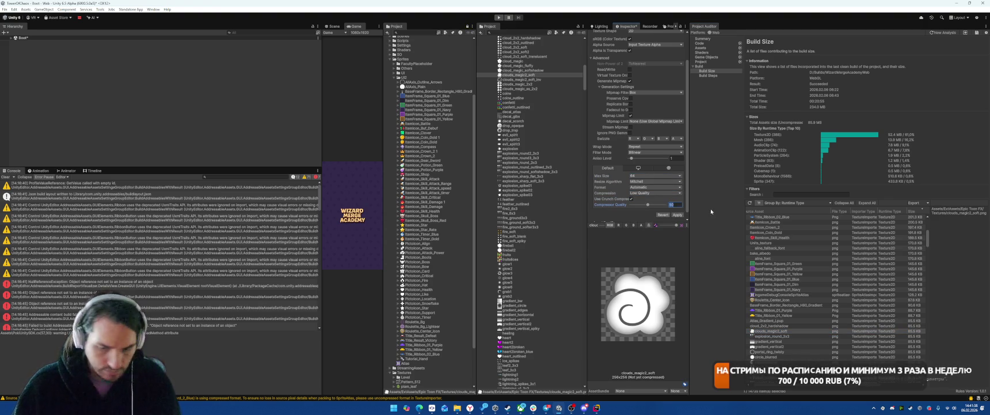
left_click(677, 214)
Set explosion_round_3x3 to Low Quality compression with crunch compression enabled
left_click(769, 335)
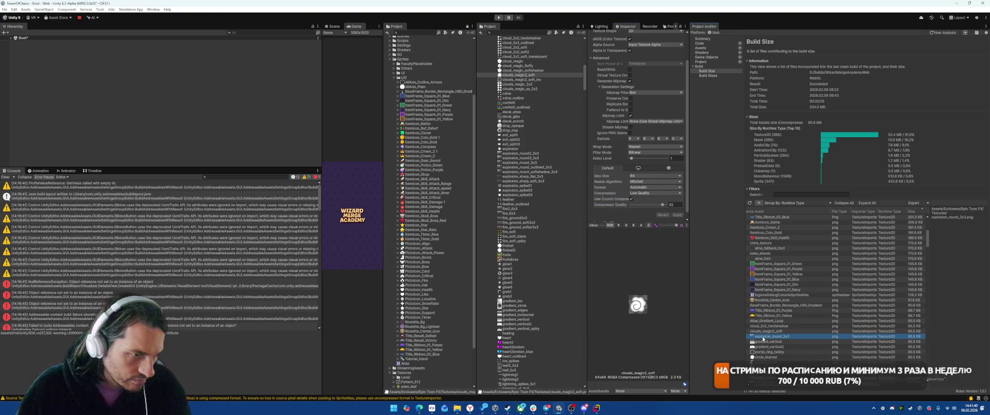
left_click(641, 193)
left_click(639, 206)
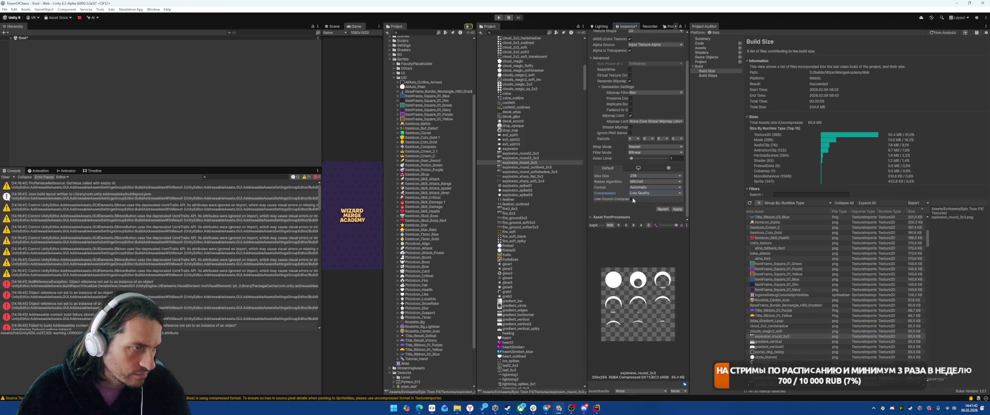
left_click(631, 199)
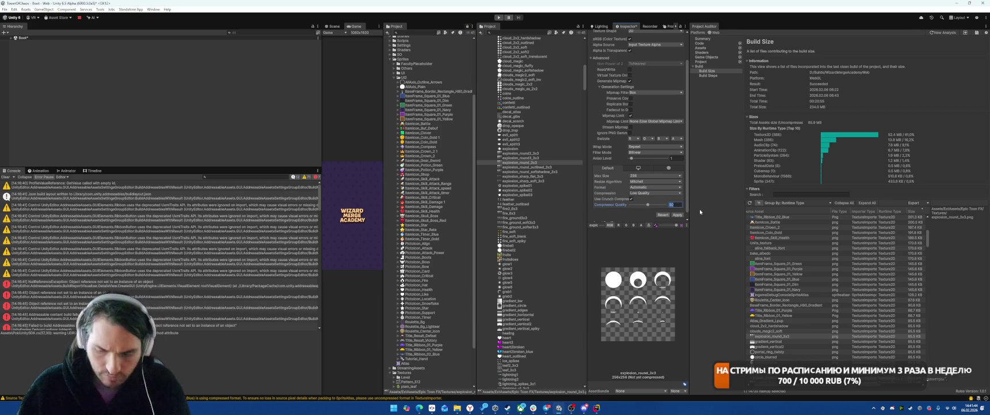
Set gradient_vertical to Low Quality crunch compression and apply
left_click(767, 341)
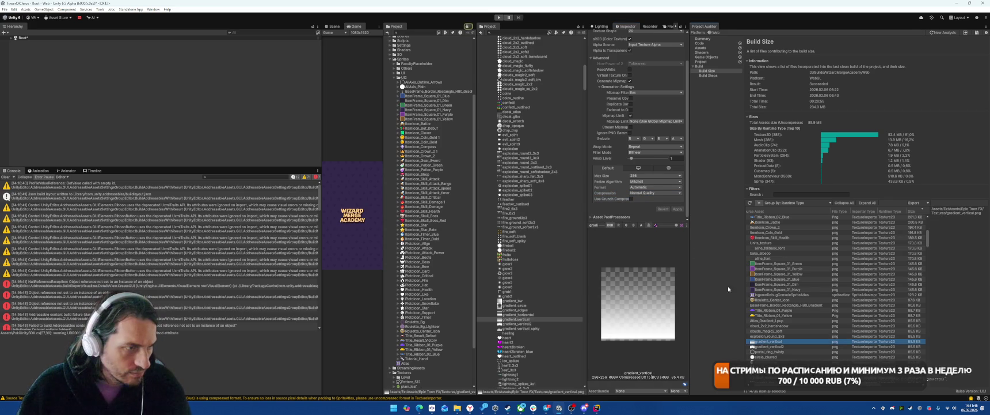
scroll(655, 151, "up", 2)
scroll(655, 151, "down", 2)
left_click(647, 195)
left_click(651, 204)
left_click(631, 199)
left_click(678, 215)
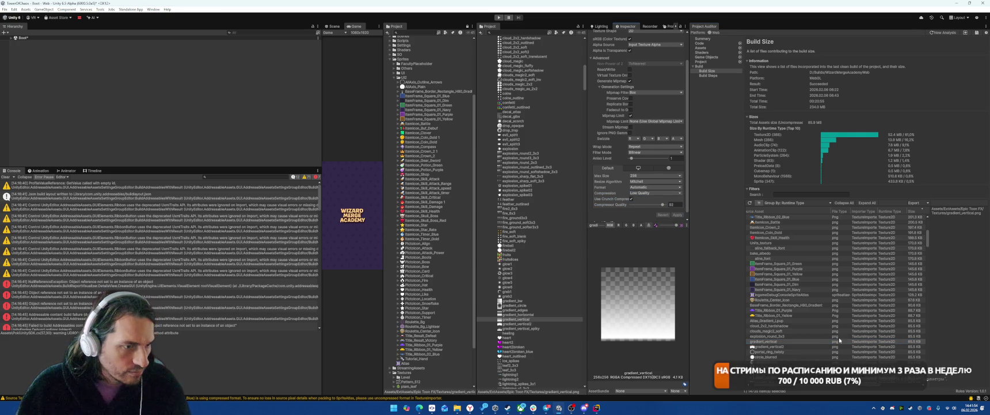
Give gradient_vertical2 Low Quality compression with Use Crunch Compression ticked
left_click(766, 347)
left_click(639, 194)
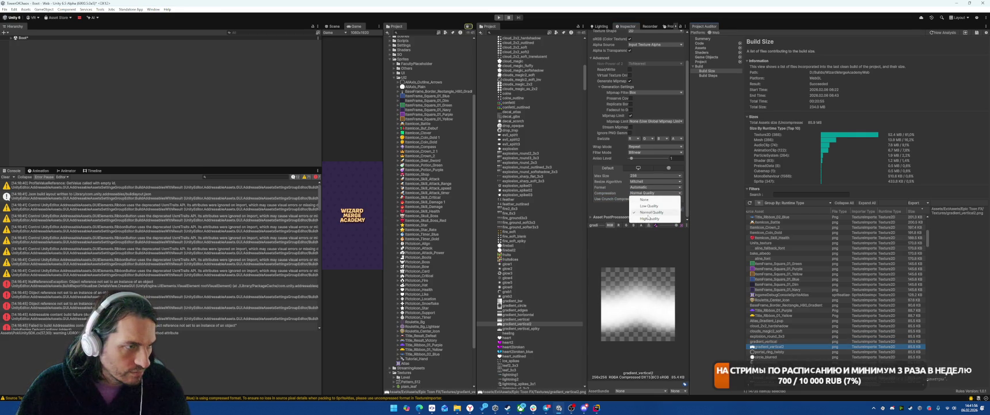
left_click(648, 206)
left_click(632, 198)
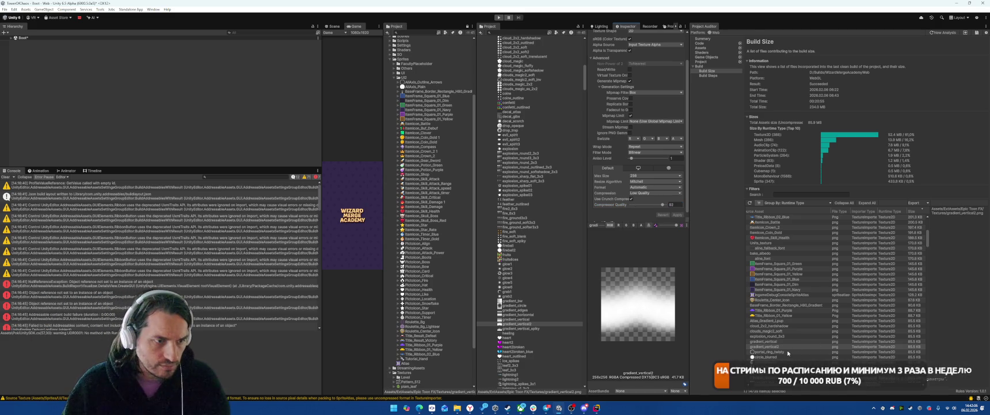
double_click(786, 352)
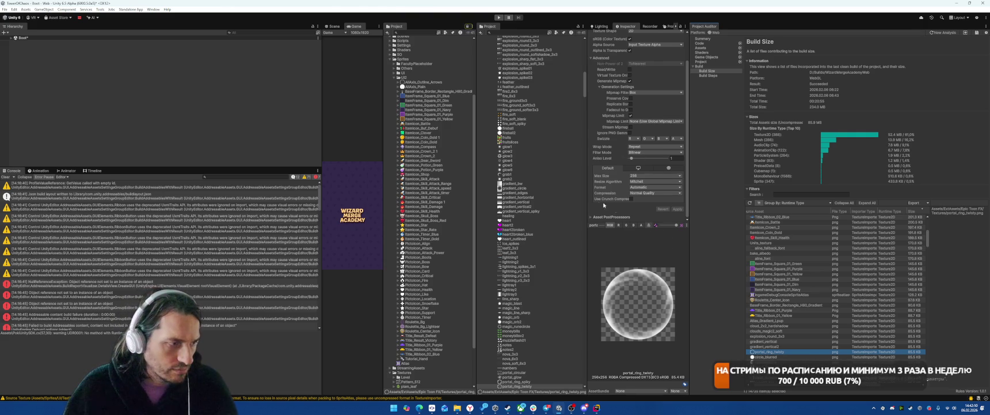
Set portal_ring_twisty to Low Quality compression with crunch compression enabled
scroll(568, 257, "down", 3)
left_click(655, 193)
left_click(639, 203)
left_click(631, 198)
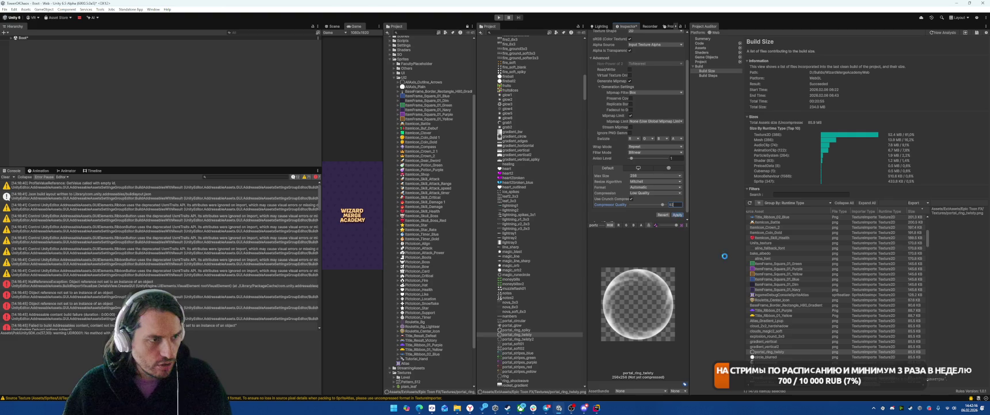
Give circle_blurred Low Quality crunch compression and a 64 max size, then apply
left_click(759, 357)
left_click(643, 191)
left_click(656, 208)
left_click(631, 199)
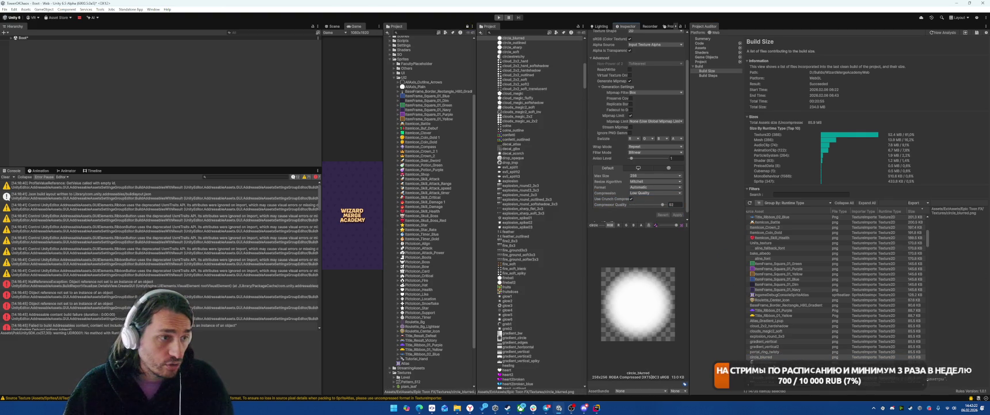
left_click(638, 175)
left_click(639, 188)
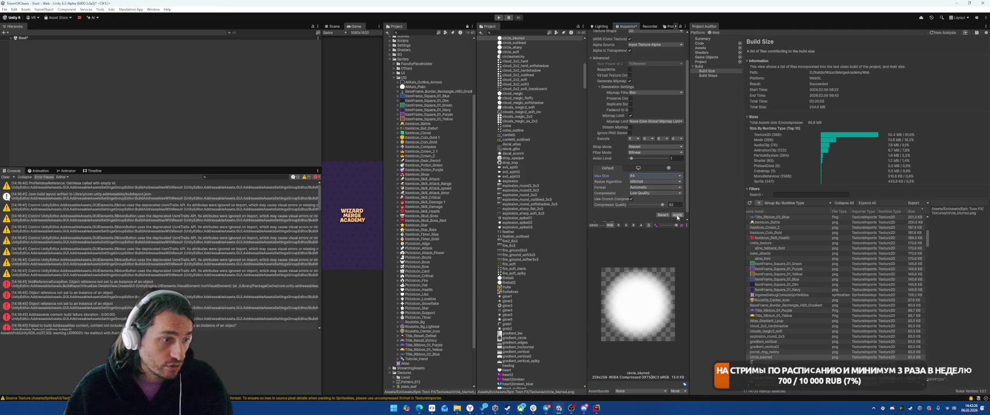
left_click(677, 215)
Limit portal_ring_twisty's max size to 128 and apply
left_click(772, 352)
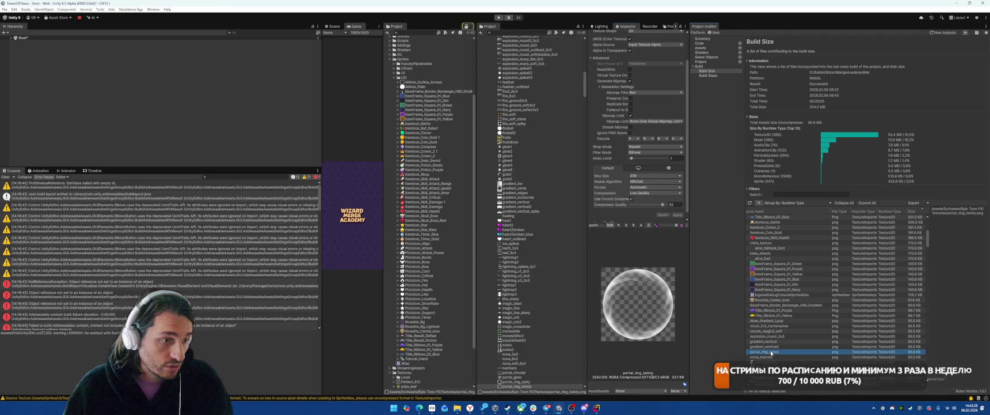
left_click(653, 176)
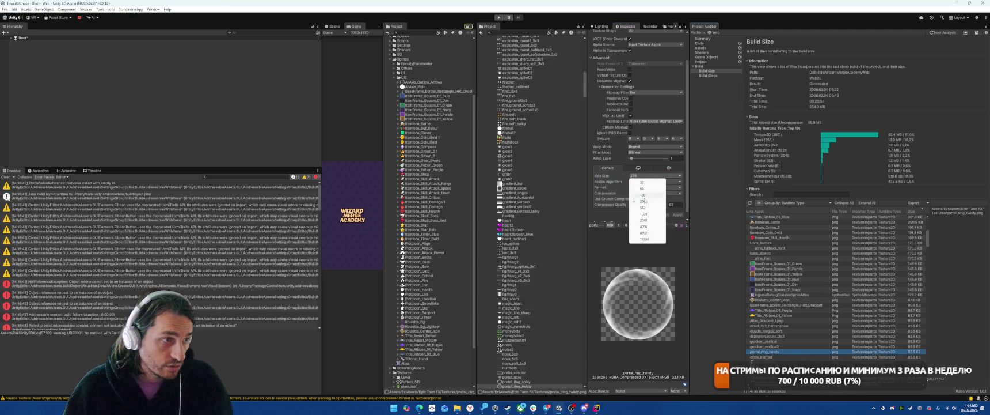
left_click(645, 195)
left_click(677, 215)
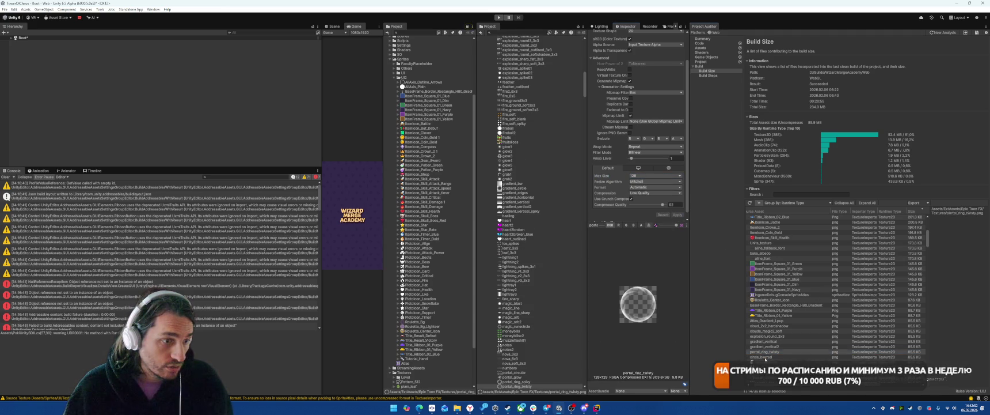
Give circlestretchy Low Quality crunch compression and a 128 max size, applied
left_click(763, 357)
left_click(764, 362)
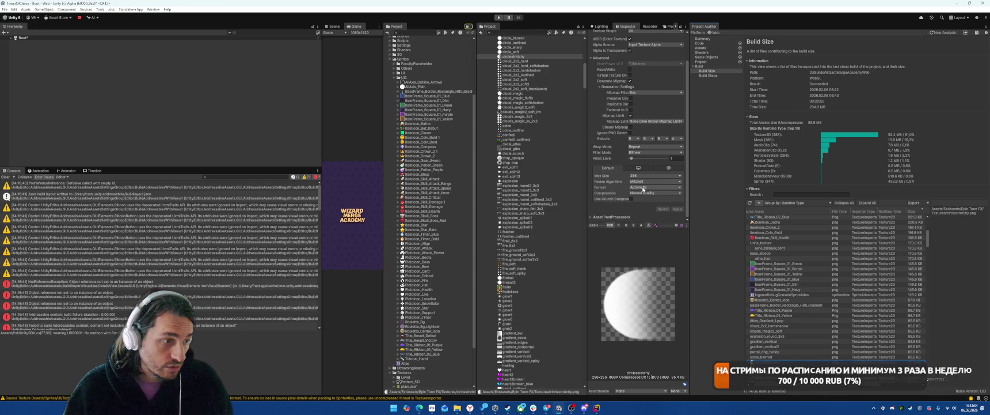
left_click(643, 193)
left_click(642, 203)
left_click(631, 199)
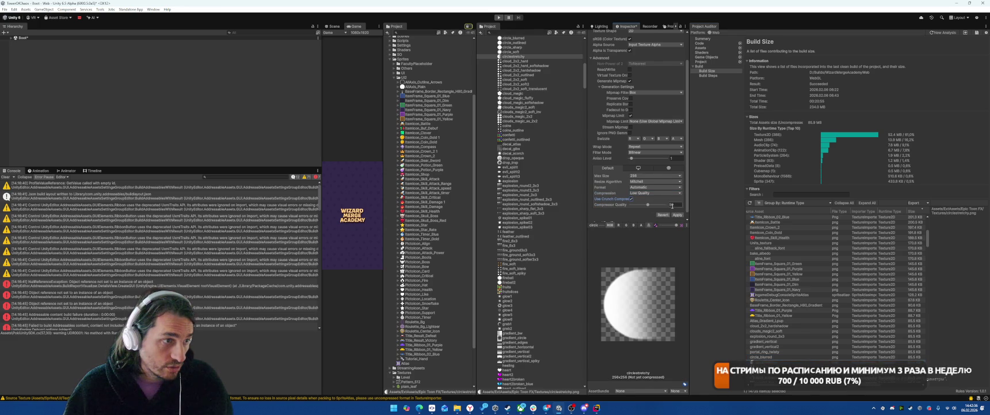
left_click(681, 215)
left_click(643, 175)
left_click(645, 195)
left_click(676, 215)
Limit cloud_2x2_soft to 128 max size with Low Quality crunch compression and apply
key("Down")
key("Down")
key("Down")
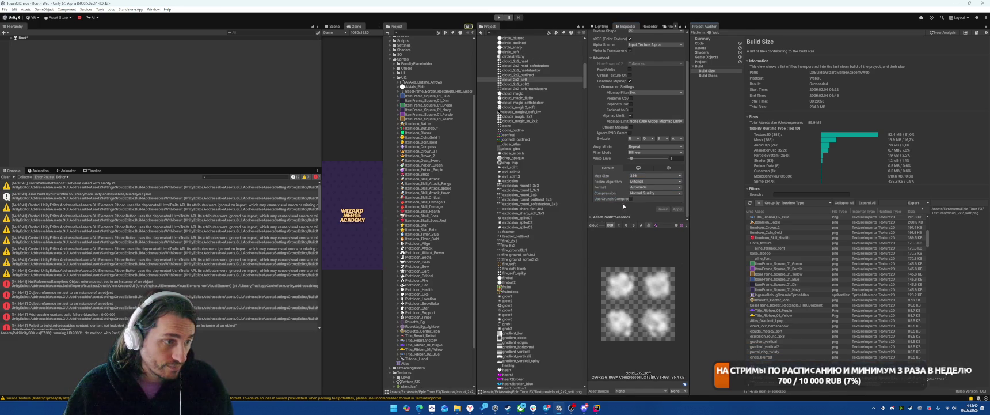
left_click(637, 175)
left_click(645, 195)
left_click(639, 193)
left_click(637, 201)
left_click(635, 199)
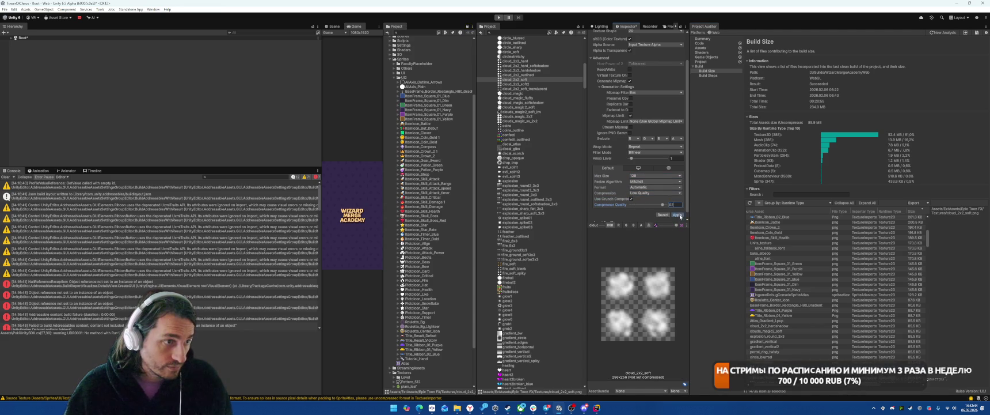
left_click(678, 214)
Limit fire_soft_blank to 128 with low-quality crunch, then select slash_circle01 through fire2
scroll(835, 282, "down", 5)
left_click(766, 302)
left_click(642, 175)
left_click(642, 194)
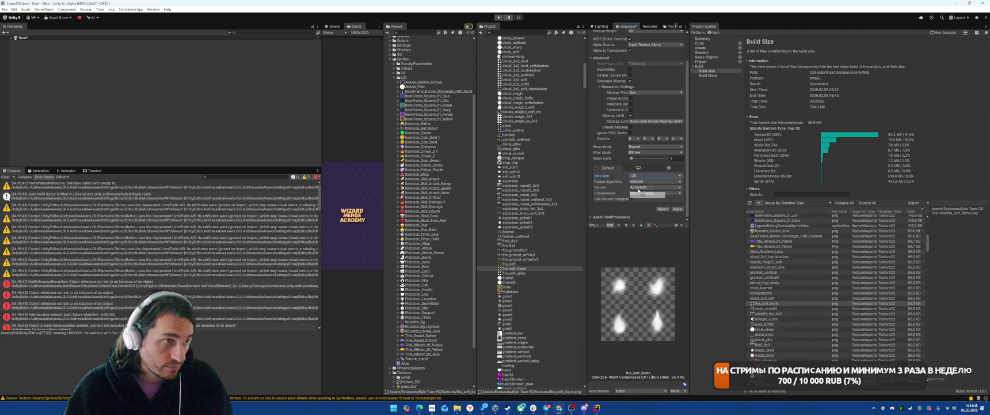
left_click(643, 194)
left_click(667, 209)
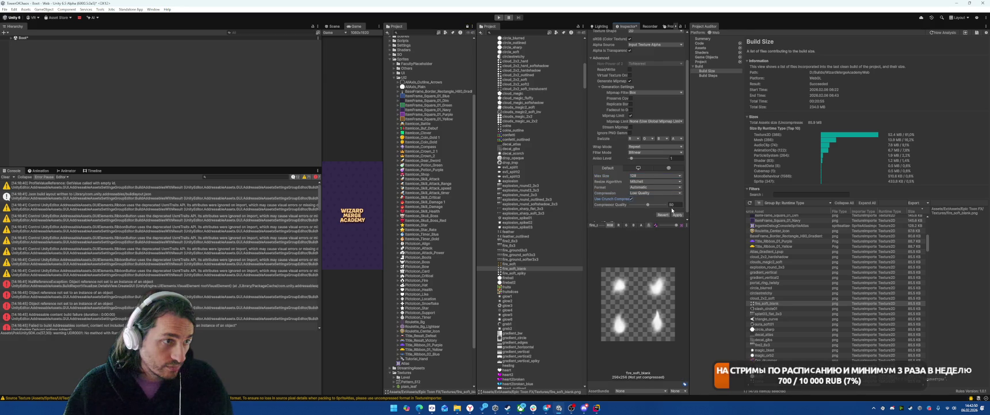
left_click(678, 214)
left_click(766, 309)
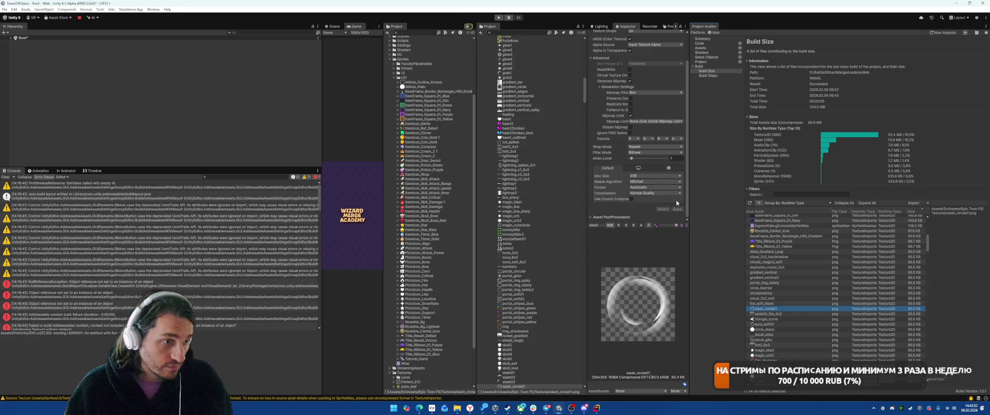
left_click(772, 346, "shift")
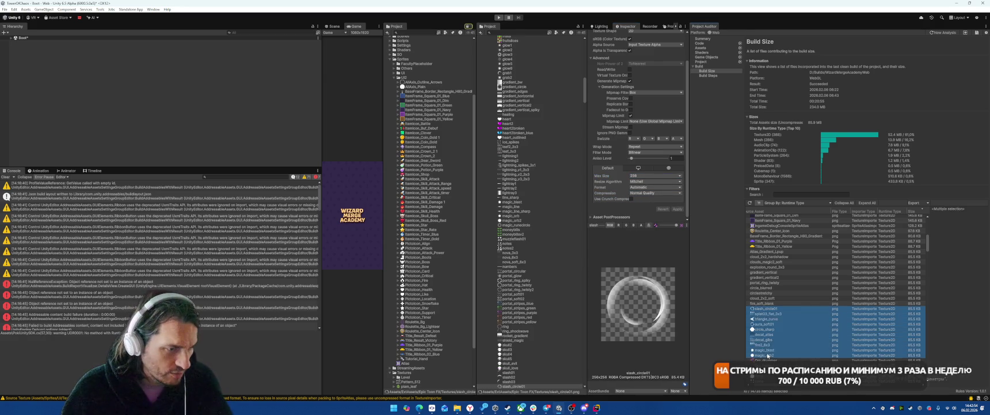
Cap slash_circle01 at 64 px max size with Low Quality compression
left_click(775, 310)
left_click(655, 175)
left_click(645, 184)
left_click(655, 193)
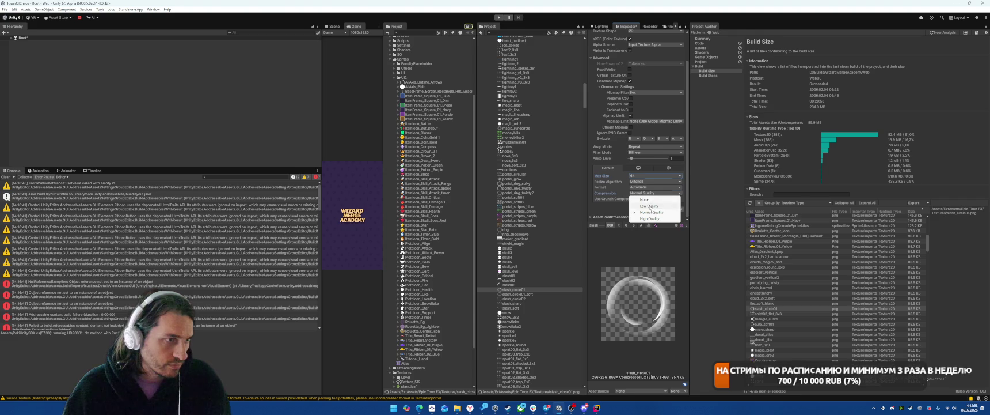
left_click(649, 205)
left_click(677, 214)
Give splat03_flat_3x3 Low Quality crunch compression, keeping its max size
left_click(770, 313)
left_click(655, 175)
left_click(605, 204)
left_click(655, 193)
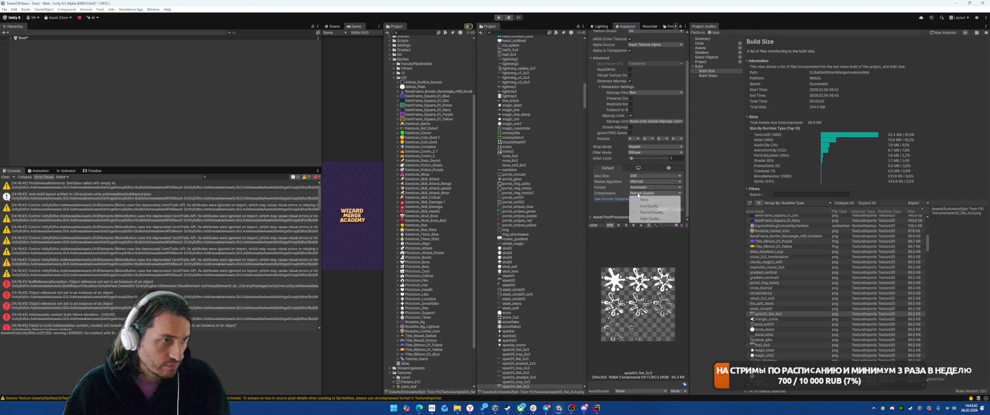
left_click(649, 205)
left_click(631, 199)
left_click(681, 215)
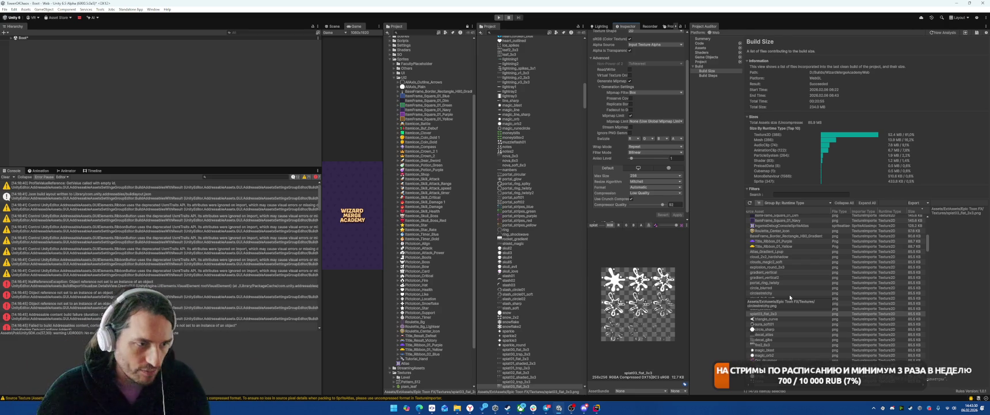
Set triangle_curve to Low Quality crunch compression at compressor quality 82
left_click(773, 319)
left_click(656, 193)
left_click(645, 203)
left_click(631, 198)
left_click(672, 204)
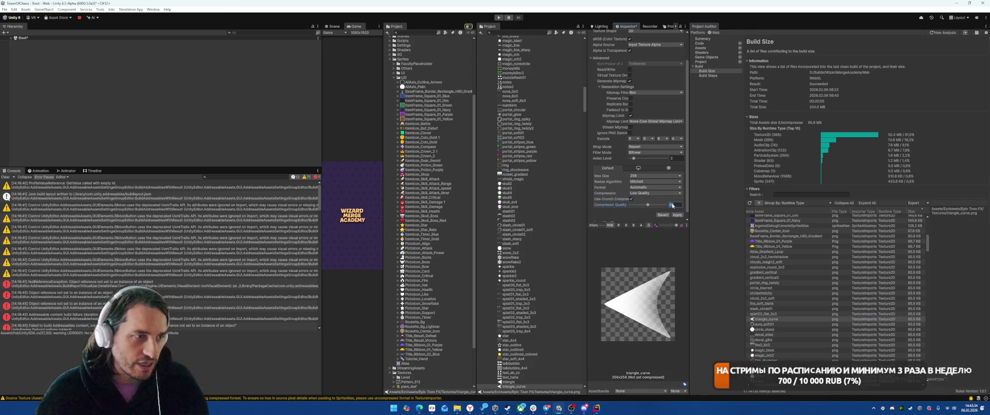
type("82")
left_click(677, 214)
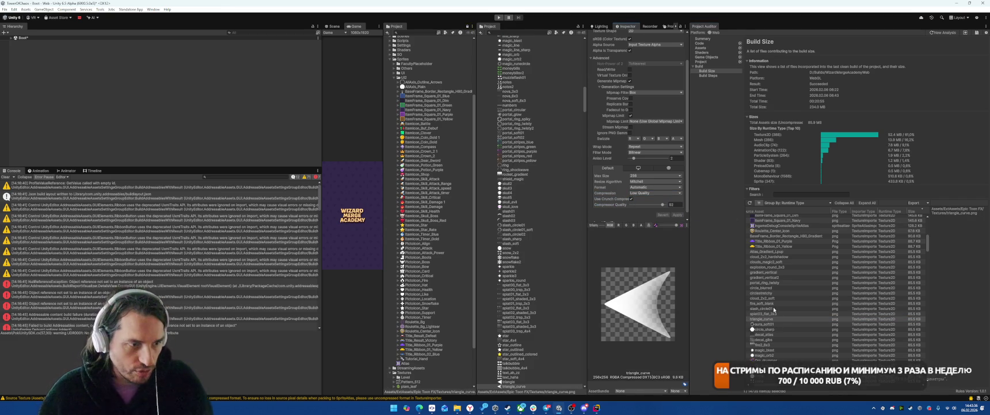
Give aura_soft01 Low Quality crunch compression
left_click(774, 325)
left_click(642, 194)
left_click(644, 204)
left_click(631, 198)
left_click(678, 215)
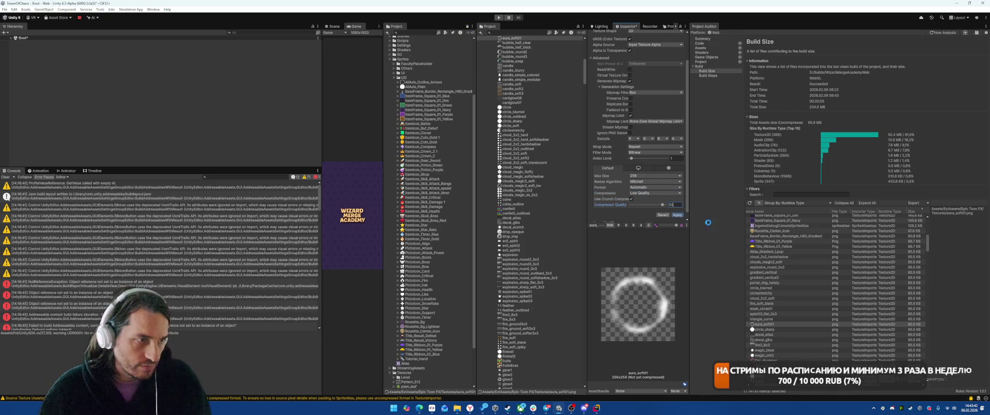
Give circle_sharp Low Quality crunch compression
left_click(766, 329)
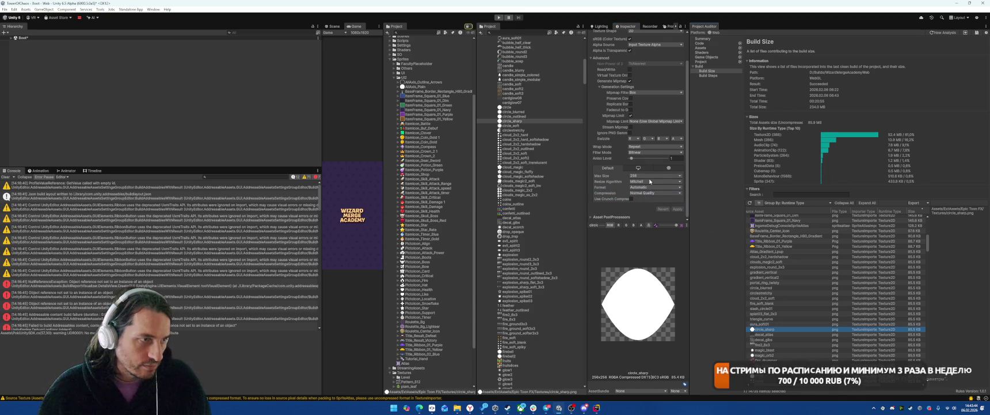
left_click(644, 193)
left_click(644, 203)
left_click(631, 198)
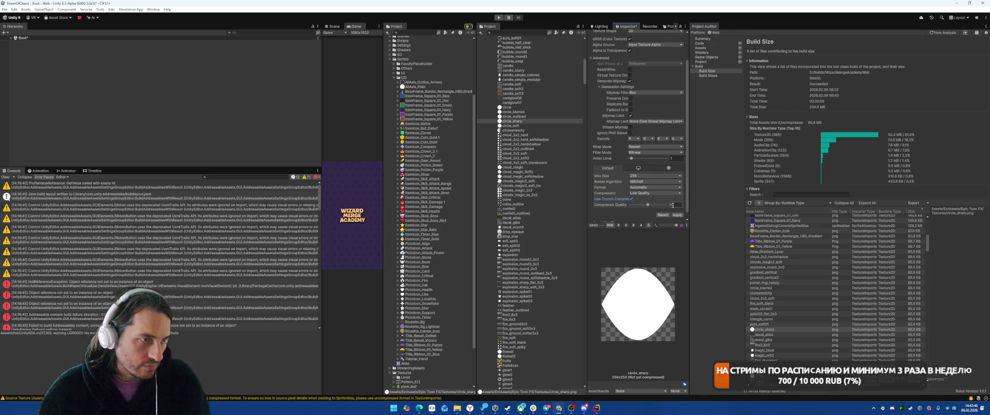
left_click(677, 214)
Give decal_atlas Low Quality crunch compression
left_click(765, 334)
left_click(645, 193)
left_click(649, 206)
left_click(631, 198)
left_click(678, 214)
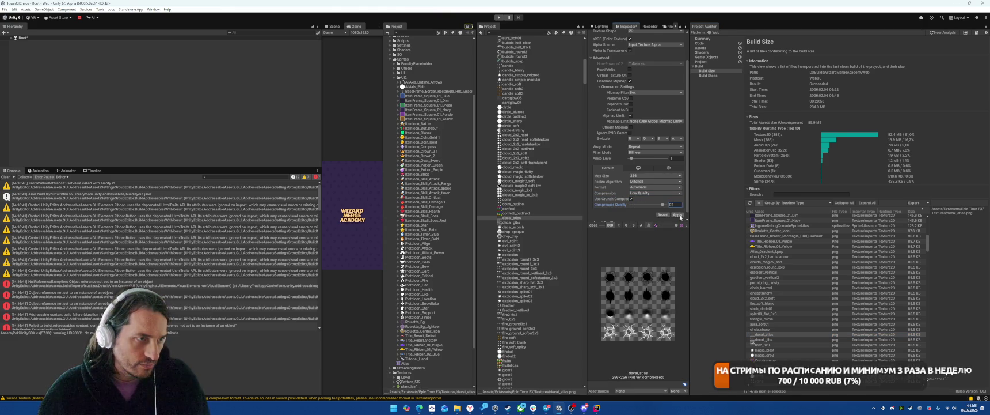
Set decal_gibs to Low Quality crunch compression at compressor quality 80
left_click(764, 339)
left_click(645, 193)
left_click(613, 191)
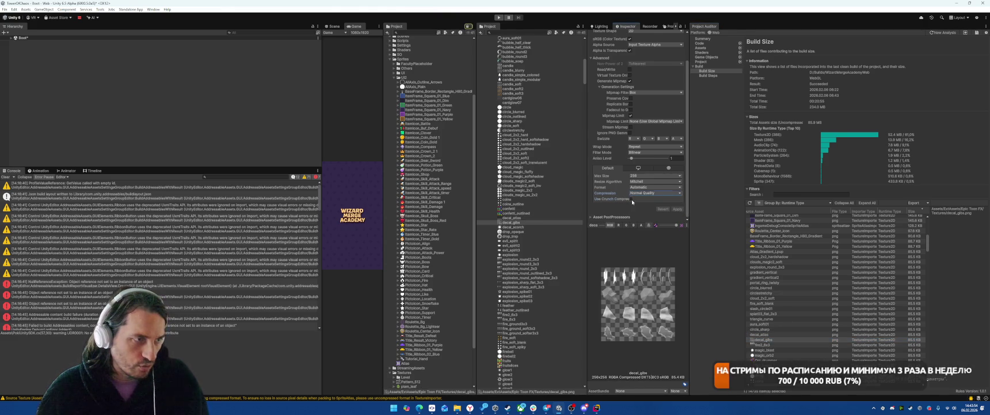
left_click(632, 199)
left_click(671, 205)
type("80")
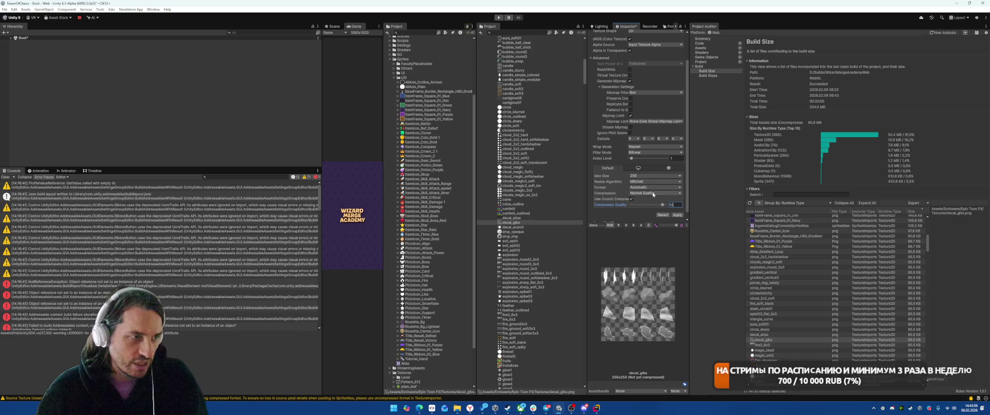
left_click(655, 193)
left_click(645, 202)
left_click(678, 214)
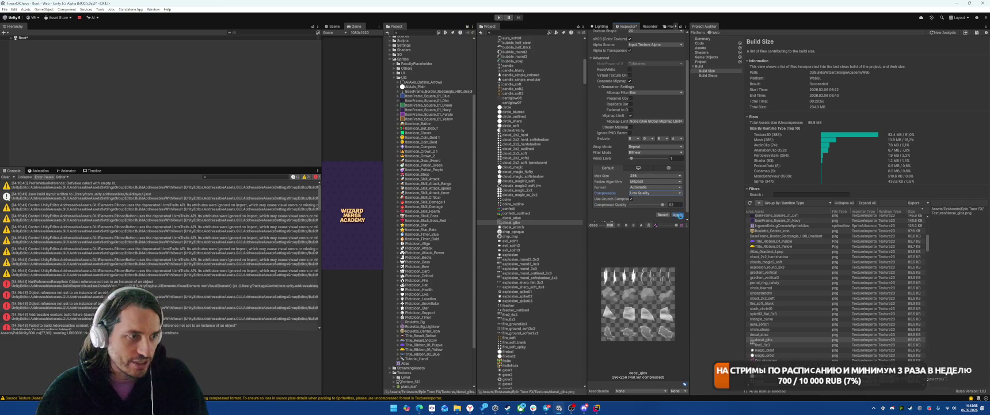
Switch fire2_8x3 to Low Quality compression with crunch enabled
left_click(777, 345)
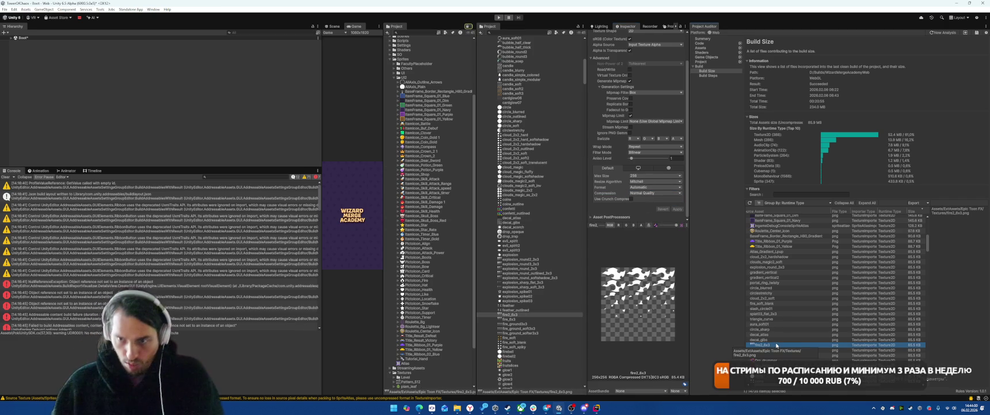
left_click(654, 193)
left_click(646, 205)
left_click(631, 199)
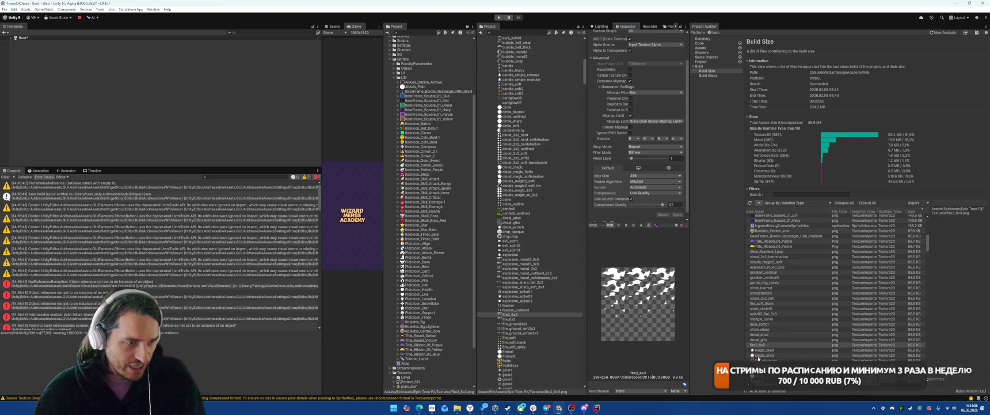
Set magic_blast to Low Quality crunch compression at quality 82
left_click(760, 350)
left_click(654, 193)
left_click(646, 205)
left_click(631, 198)
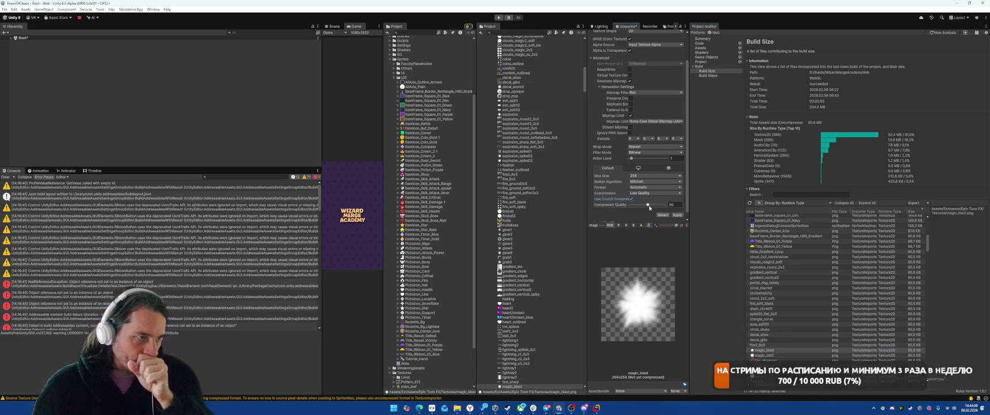
type("82")
left_click(677, 214)
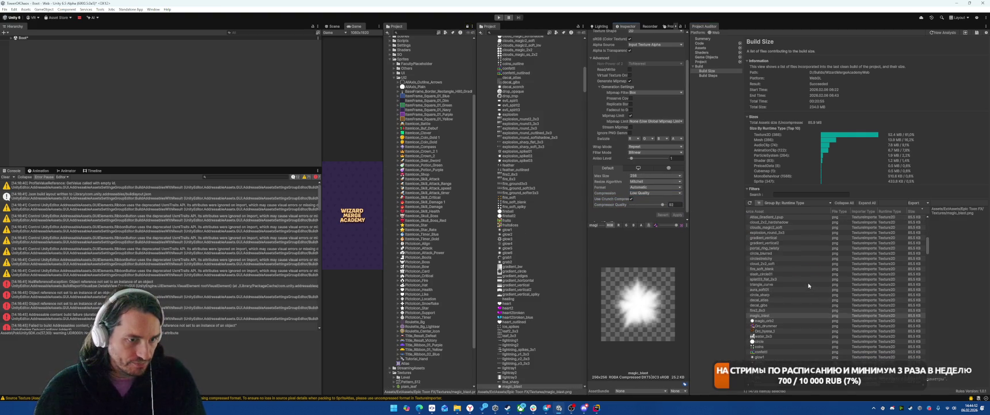
Give magic_orb2 Low Quality crunch compression
left_click(771, 321)
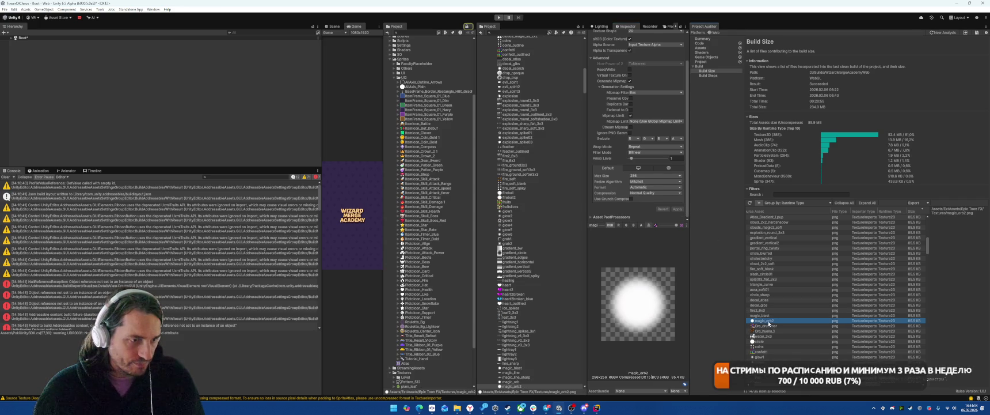
left_click(656, 192)
left_click(649, 206)
left_click(631, 199)
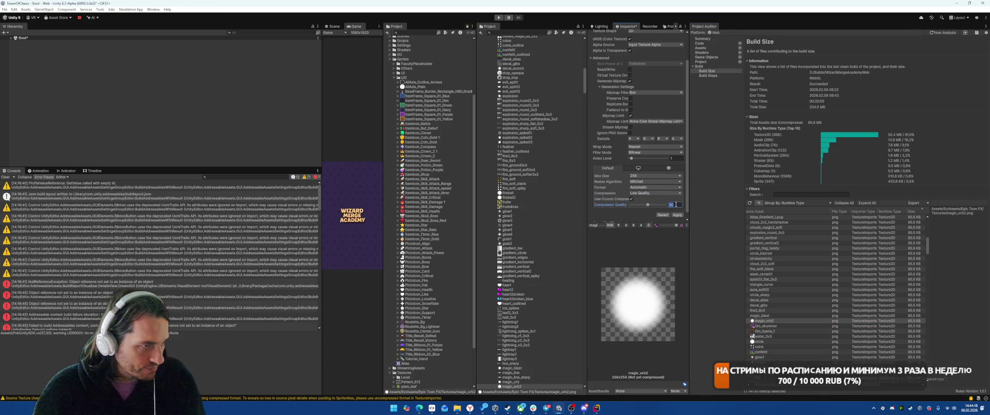
left_click(678, 215)
left_click(757, 326)
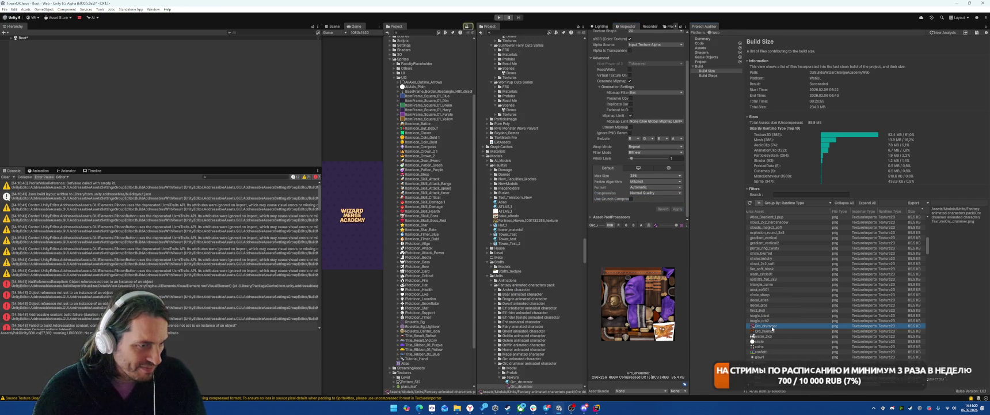
Set Orc_drummer to Low Quality compression and a 128 max size
left_click(655, 193)
left_click(650, 206)
left_click(678, 215)
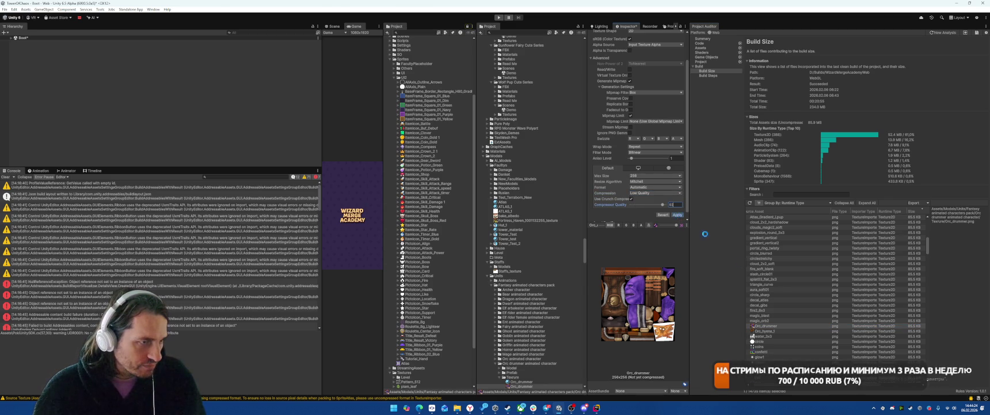
left_click(645, 176)
left_click(645, 195)
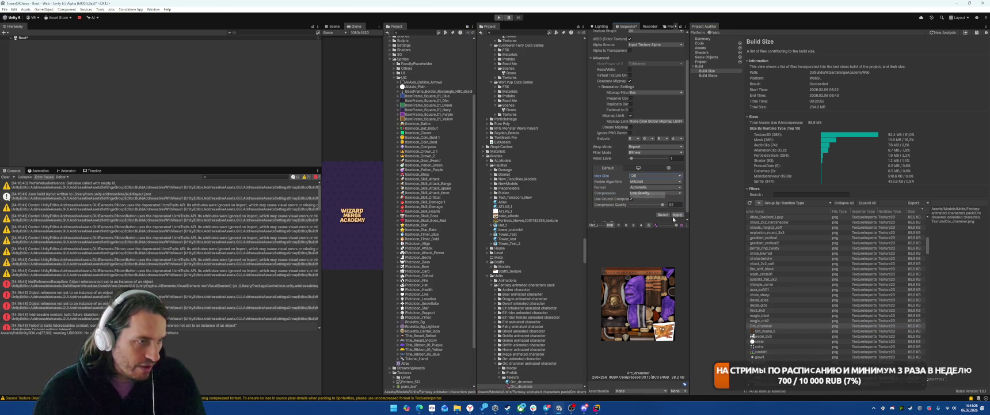
left_click(678, 215)
Cap Orc_hyena_1 at 128 with Low Quality crunch compression
left_click(766, 331)
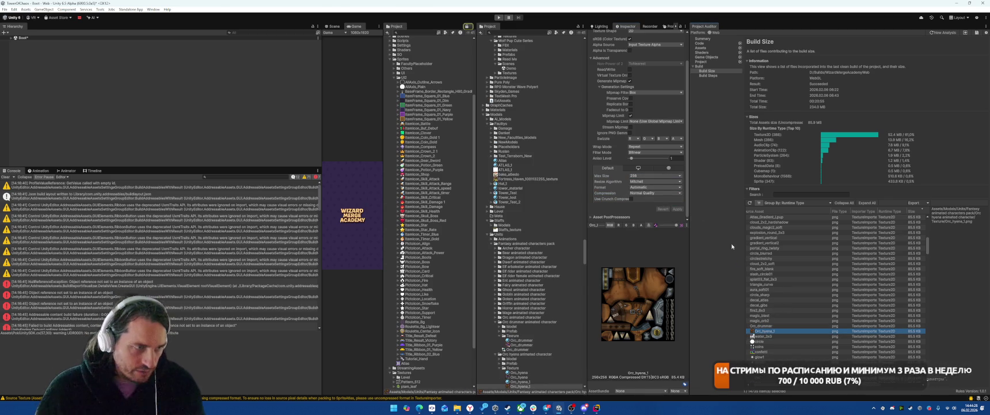
left_click(647, 177)
left_click(645, 195)
left_click(654, 192)
left_click(636, 202)
left_click(631, 198)
left_click(680, 215)
Give water_3x3 Low Quality crunch compression
left_click(766, 335)
left_click(638, 194)
left_click(638, 204)
left_click(631, 199)
left_click(672, 214)
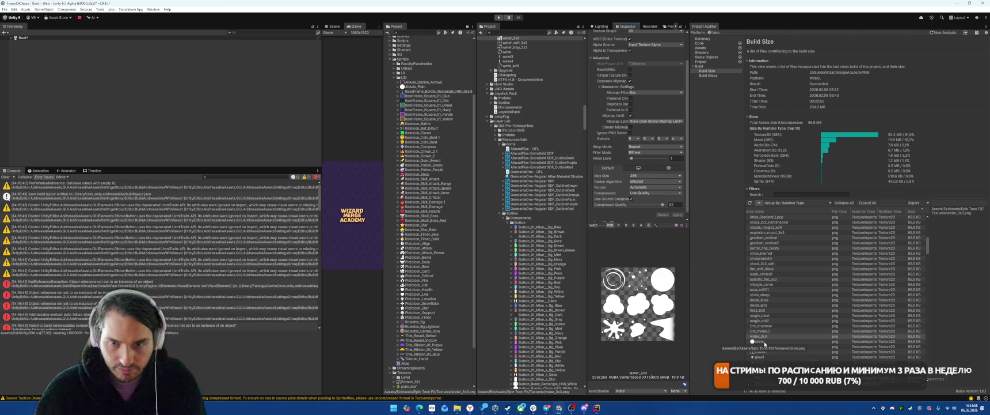
Set circle to Low Quality crunch at quality 82 and cap it at 128
left_click(638, 193)
left_click(637, 205)
left_click(631, 198)
left_click(673, 204)
type("82")
left_click(677, 214)
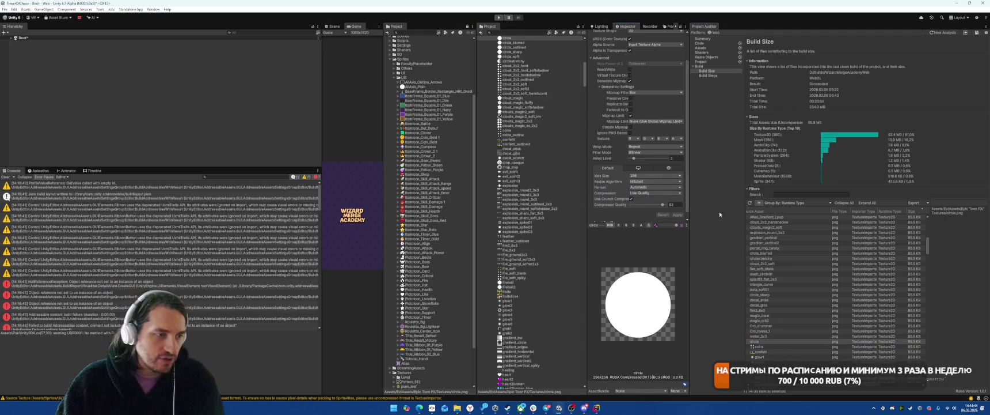
left_click(644, 176)
left_click(643, 194)
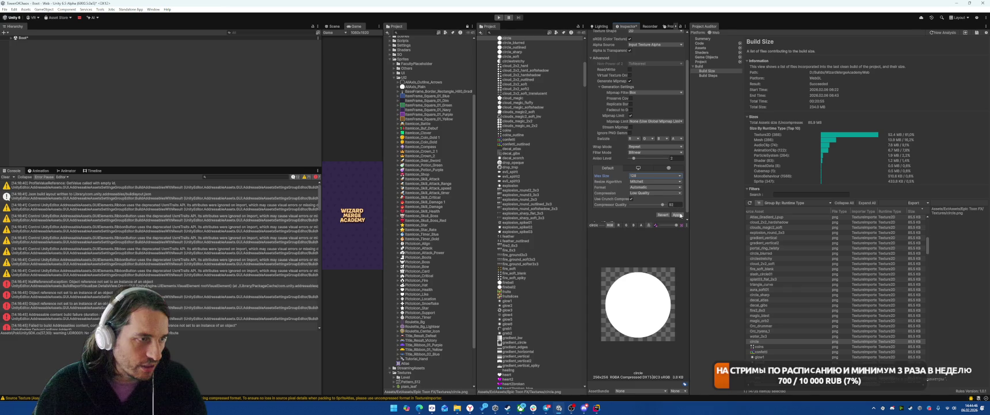
left_click(677, 214)
Give coins Low Quality crunch compression and a 128 max size
left_click(760, 347)
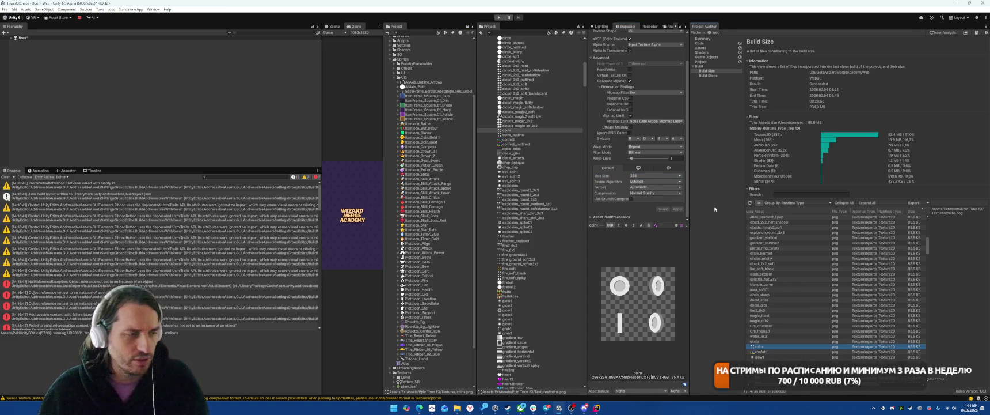
left_click(643, 194)
left_click(649, 206)
left_click(672, 204)
left_click(677, 214)
left_click(635, 175)
left_click(642, 195)
left_click(678, 214)
Set confetti to Low Quality crunch compression at quality 62
left_click(758, 352)
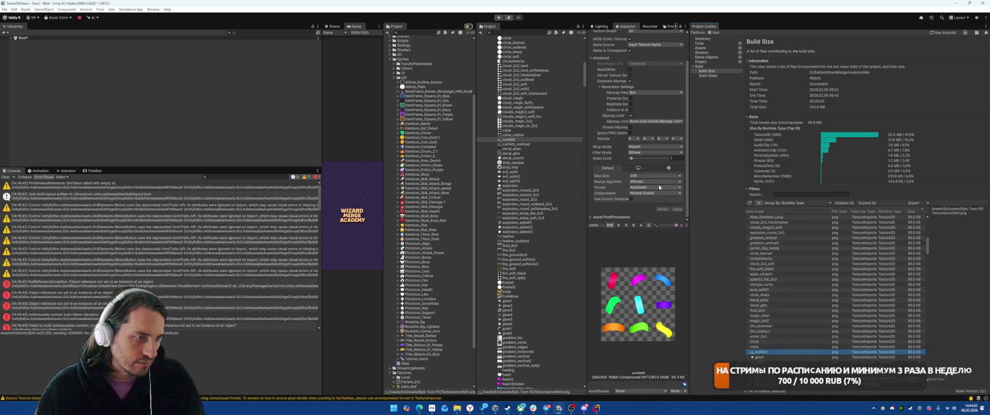
left_click(647, 196)
left_click(645, 200)
left_click(631, 199)
left_click(675, 204)
type("62")
left_click(677, 214)
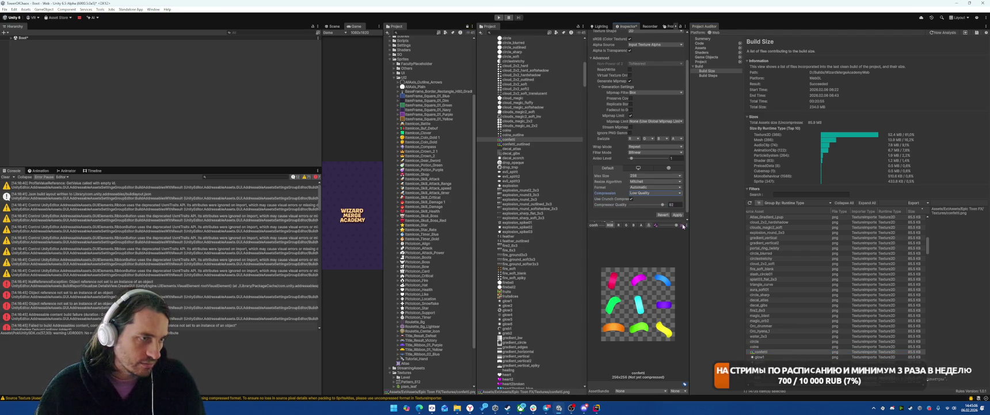
Give glow1 Low Quality crunch compression and cap it at 128
left_click(756, 357)
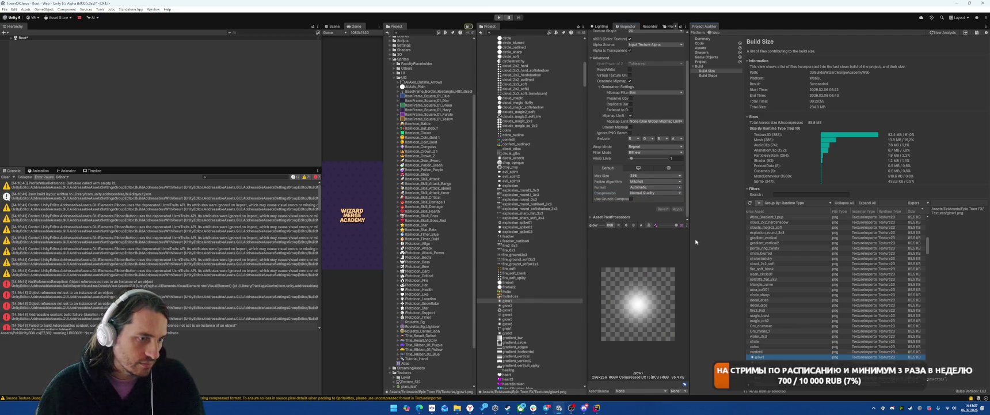
left_click(630, 198)
left_click(656, 193)
left_click(649, 205)
left_click(678, 215)
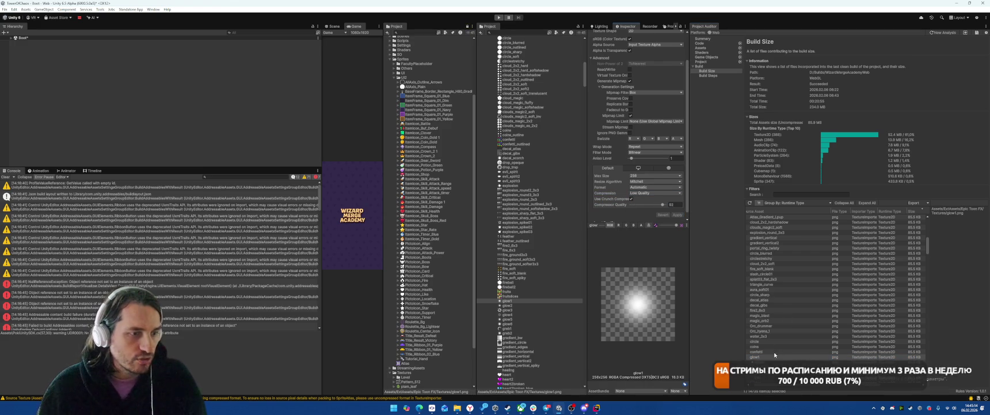
left_click(656, 176)
left_click(645, 194)
left_click(678, 214)
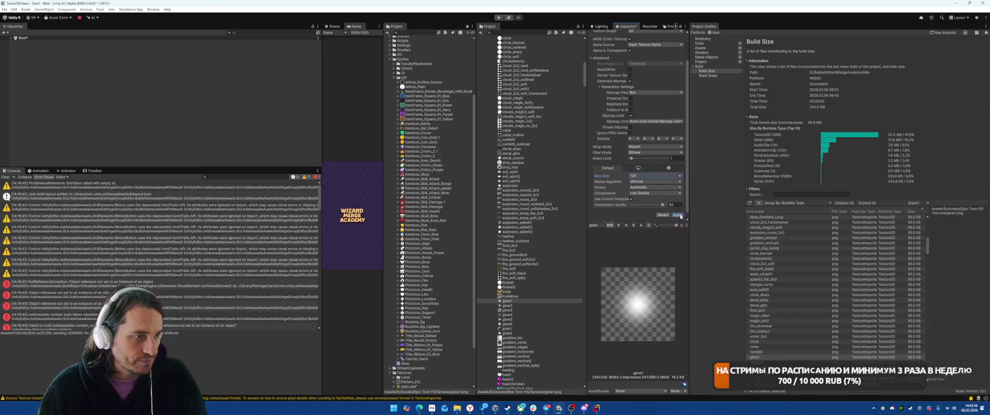
Give glow2 Low Quality crunch compression
left_click(757, 361)
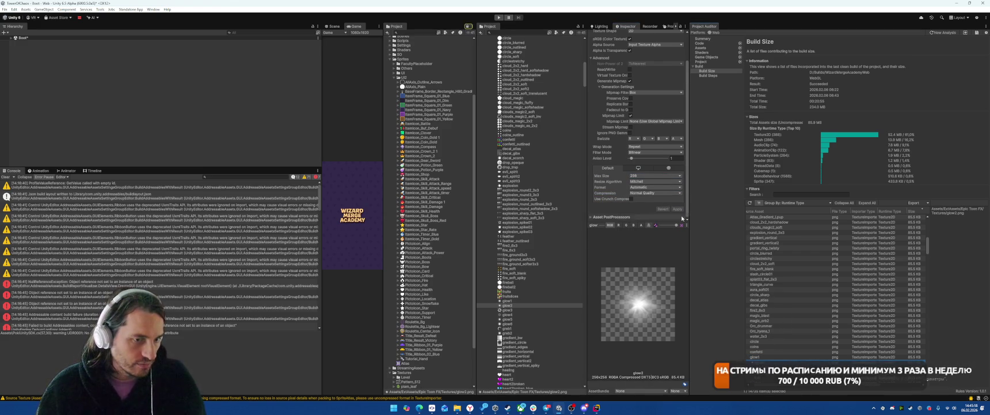
left_click(655, 193)
left_click(649, 206)
left_click(631, 199)
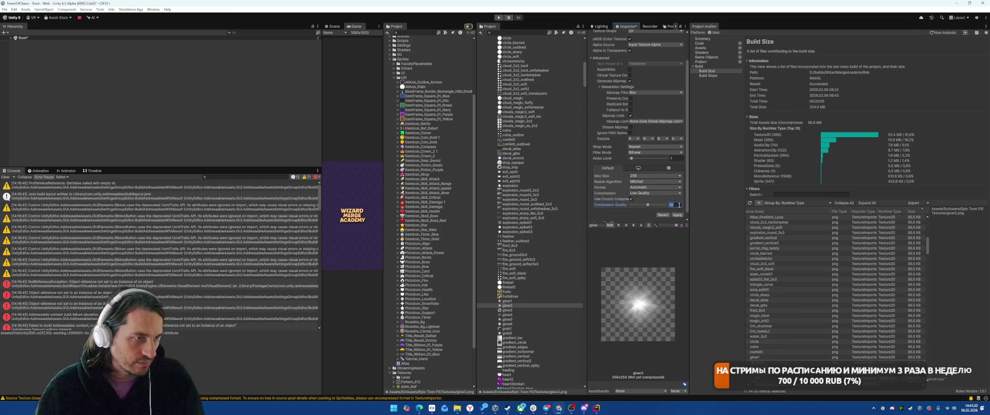
left_click(677, 214)
Give sparkle2 Low Quality crunch compression
left_click(758, 367)
left_click(655, 192)
left_click(647, 205)
left_click(655, 199)
left_click(649, 211)
left_click(631, 204)
left_click(678, 220)
scroll(764, 281, "down", 5)
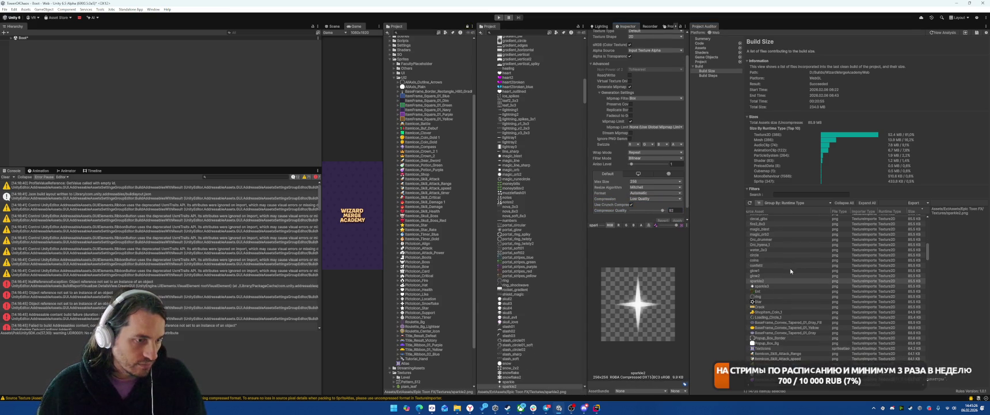
Give sparkle3 Low Quality crunch compression
left_click(761, 286)
left_click(655, 199)
left_click(634, 203)
left_click(631, 204)
left_click(678, 220)
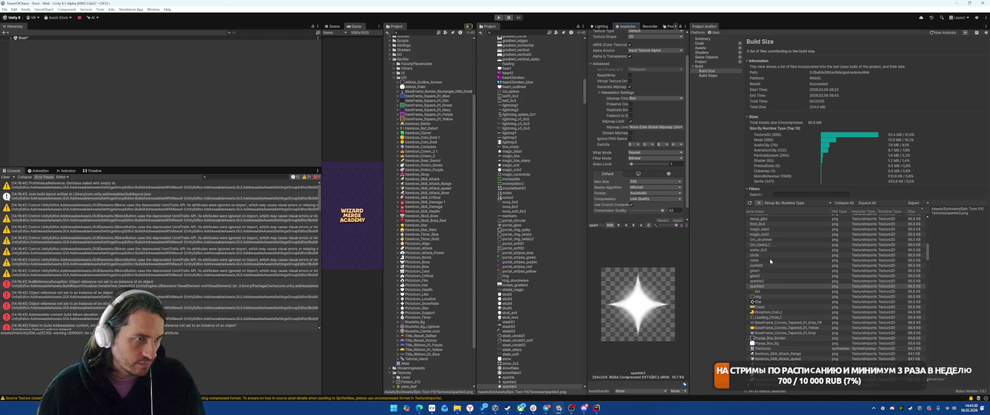
Cap the Ent character texture at 128 with crunch compression
left_click(766, 291)
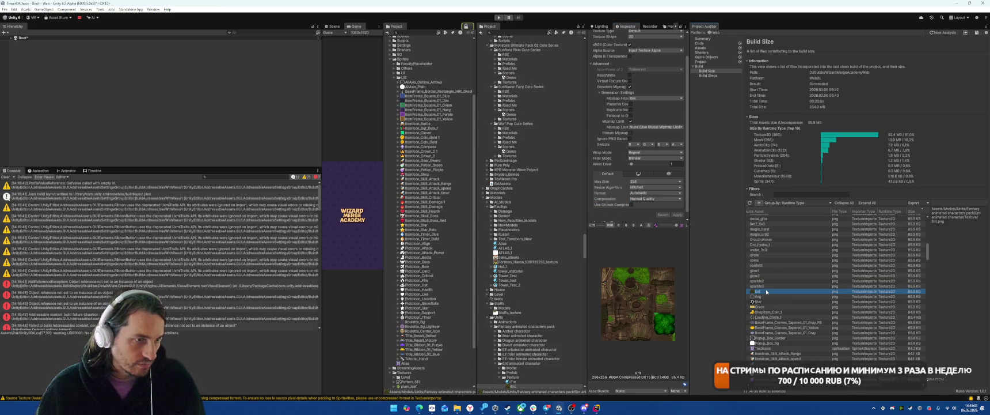
left_click(651, 181)
left_click(643, 200)
left_click(631, 204)
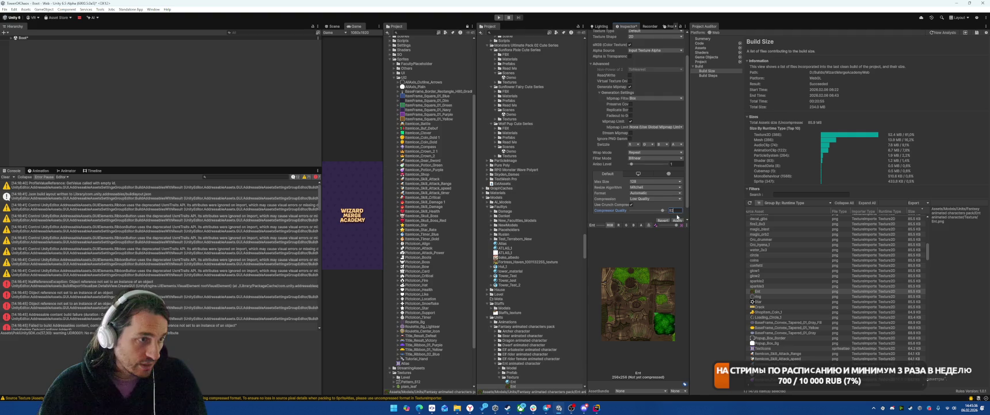
scroll(673, 212, "down", 1)
left_click(678, 209)
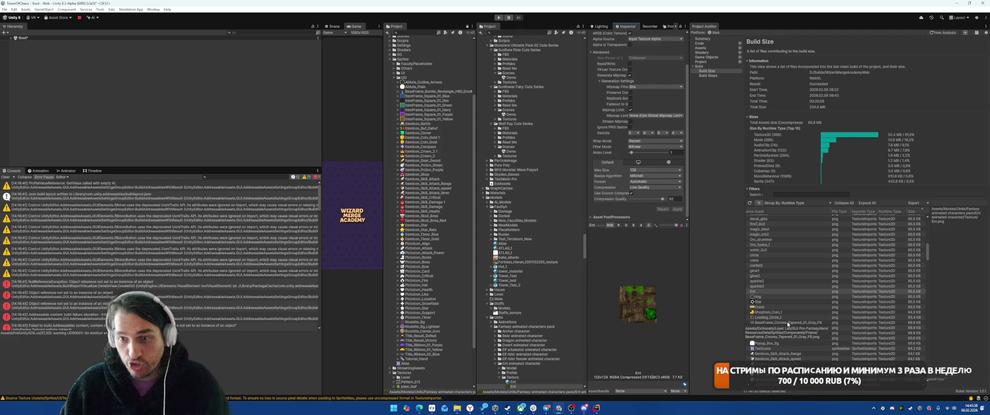
Give the ring texture Low Quality crunch compression
scroll(806, 322, "down", 3)
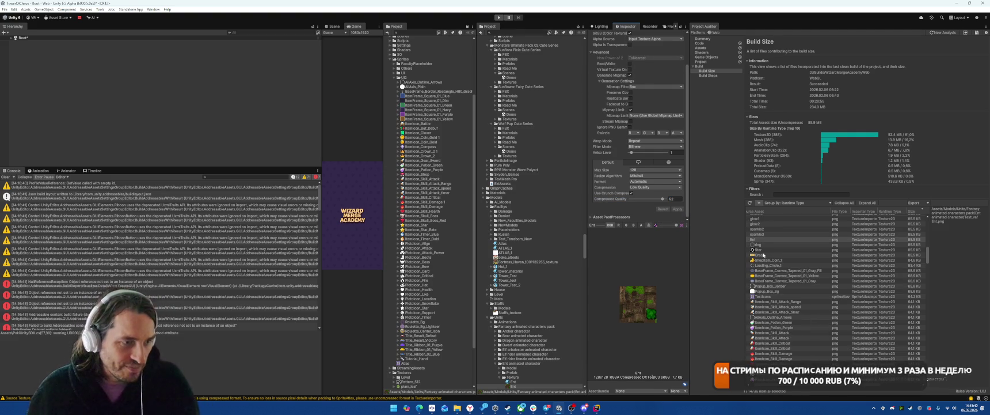
left_click(766, 245)
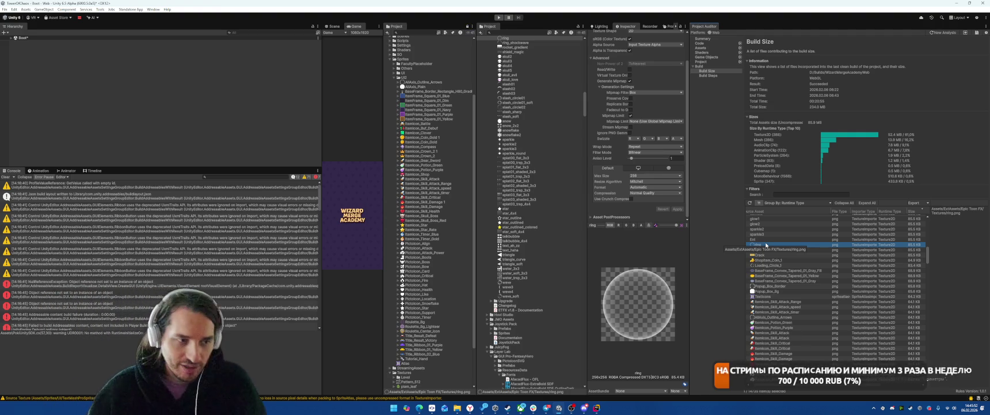
left_click(651, 192)
left_click(633, 200)
left_click(631, 199)
left_click(677, 215)
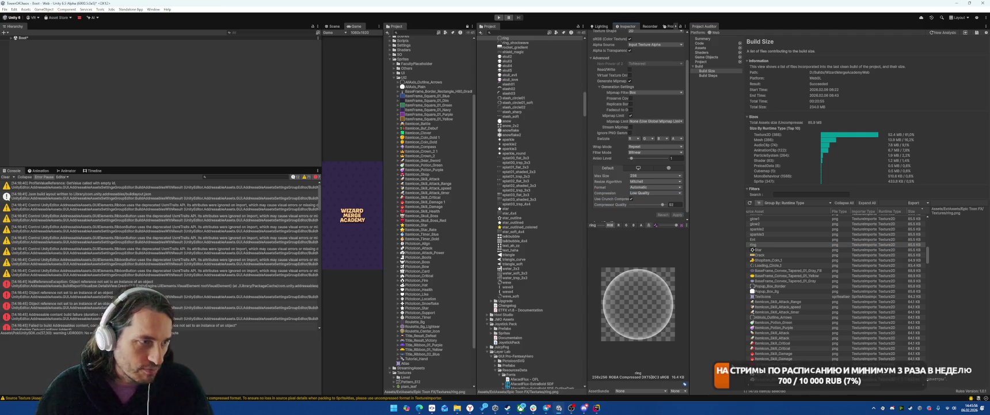
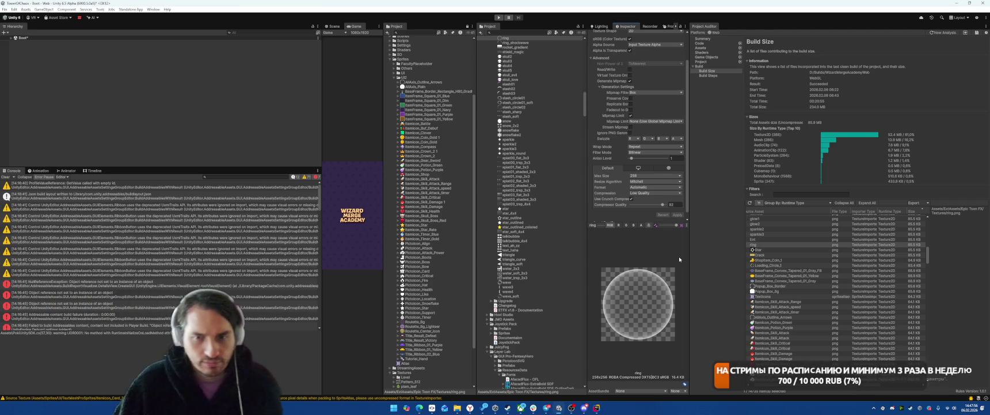
Reimport the Star texture with Low Quality crunch compression and max size 64
left_click(772, 245)
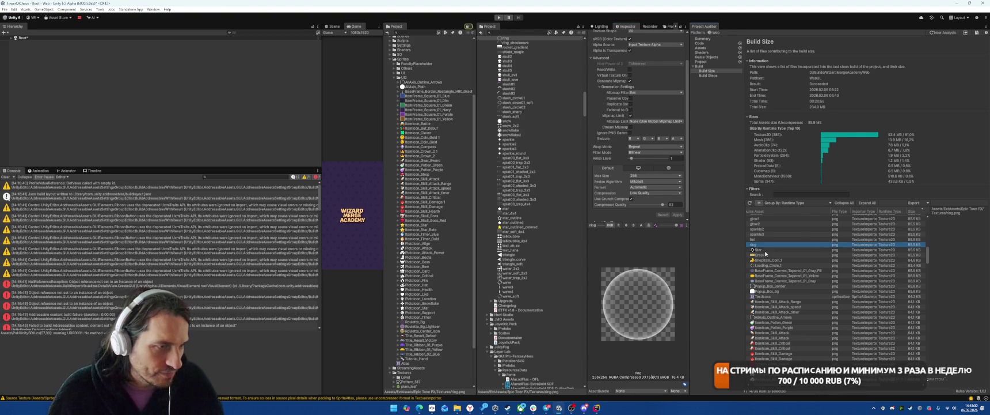
left_click(761, 250)
left_click(651, 193)
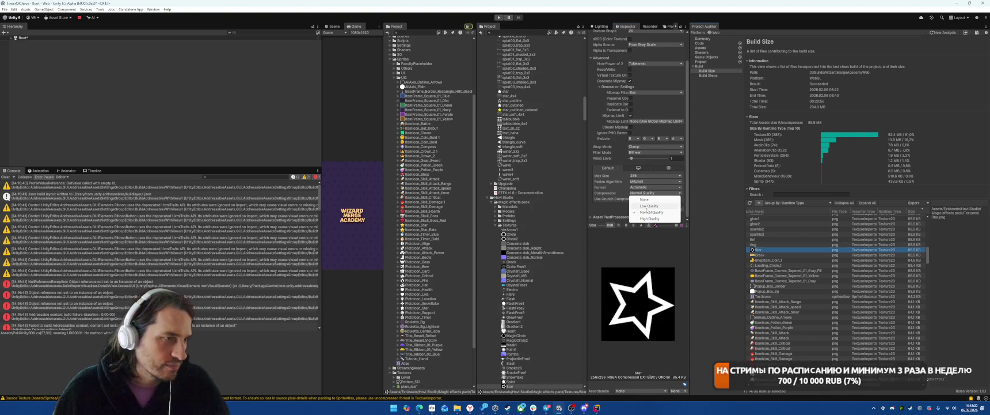
left_click(639, 207)
left_click(631, 199)
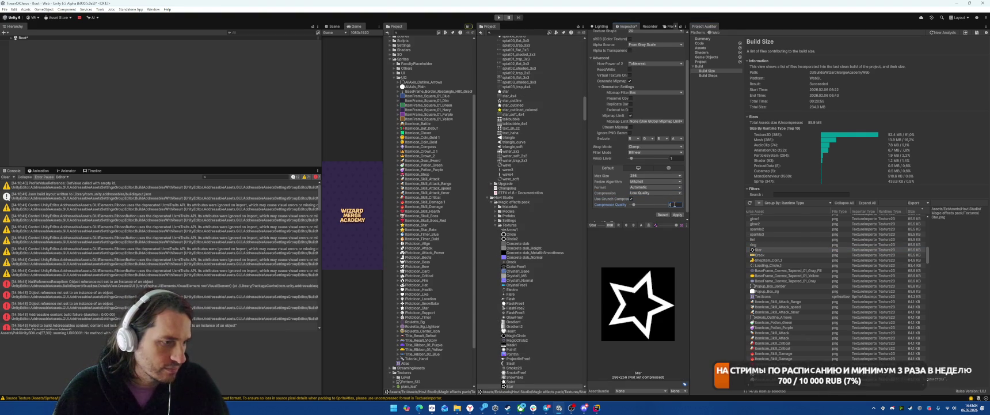
left_click(655, 176)
left_click(645, 185)
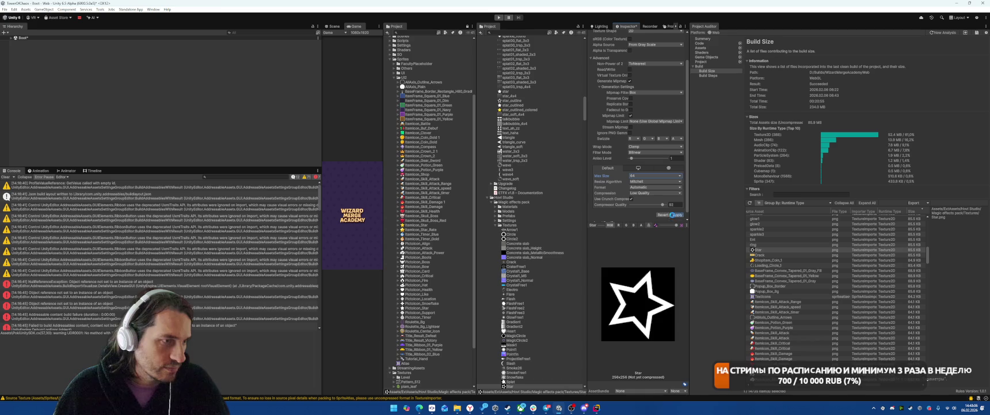
left_click(677, 214)
Reimport the Crack texture with crunch compression at max size 256
left_click(761, 255)
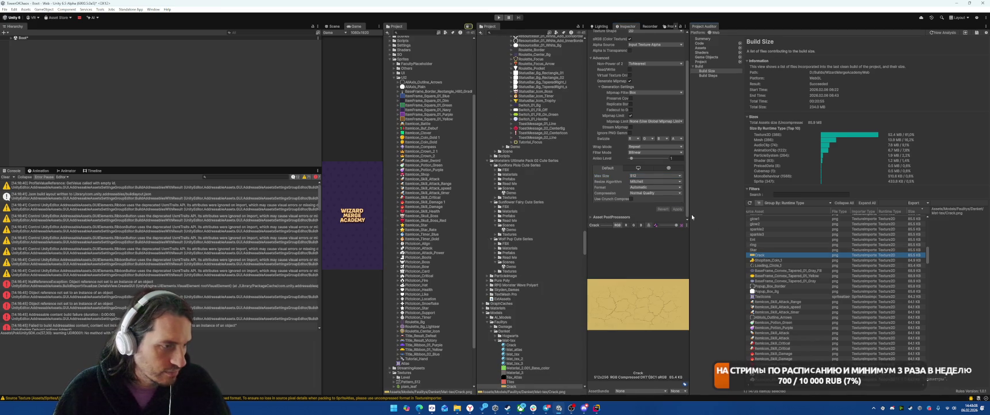
left_click(631, 199)
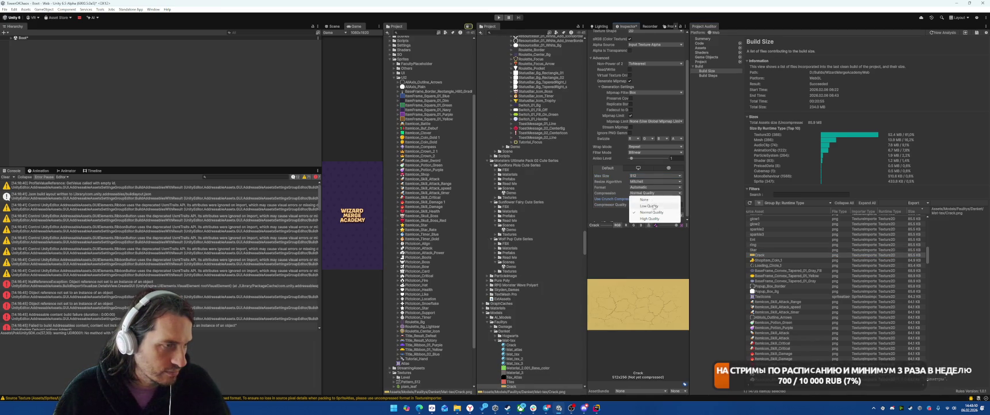
left_click(641, 176)
left_click(644, 201)
left_click(674, 205)
type("4")
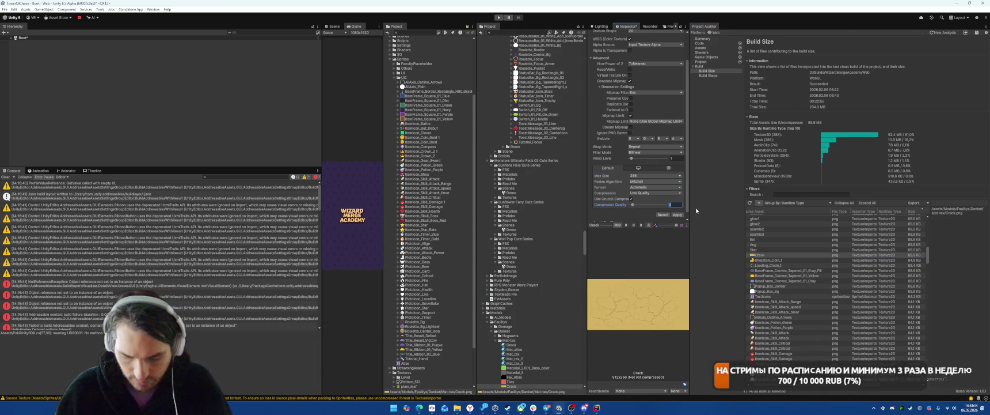
left_click(678, 214)
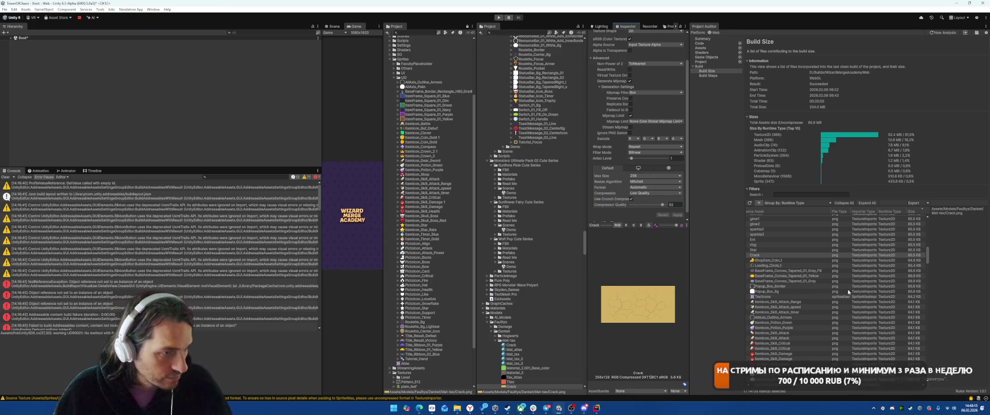
left_click(774, 260)
Reimport ShopItem_Coin_1 at max size 64 with Low Quality compression
left_click(638, 176)
left_click(642, 186)
left_click(641, 192)
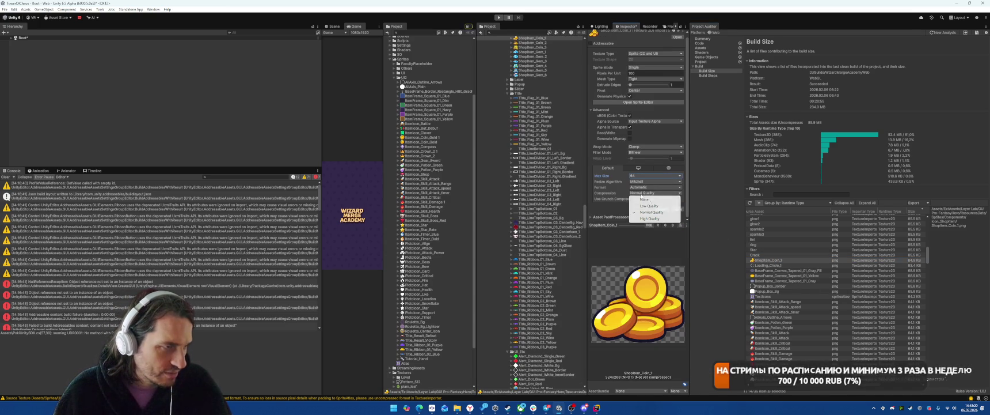
left_click(648, 205)
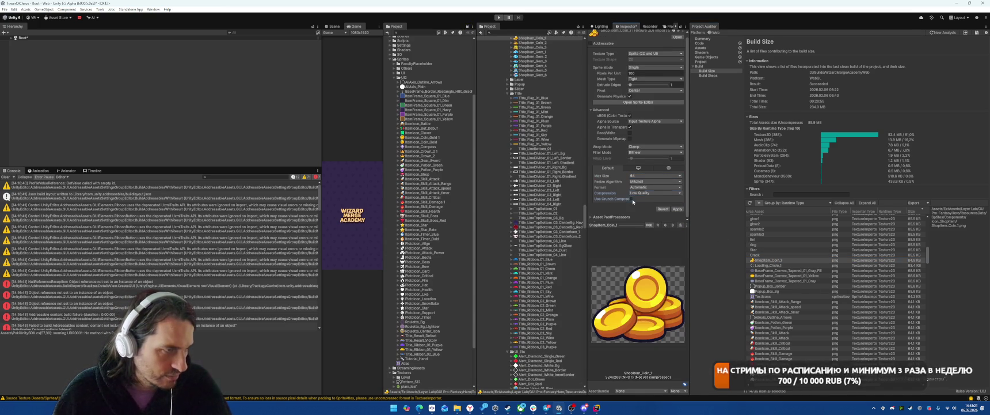
left_click(678, 215)
Locate Loading_Circle_1 from the report and move it into the Sprites/UI2 folder
left_click(766, 265)
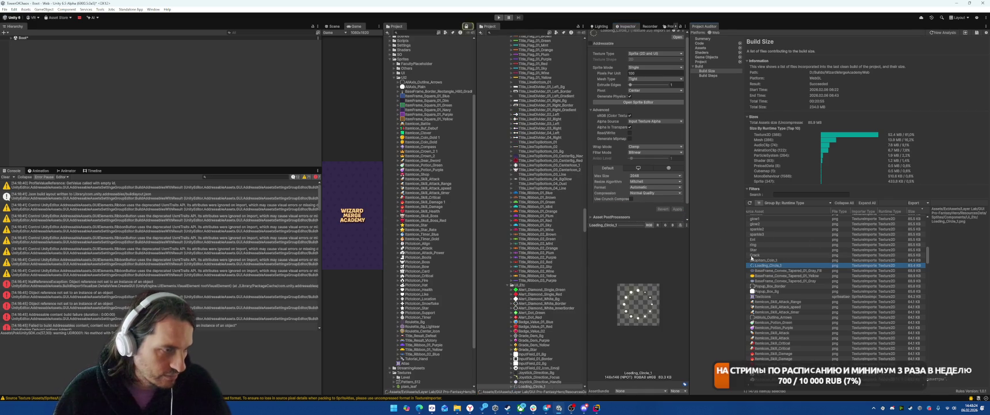
left_click(642, 193)
key("Escape")
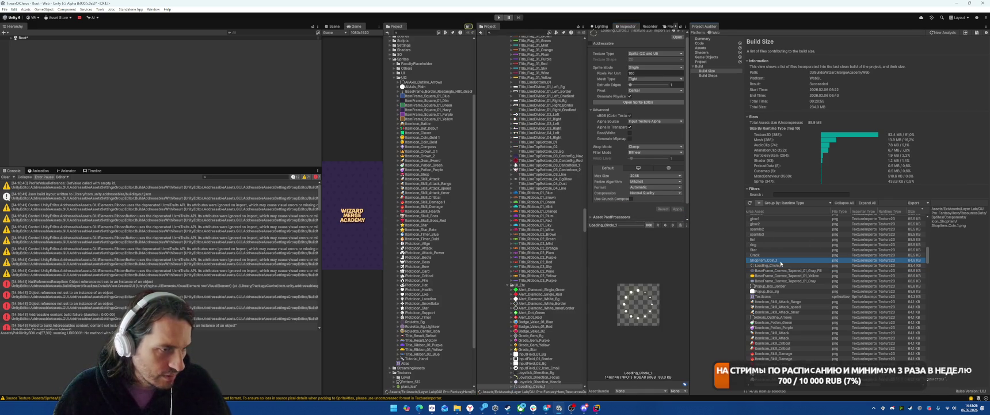
key("Up")
scroll(543, 157, "up", 5)
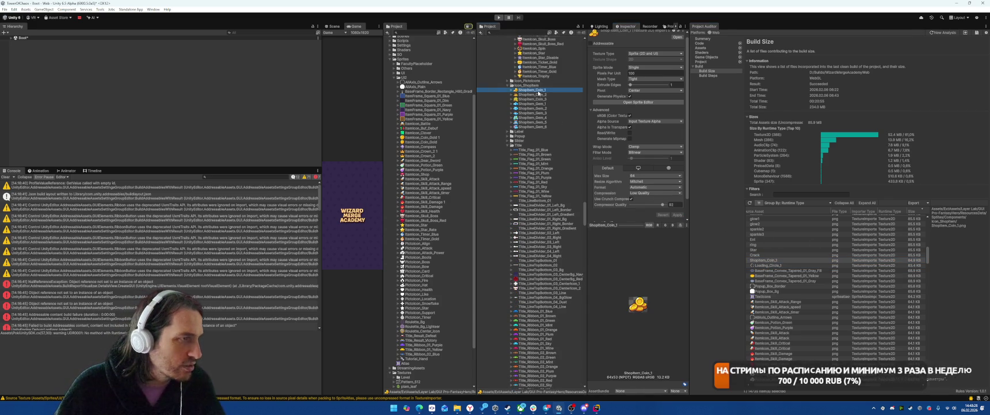
left_click(433, 242)
left_click(777, 238)
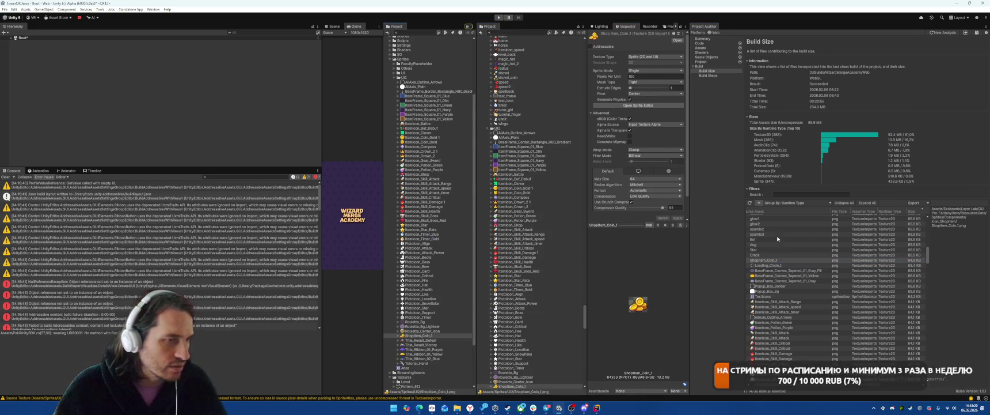
left_click(772, 266)
scroll(527, 96, "up", 3)
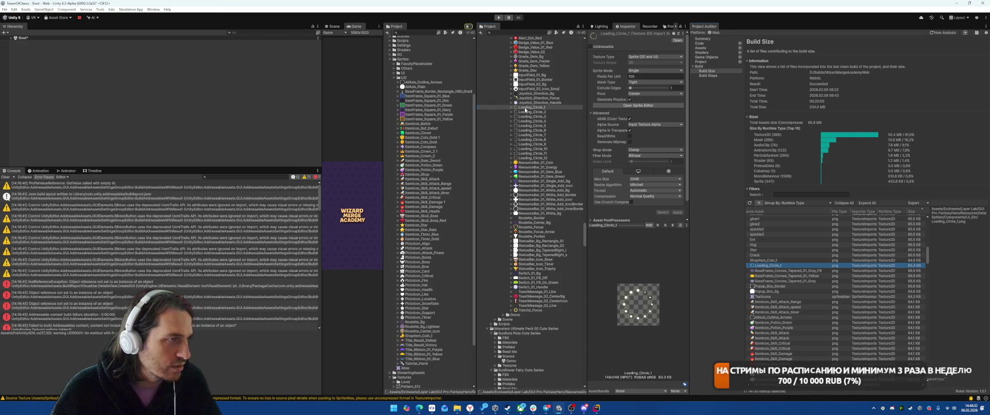
left_click(628, 159)
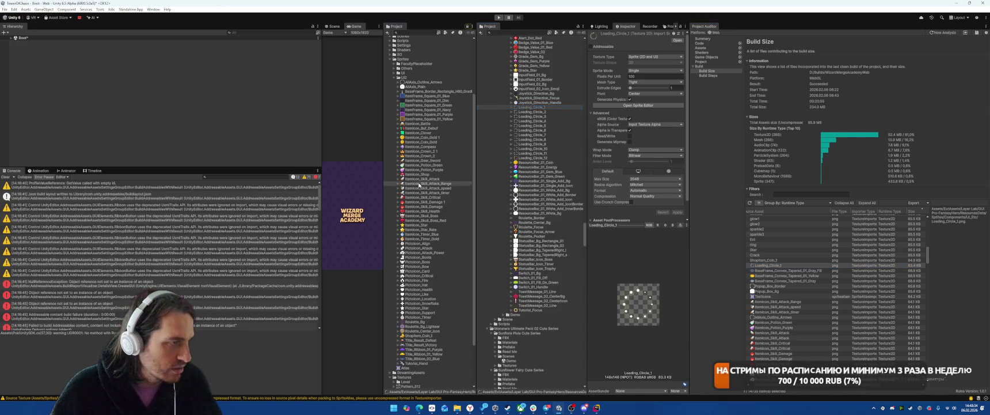
left_click_drag(419, 184, 419, 185)
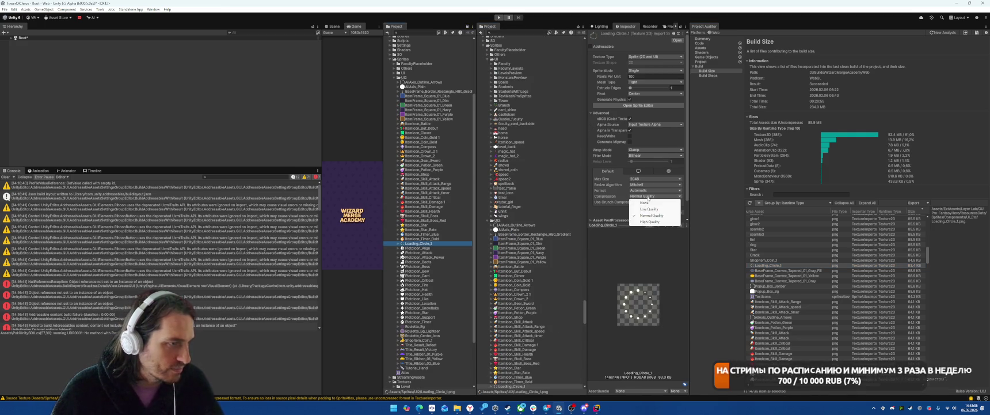
Reimport Loading_Circle_1 with compression None and max size 64
left_click(644, 202)
left_click(639, 181)
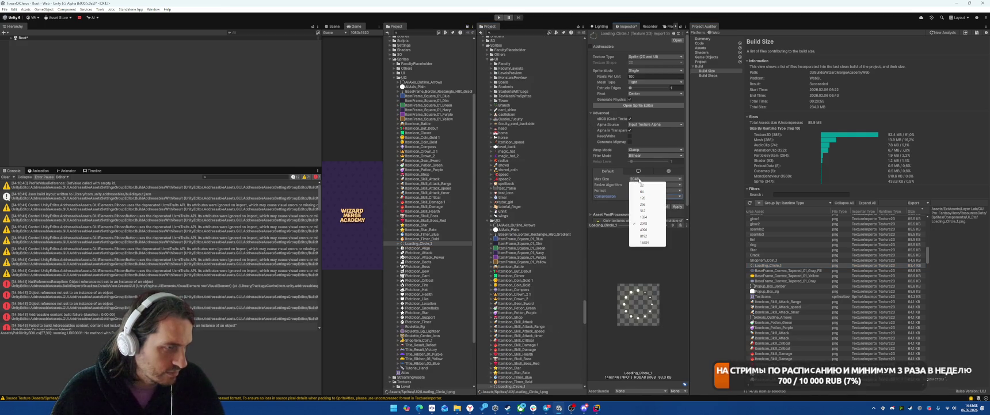
left_click(642, 192)
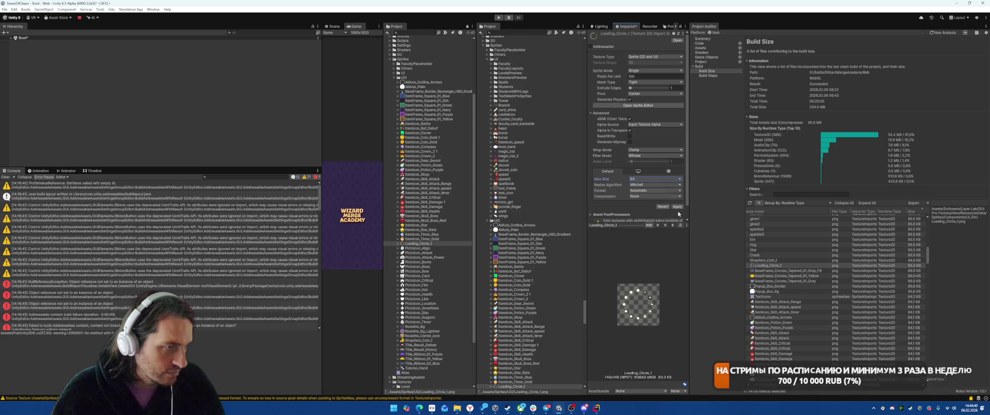
left_click(677, 206)
Reveal the BaseFrame_Convex_Tapered and Popup_Box textures from the report in the project
left_click(776, 270)
double_click(776, 270)
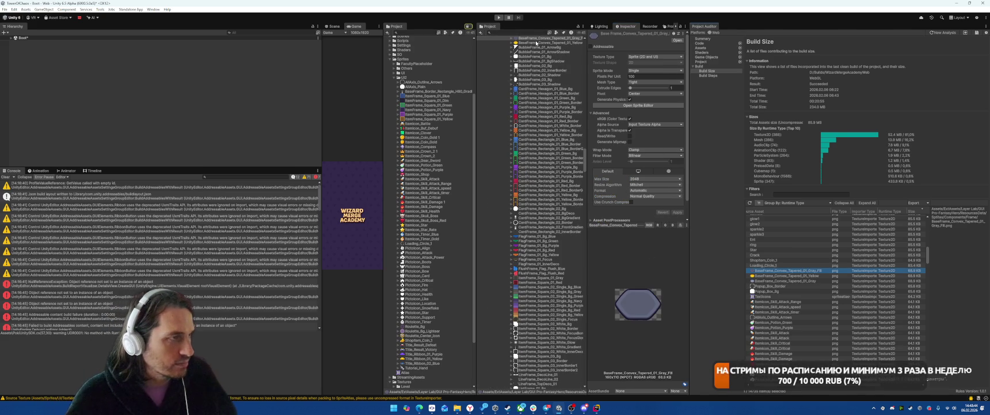
double_click(762, 275)
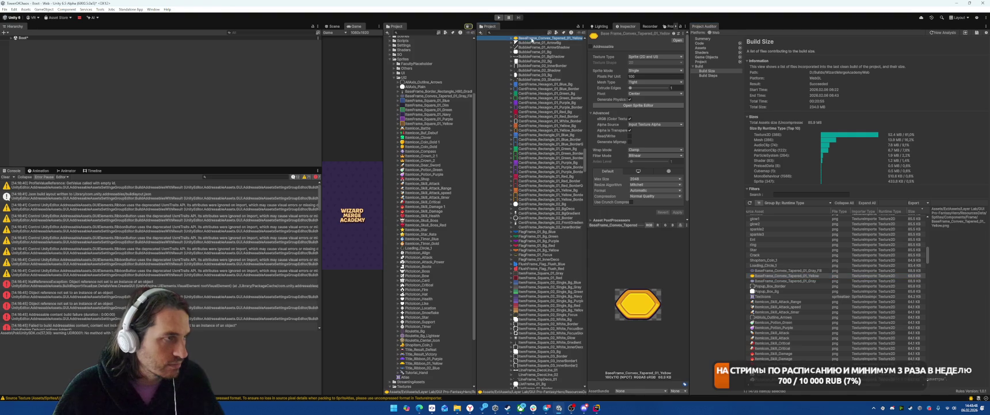
double_click(766, 275)
double_click(761, 281)
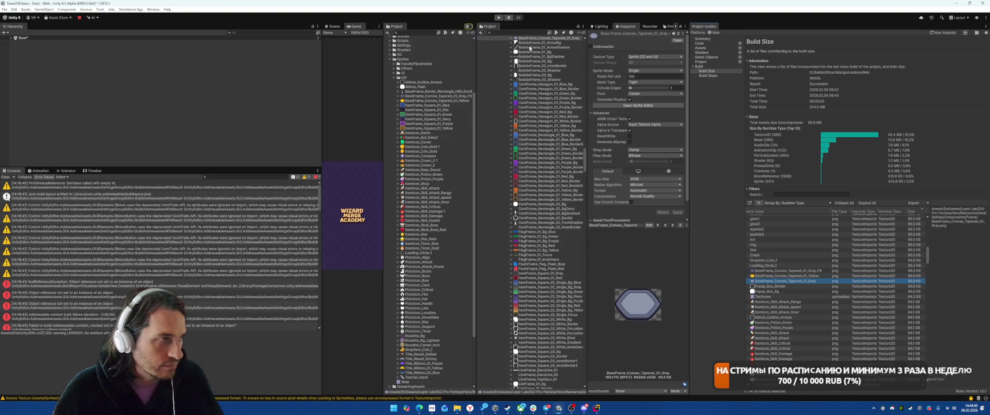
double_click(763, 286)
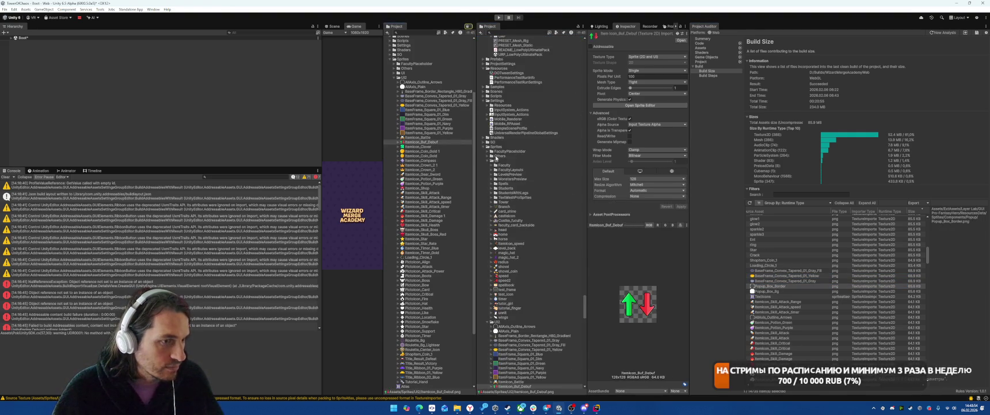
double_click(762, 292)
double_click(764, 296)
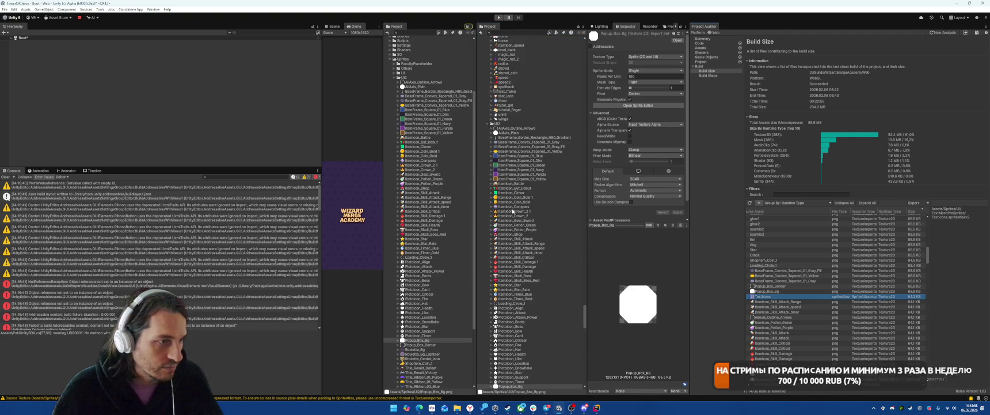
Reimport Popup_Box_Bg with a Full Rect mesh type and compression None
left_click(655, 81)
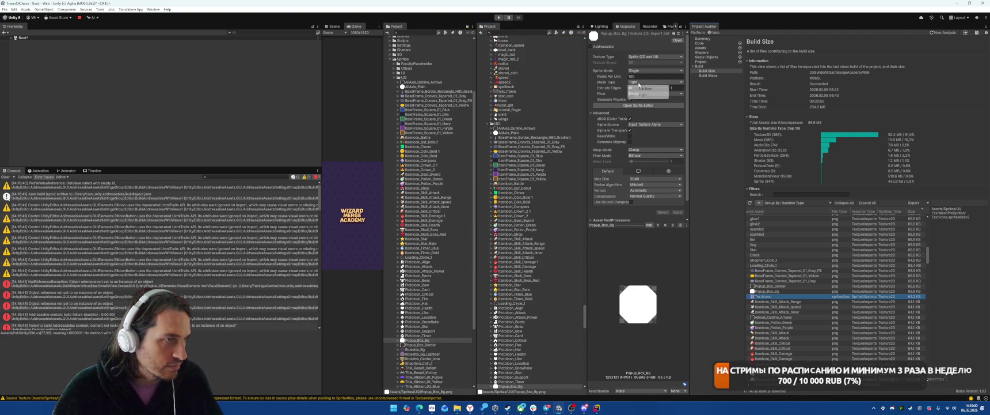
left_click(639, 87)
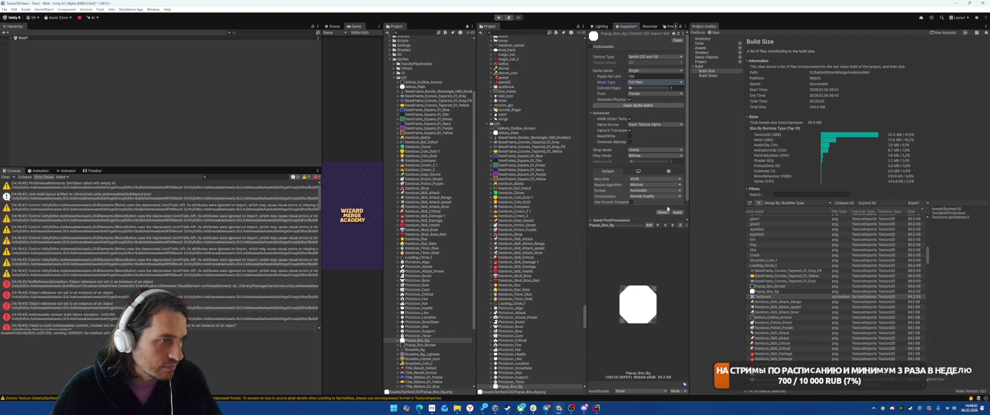
left_click(662, 196)
left_click(645, 199)
left_click(680, 207)
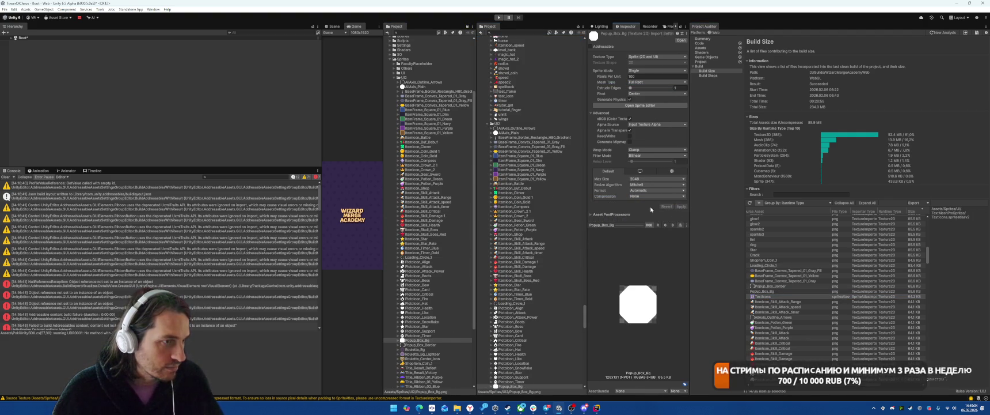
left_click(418, 83)
scroll(433, 260, "down", 3)
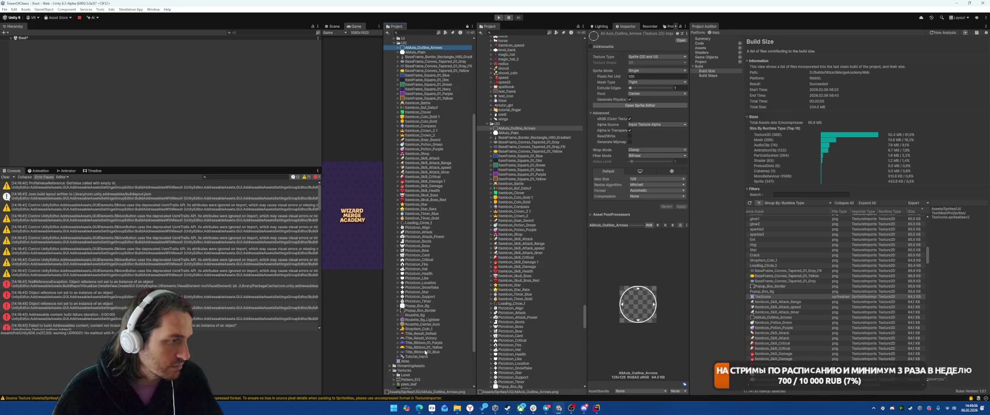
Set compression to None on all 68 textures from AllAxis_Outline_Arrows to Tutorial_Hand and apply
left_click(417, 356, "shift")
left_click(635, 182)
left_click(630, 196)
left_click(630, 195)
left_click(668, 199)
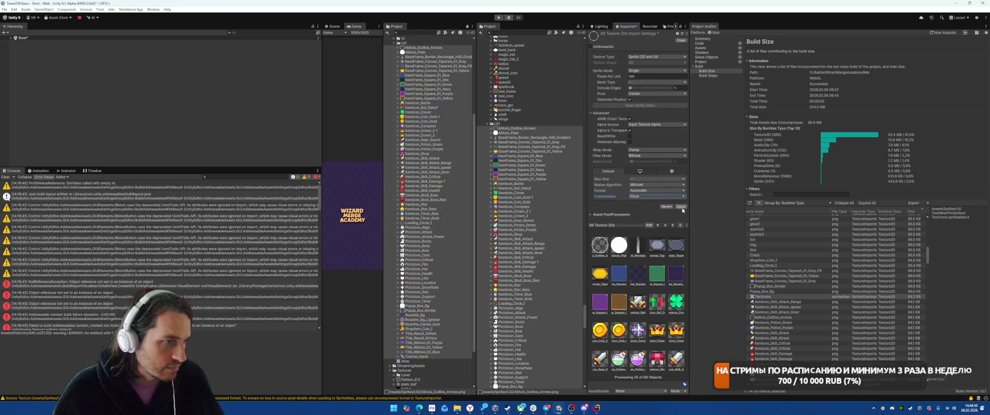
left_click(682, 205)
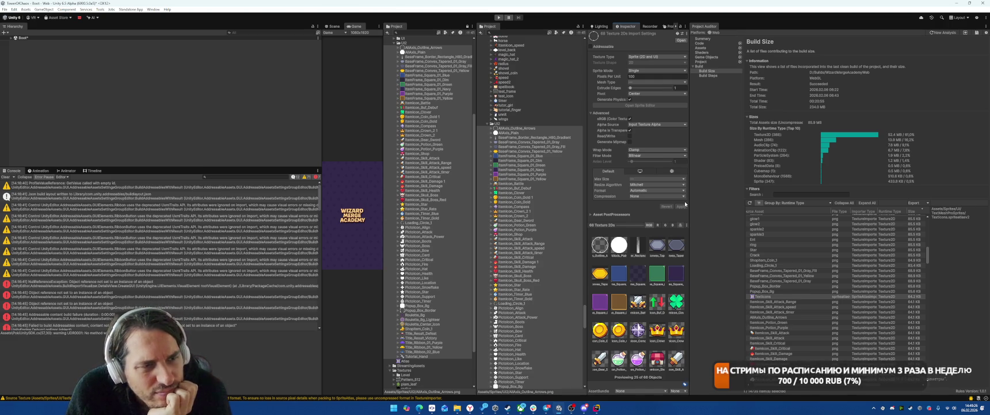
Duplicate the ItemIcon_Skill_Attack_Range and ItemIcon_Skill_Attack_speed sprites with Ctrl+D
left_click(767, 301)
double_click(767, 302)
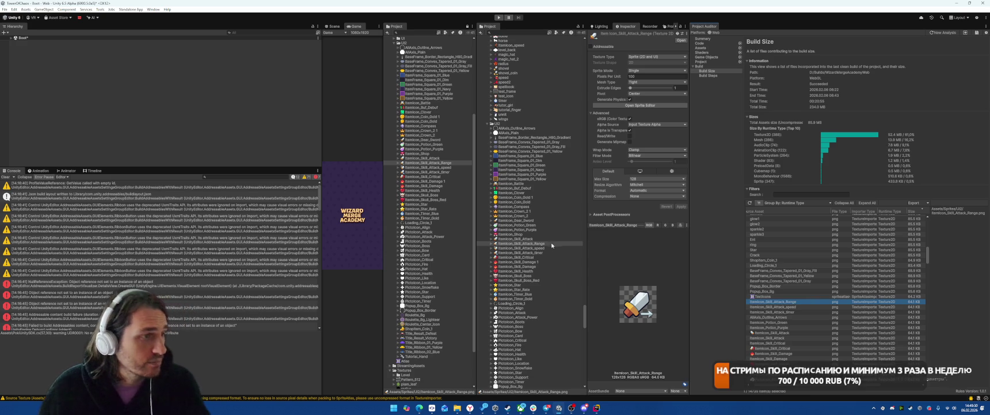
key("ctrl+d")
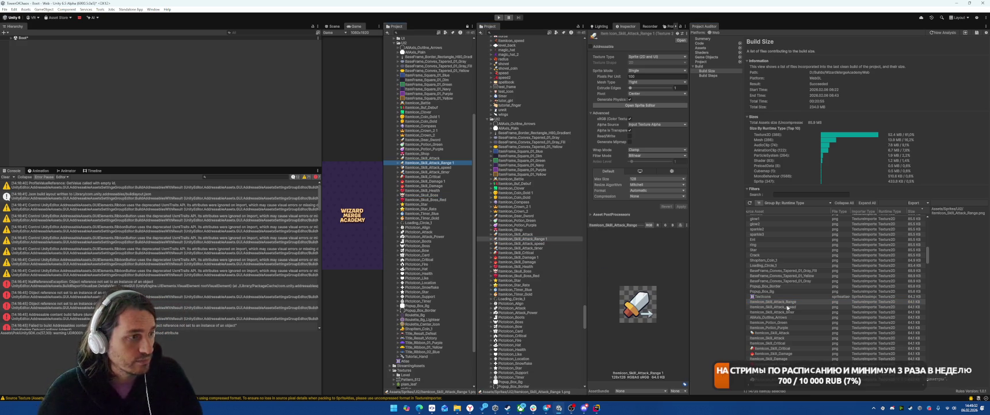
left_click(782, 307)
key("ctrl+d")
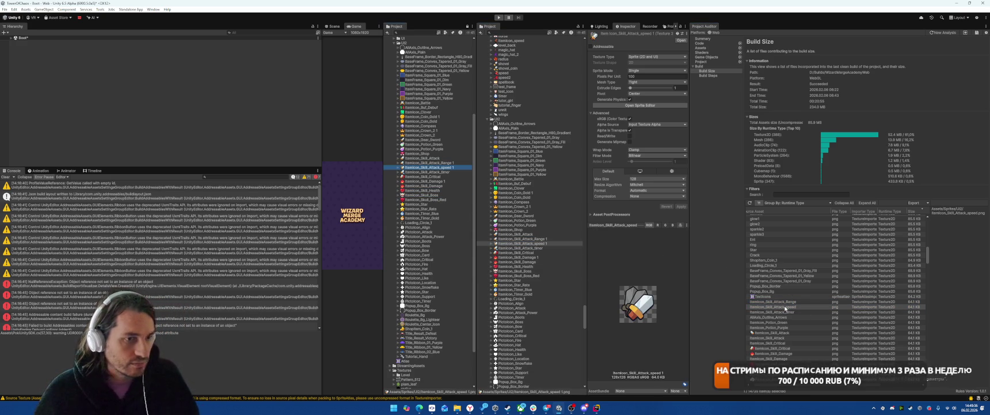
Inspect the ItemIcon_Skill_Attack_timer, AllAxis_Outline_Arrows and ItemIcon_Potion_Purple textures
left_click(781, 310)
left_click(785, 302)
left_click(780, 317)
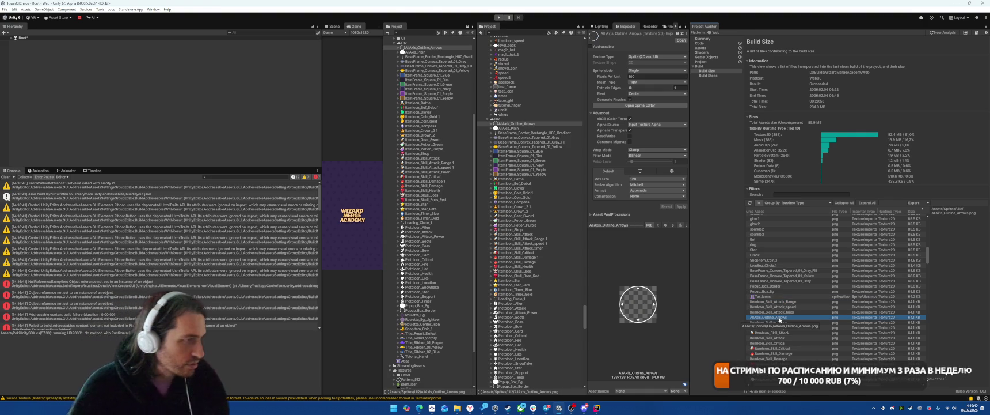
left_click(768, 327)
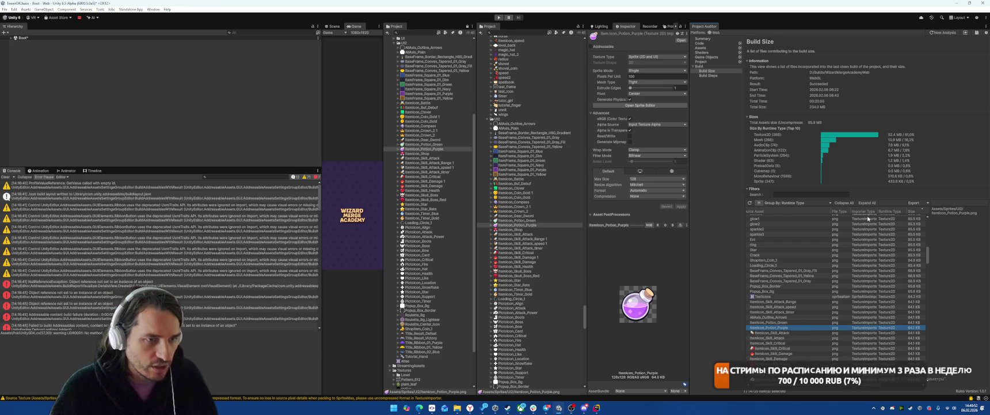
Widen the Build Size table to show Size, Size % of Data and Build File columns, then browse entries
left_click_drag(690, 211, 569, 211)
right_click(903, 212)
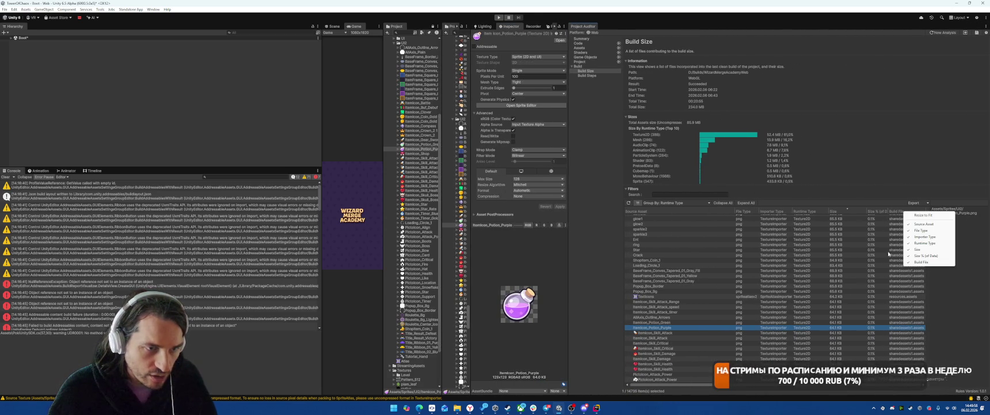
key("Escape")
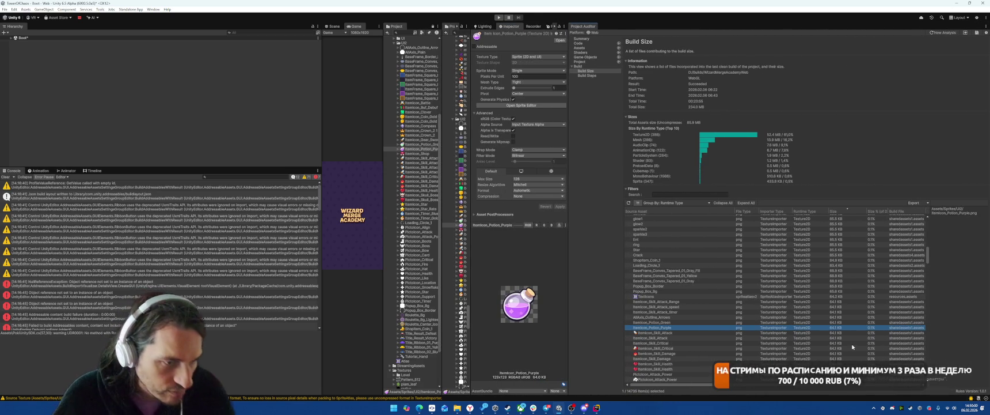
scroll(716, 297, "down", 3)
scroll(721, 292, "down", 5)
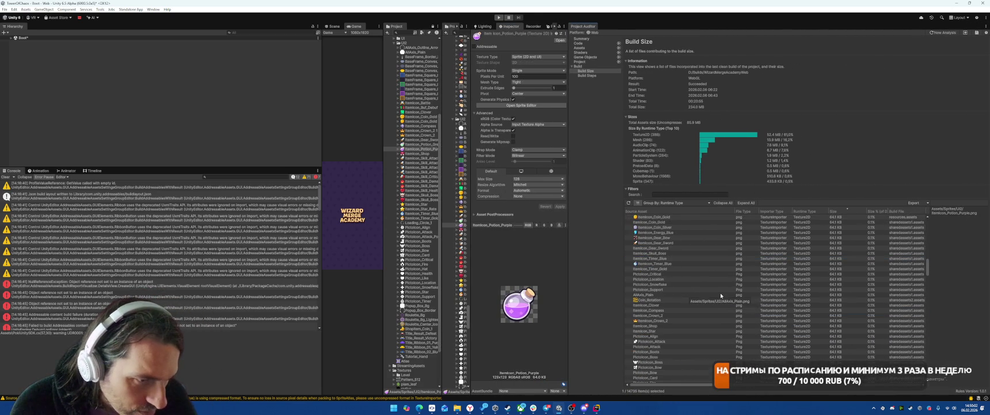
scroll(720, 293, "down", 5)
scroll(725, 273, "down", 3)
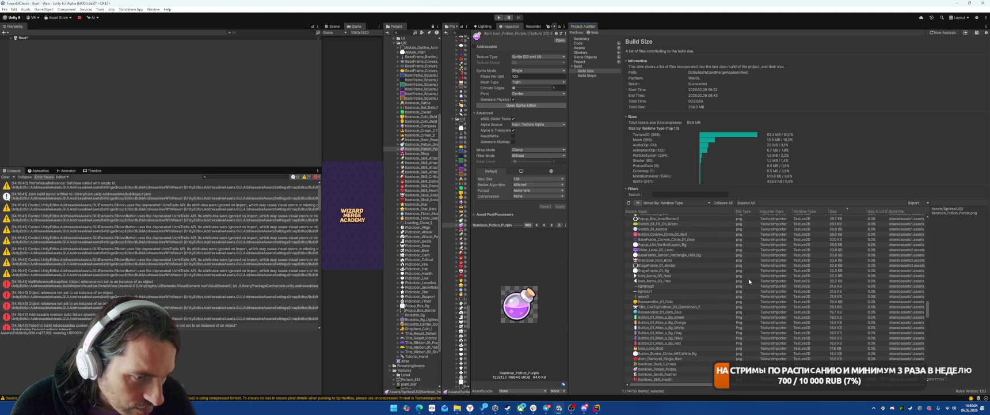
mouse_move(928, 307)
left_mouse_down()
mouse_move(933, 392)
mouse_move(931, 356)
mouse_move(932, 366)
left_mouse_up()
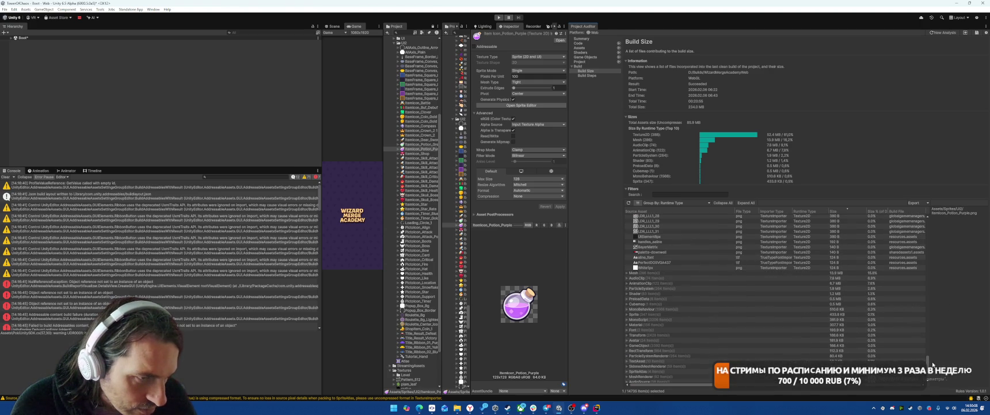
scroll(818, 292, "up", 15)
scroll(818, 292, "down", 10)
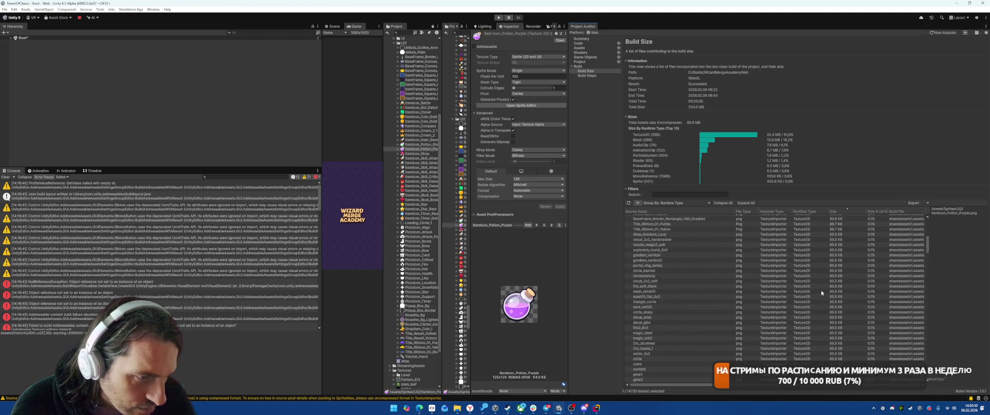
Inspect ItemIcon_Skill_Attack and ItemIcon_Skill_Critical, widening the project file list to locate them
left_click(646, 281)
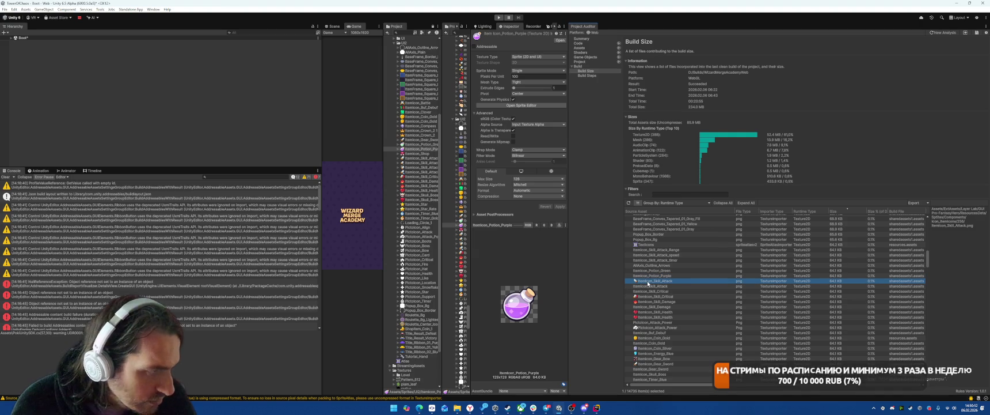
left_click(663, 286)
left_click(665, 292)
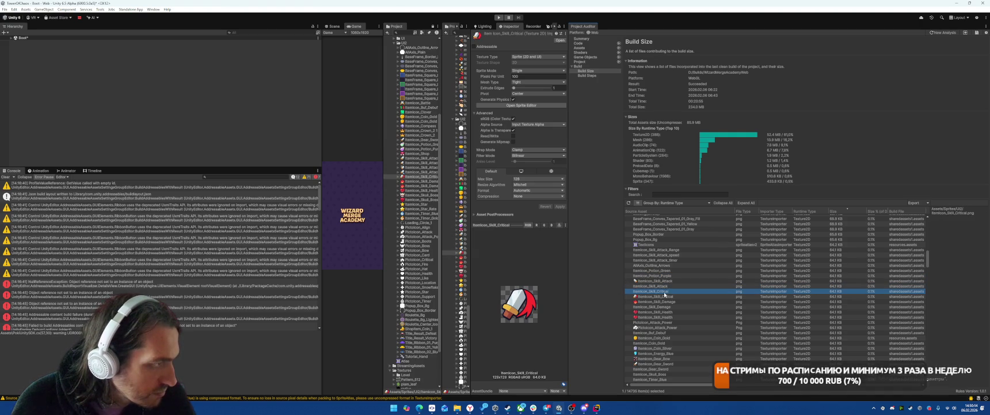
left_click(662, 296)
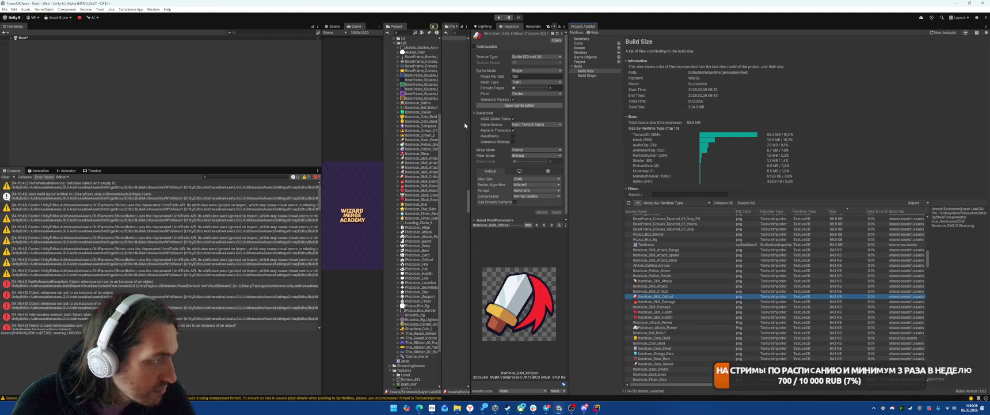
left_click_drag(469, 125, 555, 125)
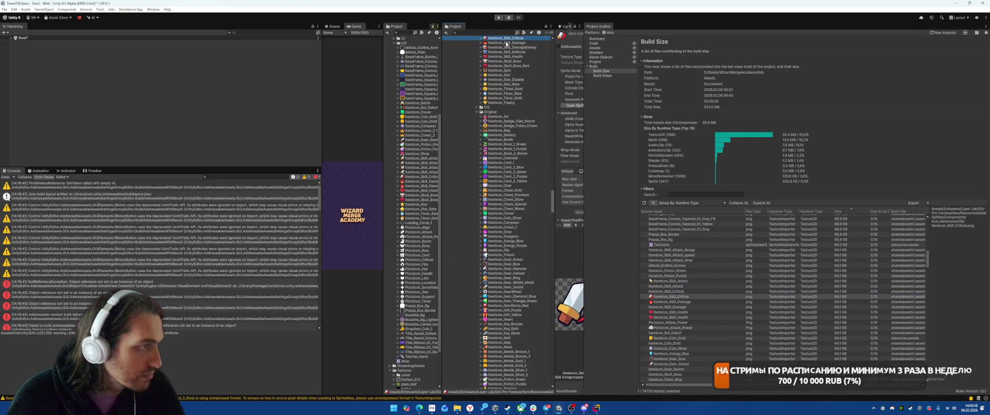
left_click(411, 163)
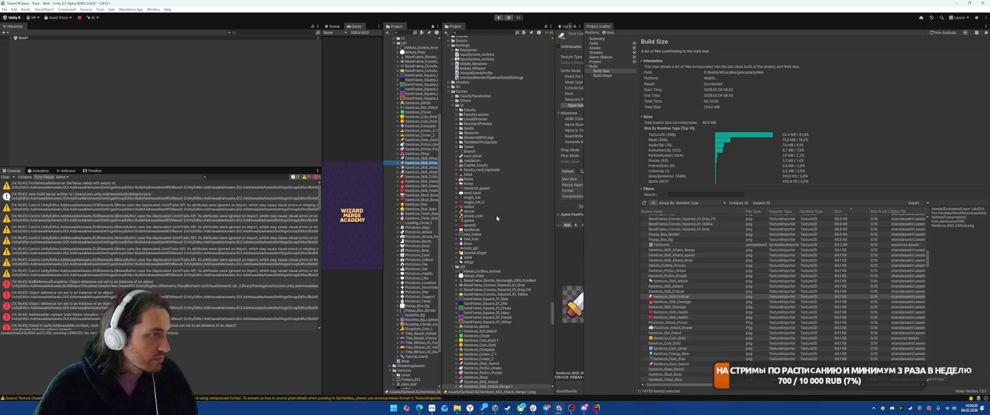
Inspect the Skill_Damage and Skill_Health textures and their copies, plus ItemIcon_Crown_2
left_click(667, 301)
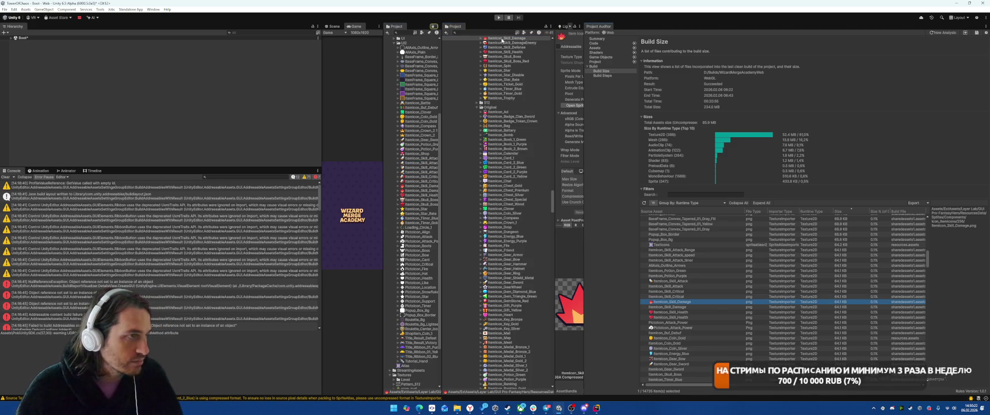
left_click(657, 254)
left_click(670, 306)
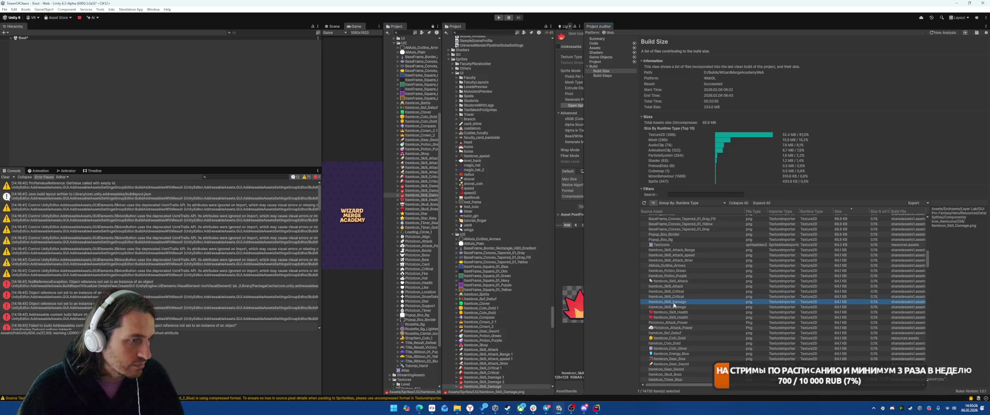
left_click(669, 311)
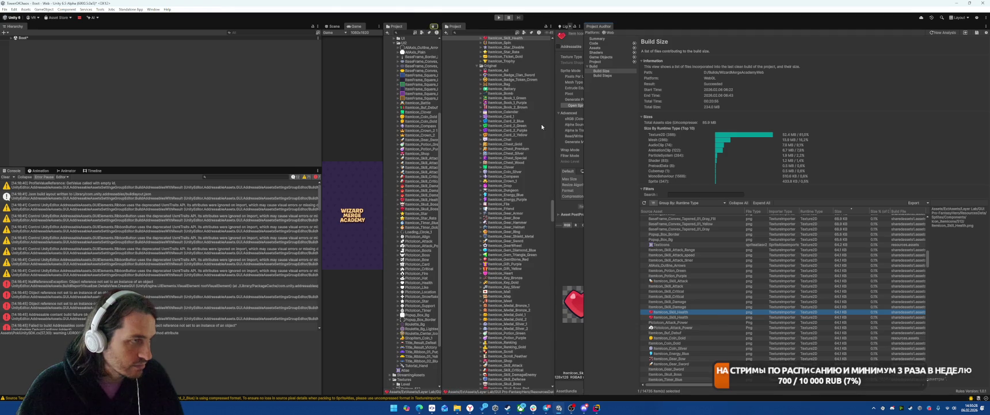
left_click(667, 317)
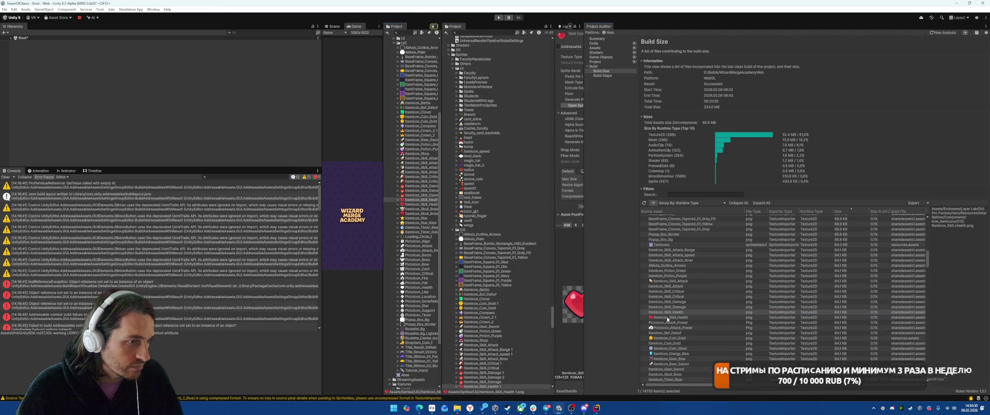
left_click(432, 136)
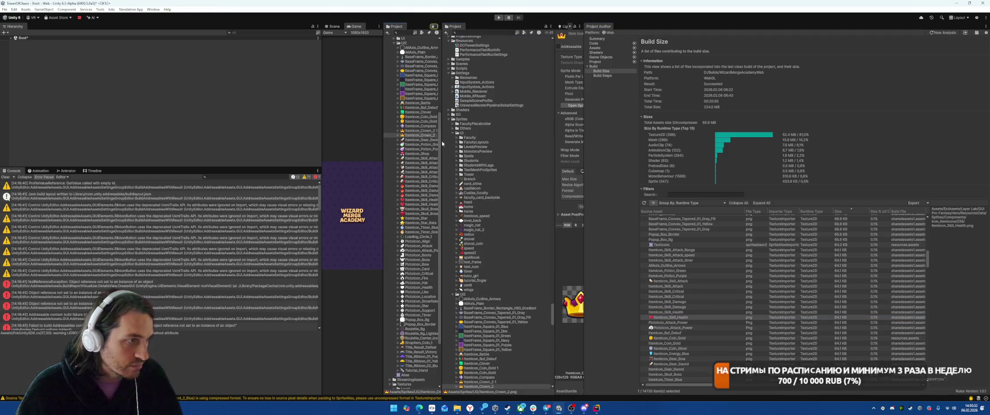
left_click(424, 204)
Inspect the PictoIcon_Attack_Power, ItemIcon_Buf_Debuf, Coin_Gold and Coin_Silver textures
left_click(673, 323)
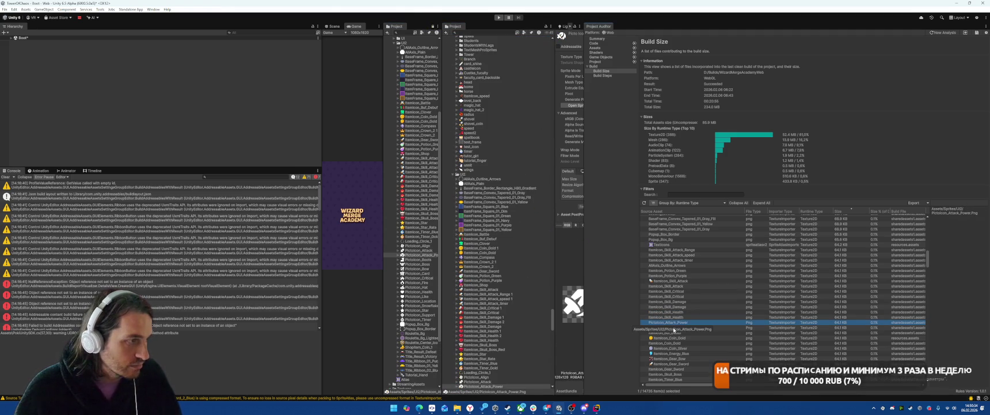
left_click(673, 327)
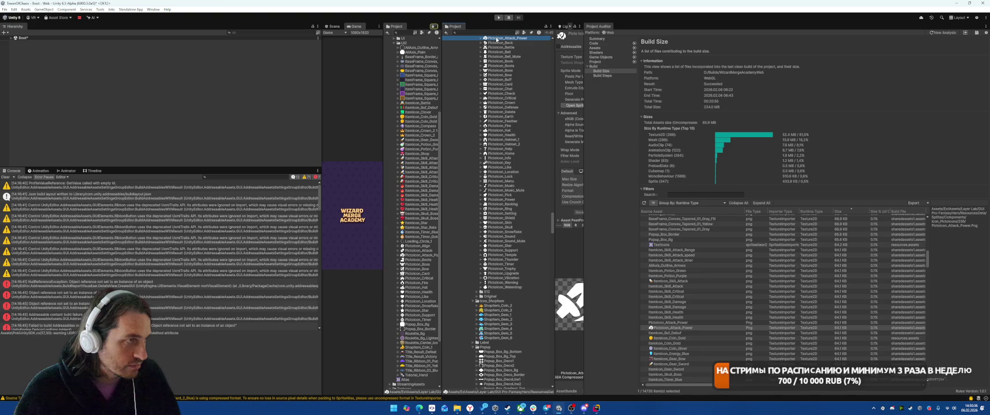
left_click(674, 332)
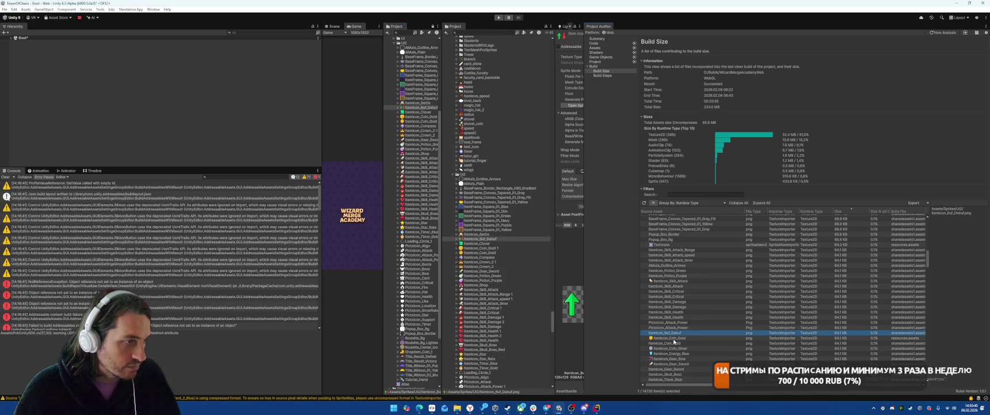
left_click(674, 338)
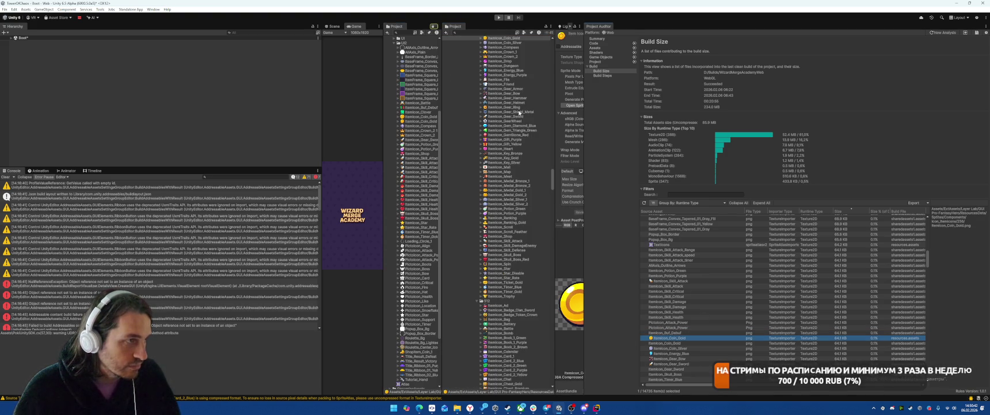
left_click(712, 343)
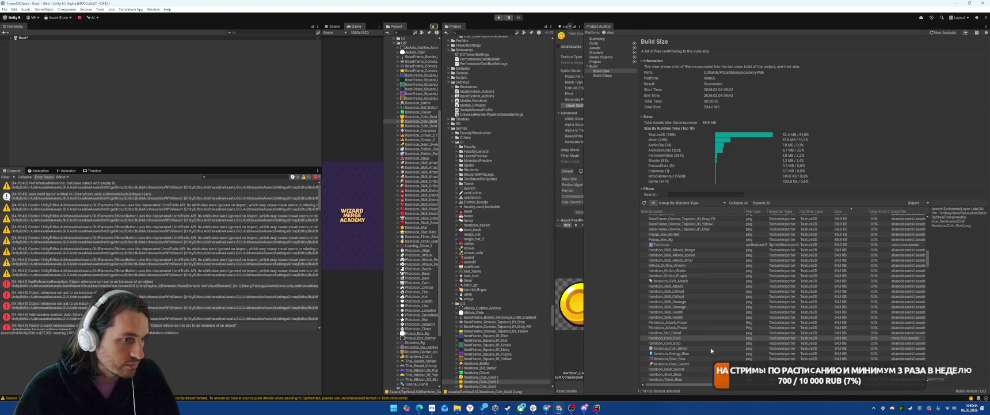
left_click(680, 348)
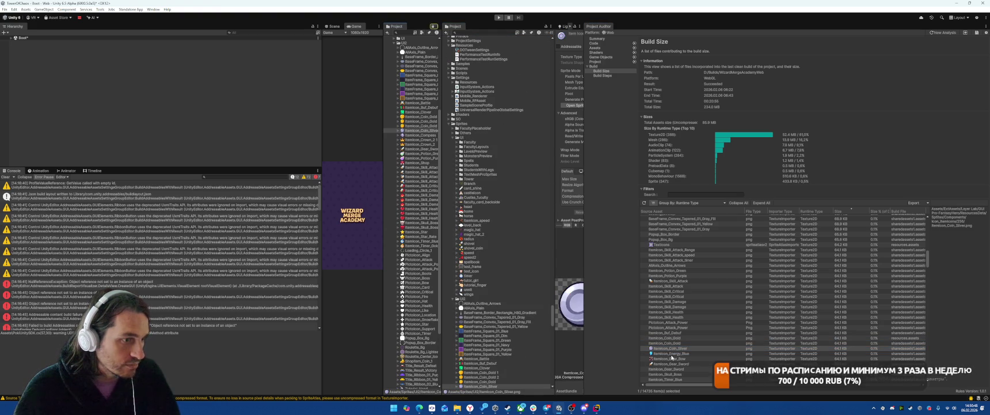
Step through the Energy, Gear, Skull_Boss, Timer and PictoIcon textures, revealing ItemIcon_Timer_Blue 1
key("Down")
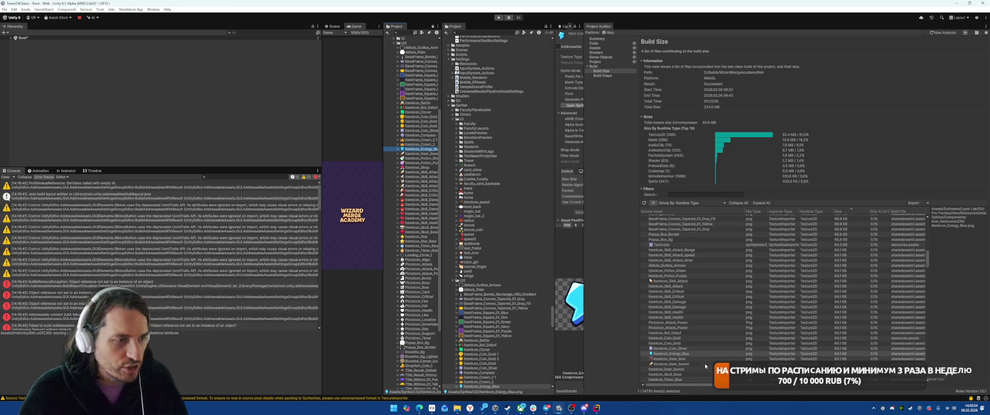
key("Down")
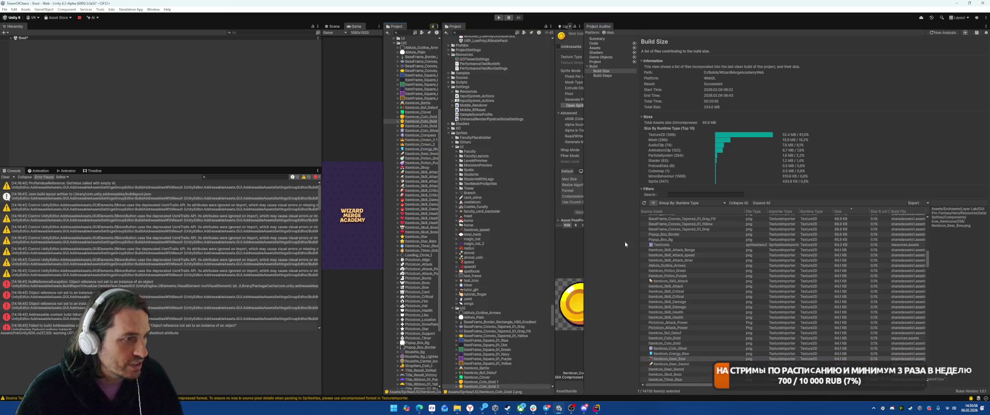
key("Down")
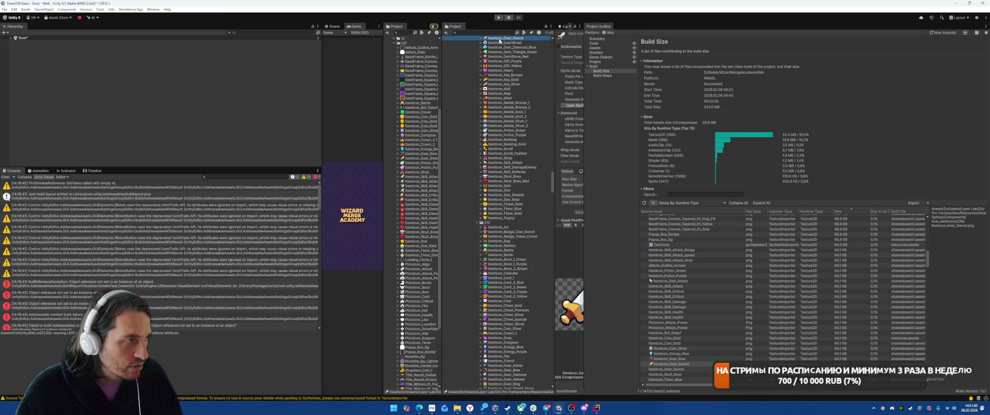
key("Down")
scroll(708, 317, "down", 3)
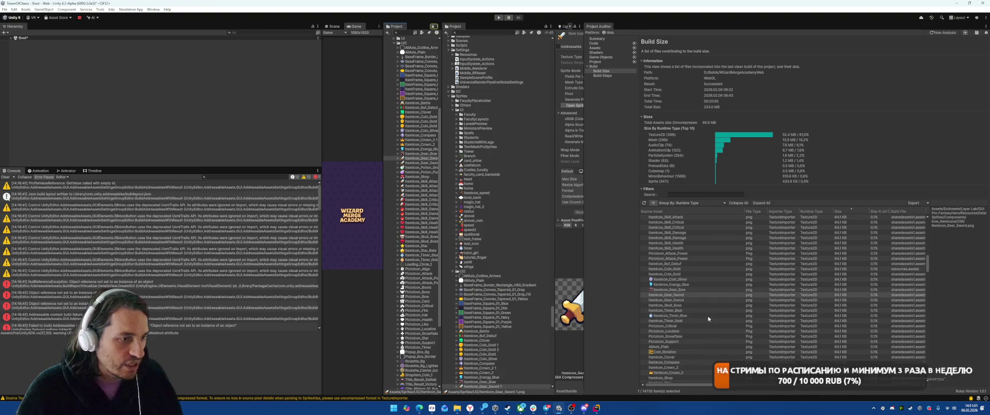
left_click(674, 305)
key("Down")
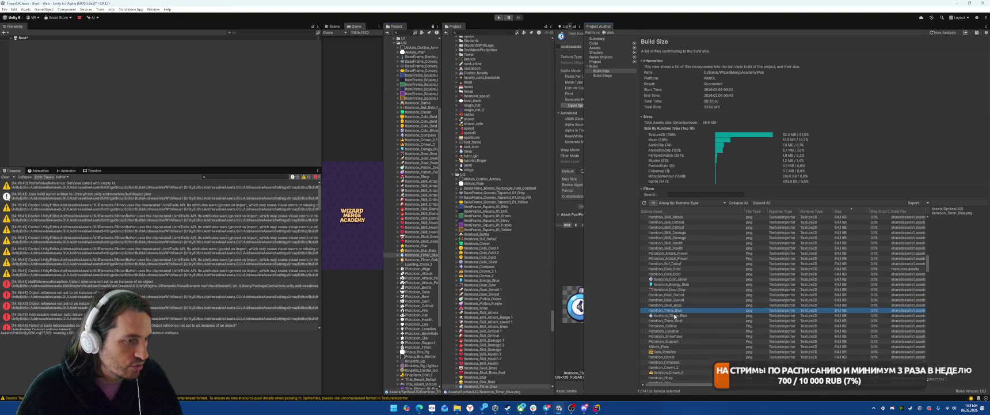
left_click(674, 316)
left_click(508, 38)
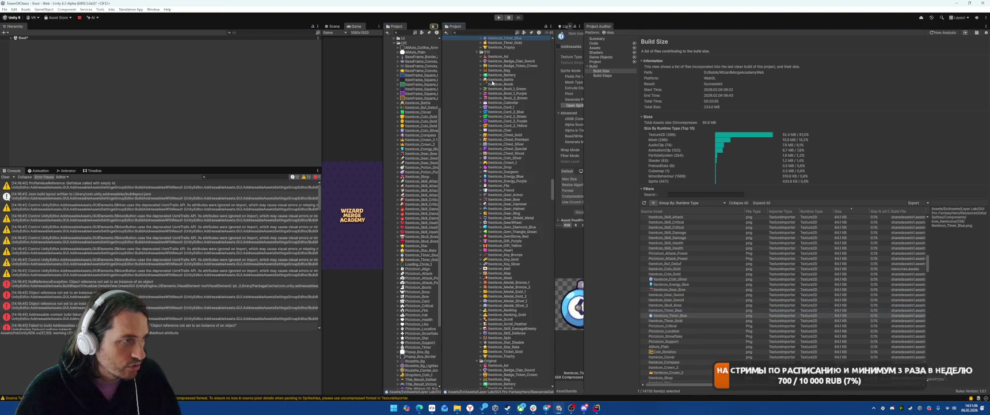
left_click(676, 320)
left_click(676, 326)
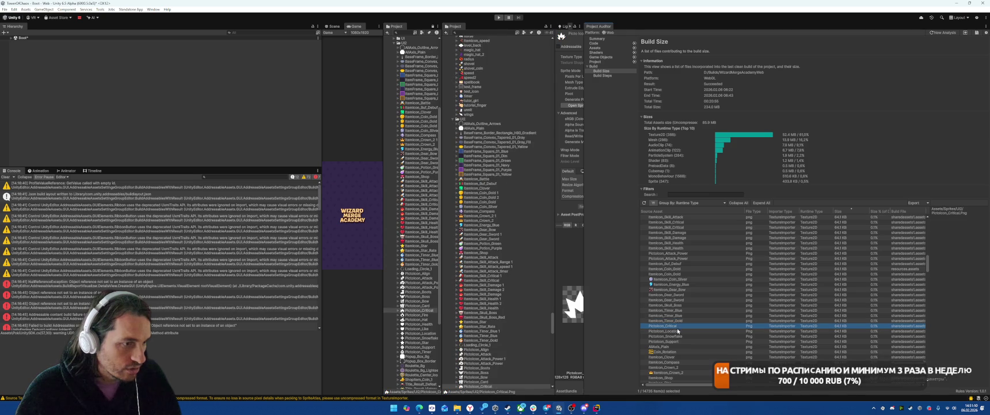
left_click(676, 336)
Set Coin_Rotation's compression to Low Quality in a widened Inspector
left_click(673, 351)
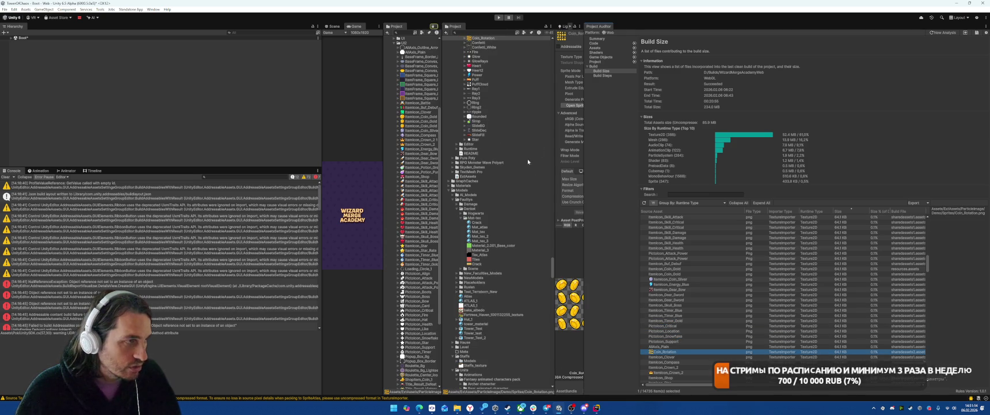
left_click_drag(585, 117, 645, 118)
left_click(615, 196)
left_click(614, 209)
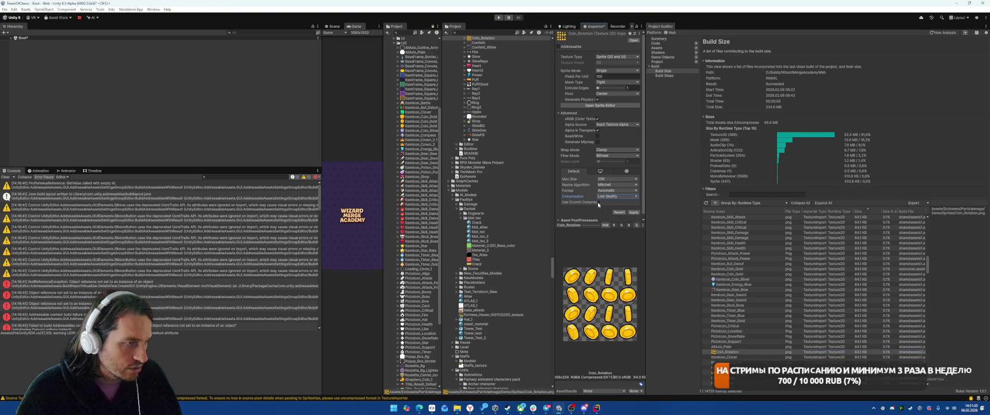
Reimport Coin_Rotation with crunch compression and a Full Rect mesh, then move it into Sprites/UI2
left_click(599, 202)
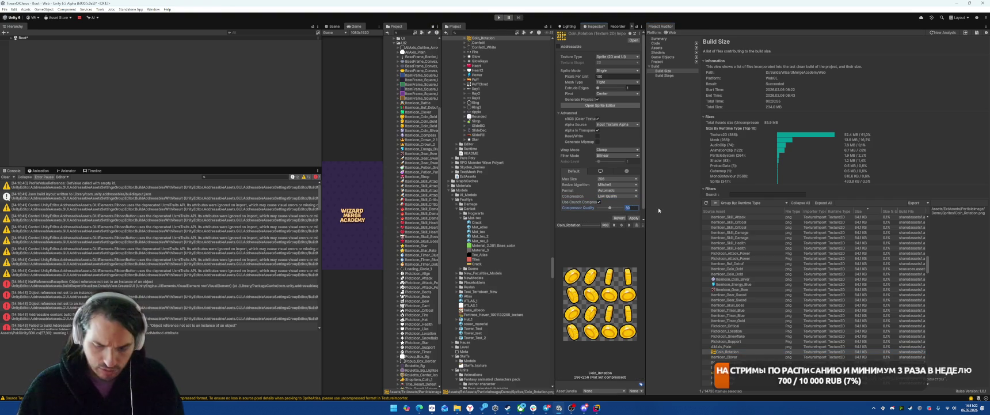
left_click(614, 82)
left_click(611, 88)
left_click(633, 218)
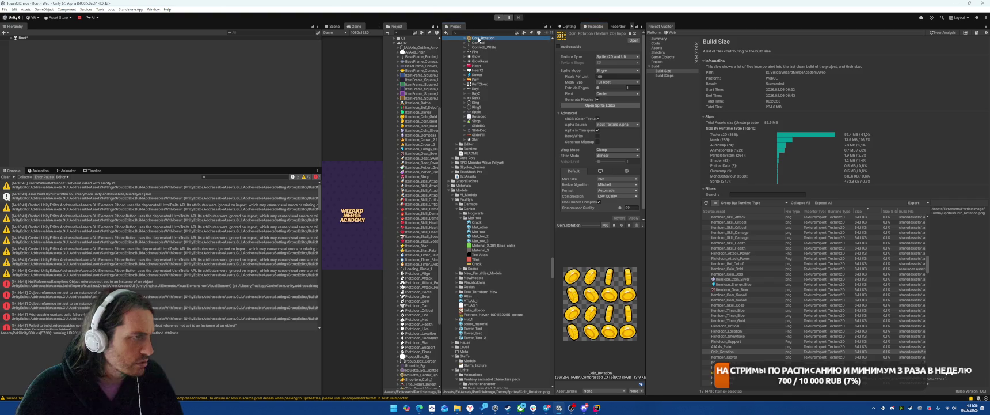
left_click_drag(418, 217, 420, 217)
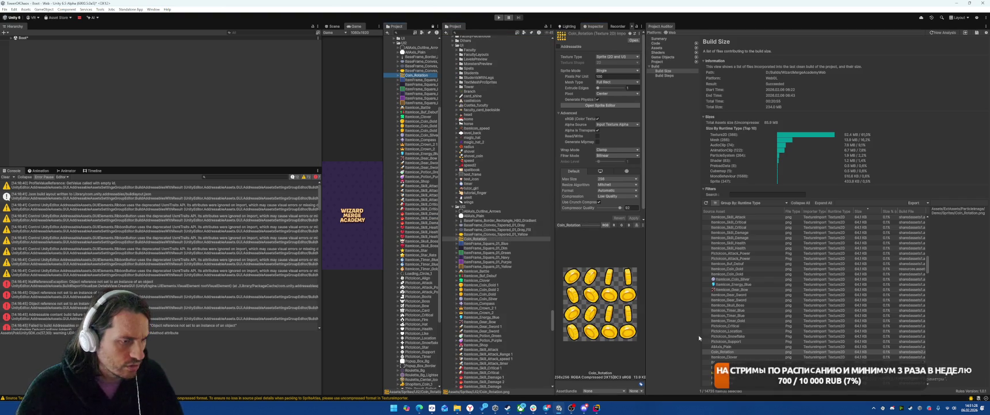
Browse the item icon textures, checking ItemIcon_Crown_2 and PictoIcon_Attack
left_click(726, 357)
key("Down")
key("Down")
key("Down")
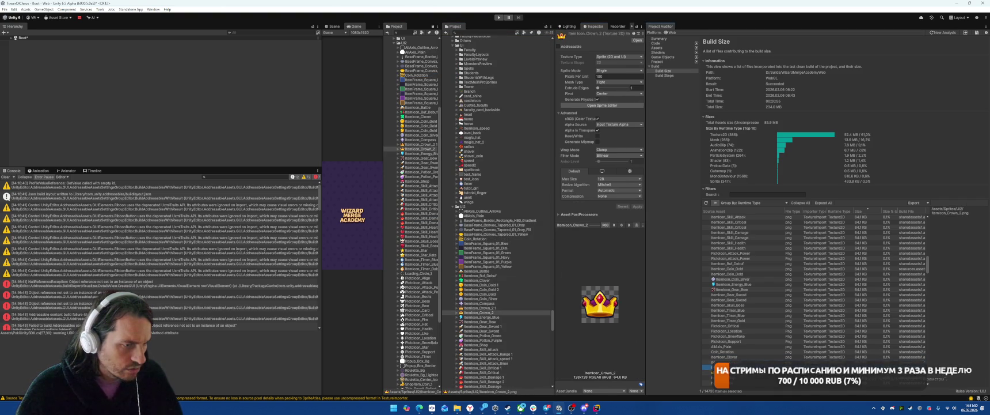
scroll(512, 69, "up", 3)
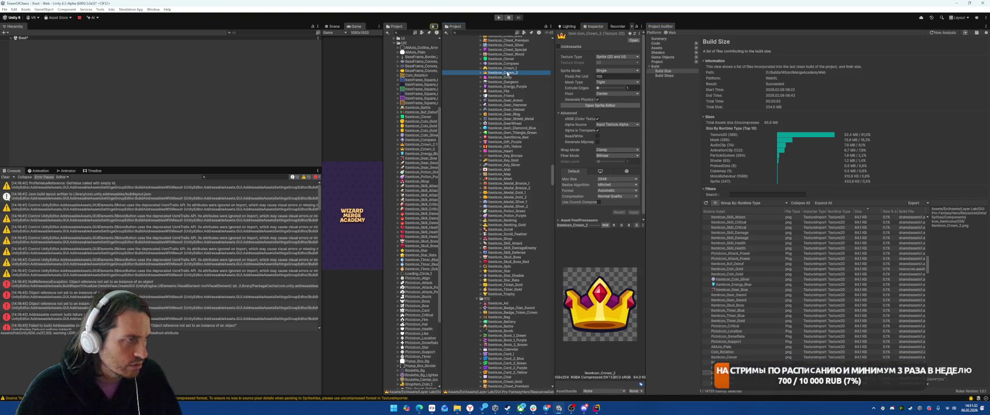
left_click(739, 246)
scroll(756, 345, "down", 3)
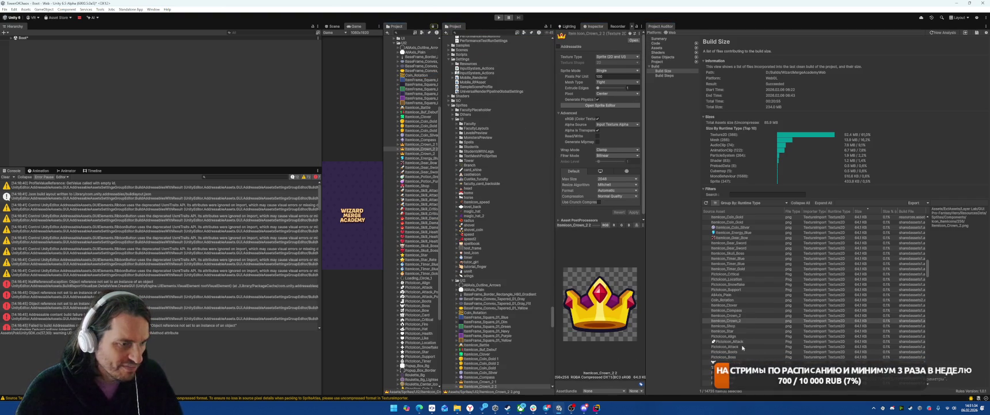
left_click(748, 341)
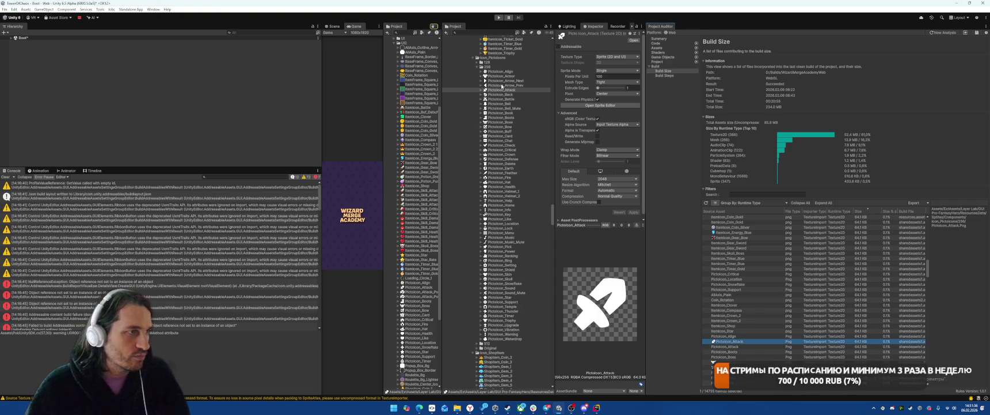
left_click(419, 103)
Inspect PictoIcon_Attack 1, Boss and Bow, then move PictoIcon_Info into Sprites/UI2
left_click(746, 340)
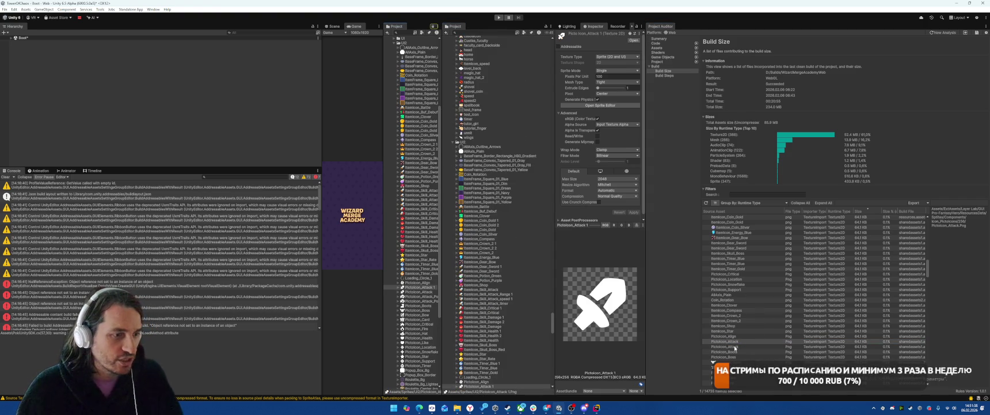
left_click(714, 361)
scroll(529, 206, "up", 4)
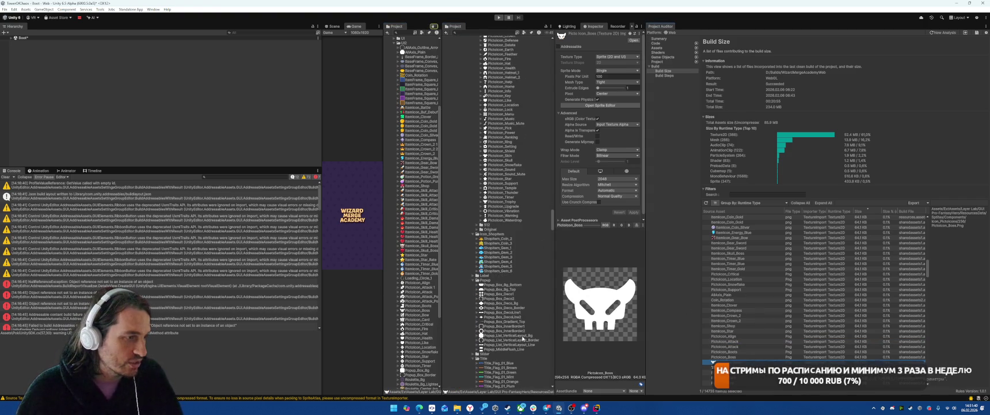
left_click(714, 366)
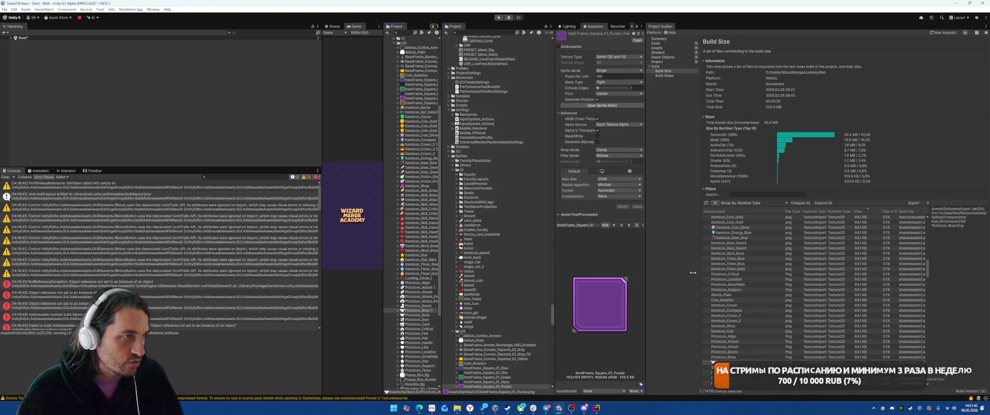
scroll(524, 235, "up", 10)
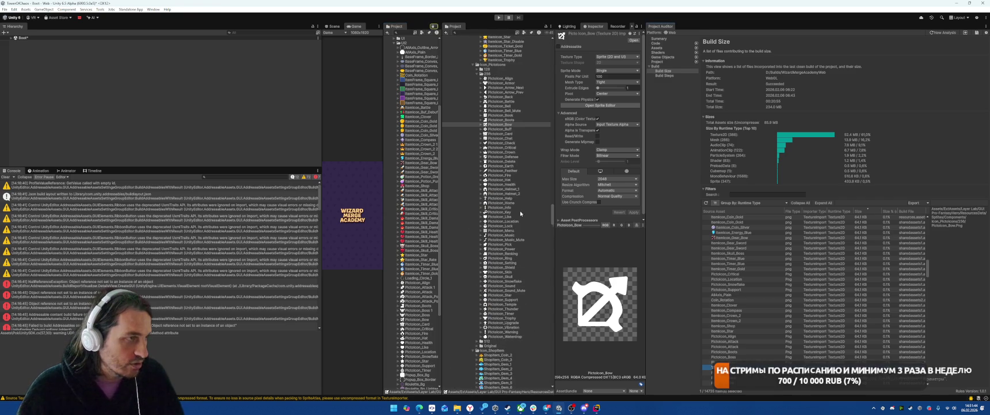
left_click(430, 126)
key("ctrl+z")
scroll(737, 312, "down", 4)
left_click(730, 328)
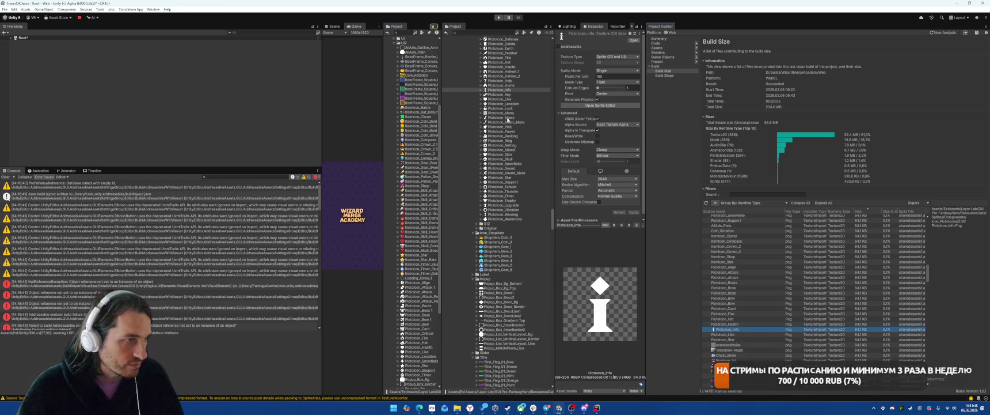
left_click_drag(504, 91, 415, 349)
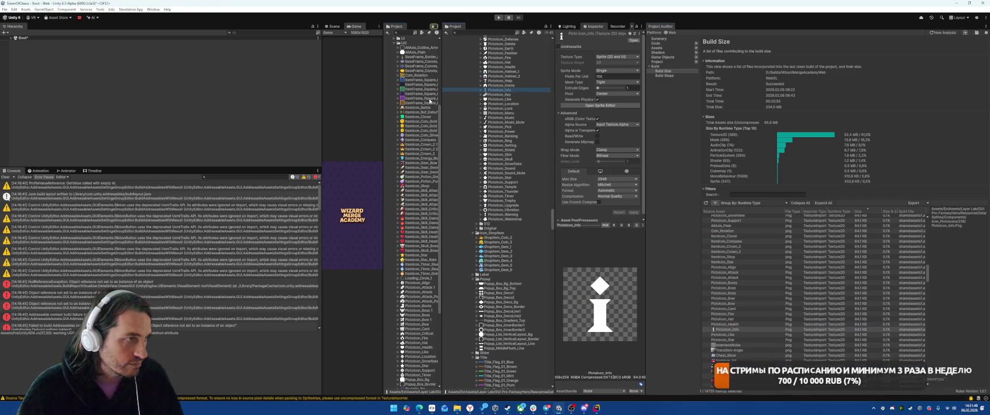
Reimport seamlessNoise with Low Quality crunch compression
left_click(729, 345)
left_click(731, 329)
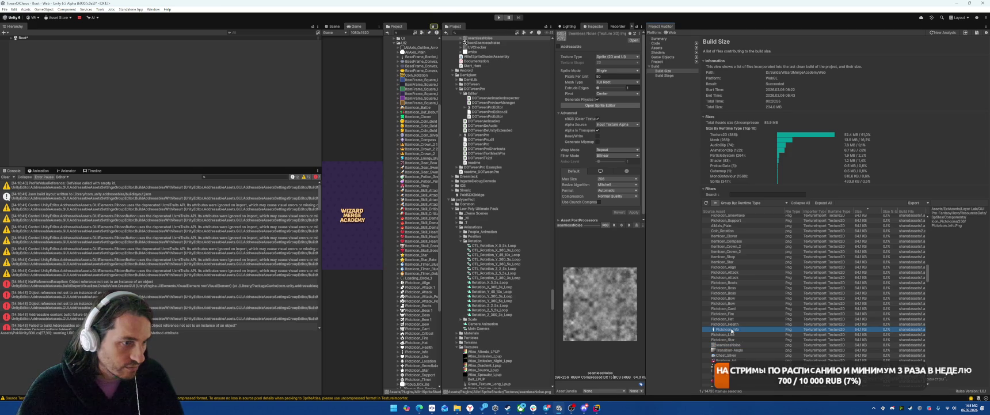
left_click(729, 341)
left_click(725, 334)
left_click(725, 339)
left_click(729, 350)
left_click(730, 344)
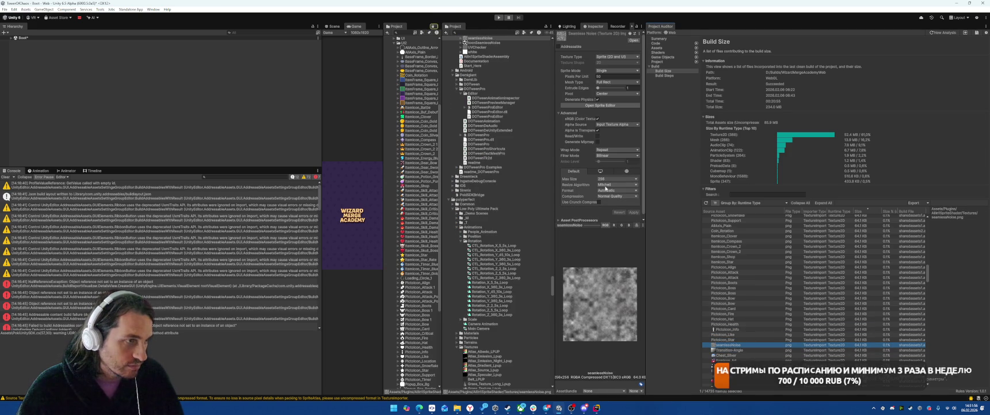
left_click(611, 196)
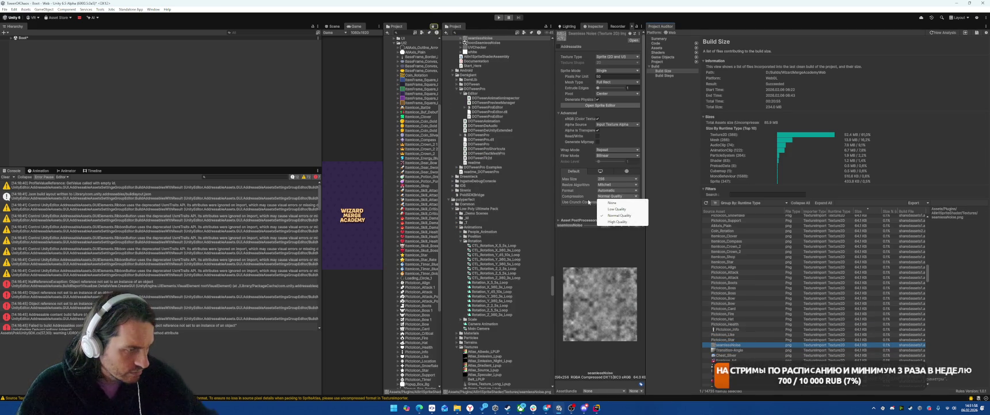
left_click(603, 208)
left_click(599, 202)
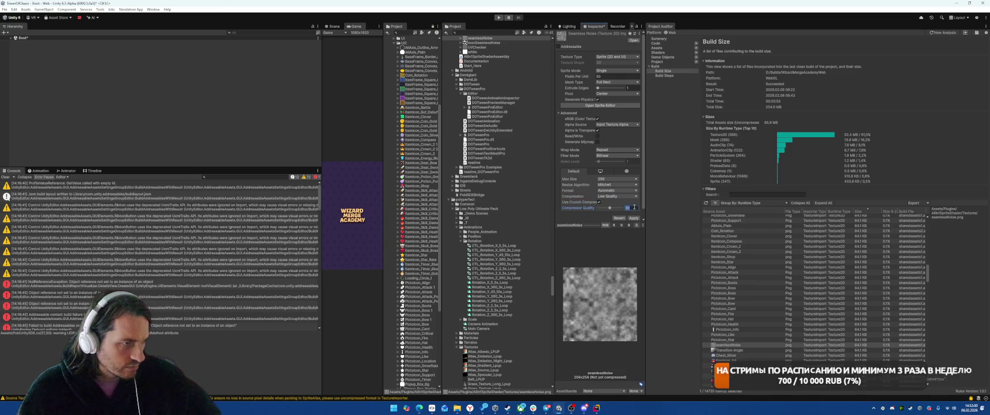
left_click(632, 218)
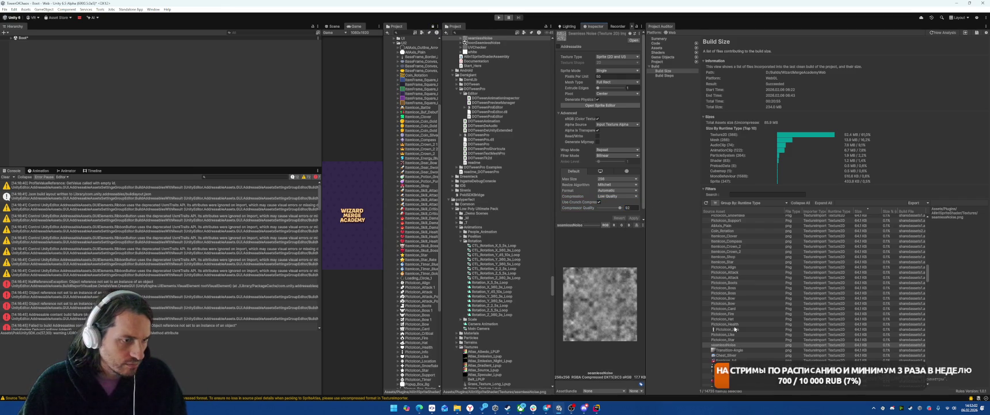
Set Transition-Angle compression to Low Quality and check the Chest_Silver texture
key("Down")
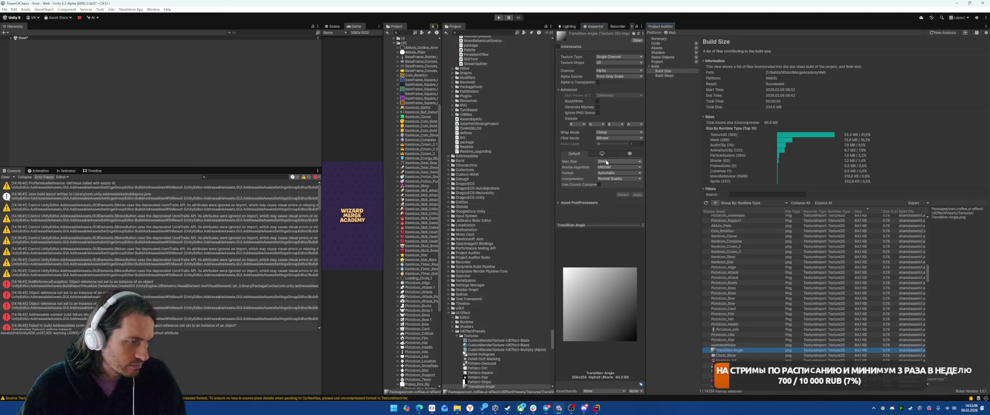
left_click(615, 179)
left_click(616, 191)
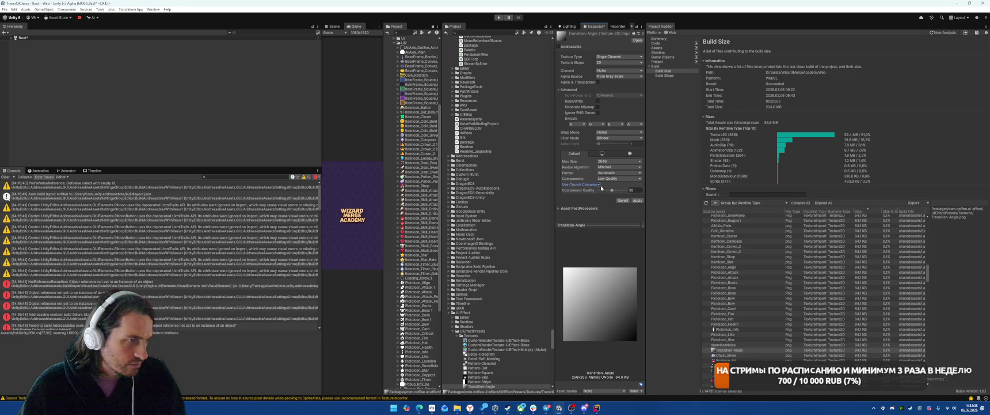
left_click(743, 356)
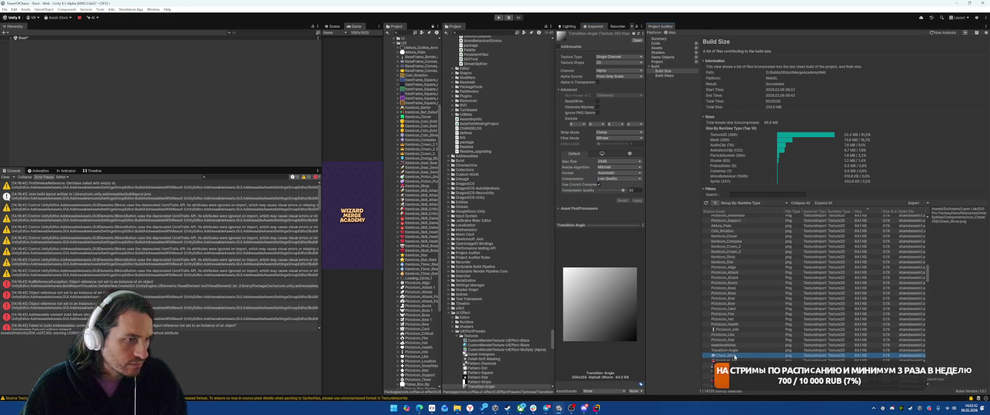
double_click(742, 356)
left_click(740, 351)
double_click(740, 351)
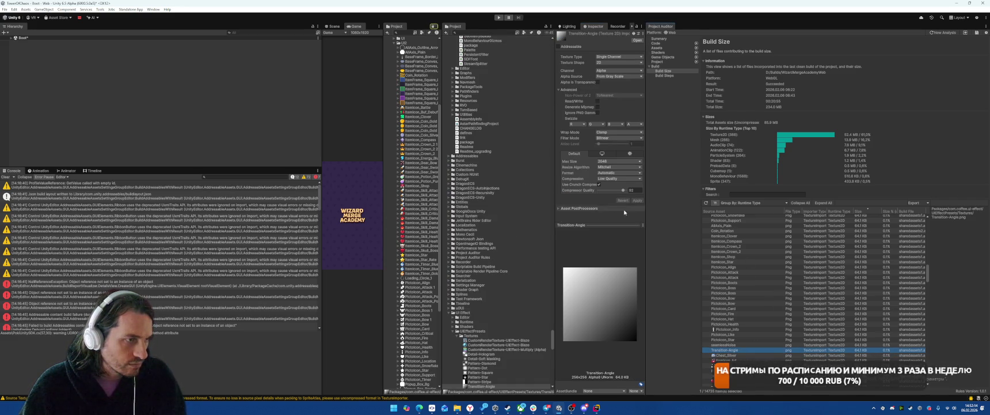
double_click(726, 355)
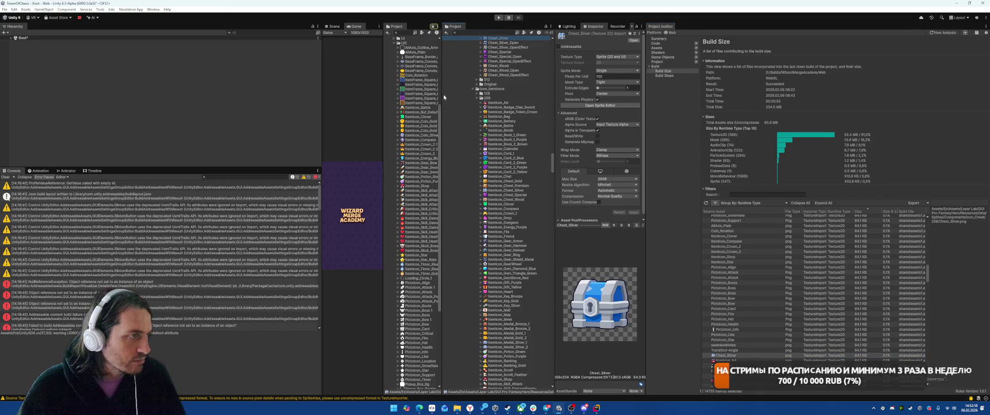
Reimport PuffCloud with Low Quality crunch compression at compressor quality 92
double_click(725, 355)
double_click(727, 360)
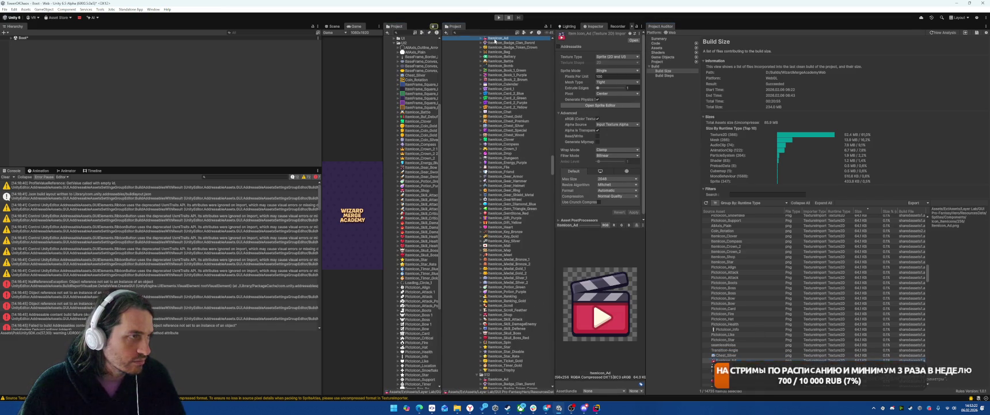
double_click(726, 365)
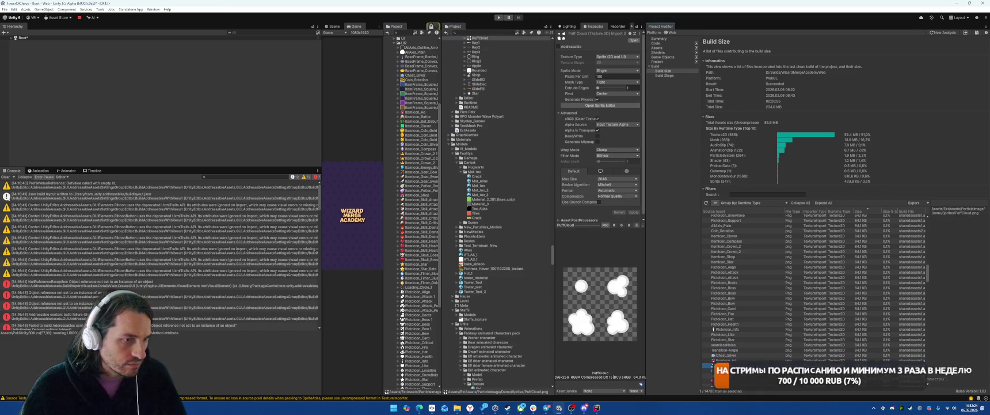
left_click(601, 197)
left_click(610, 204)
left_click(599, 202)
type("92")
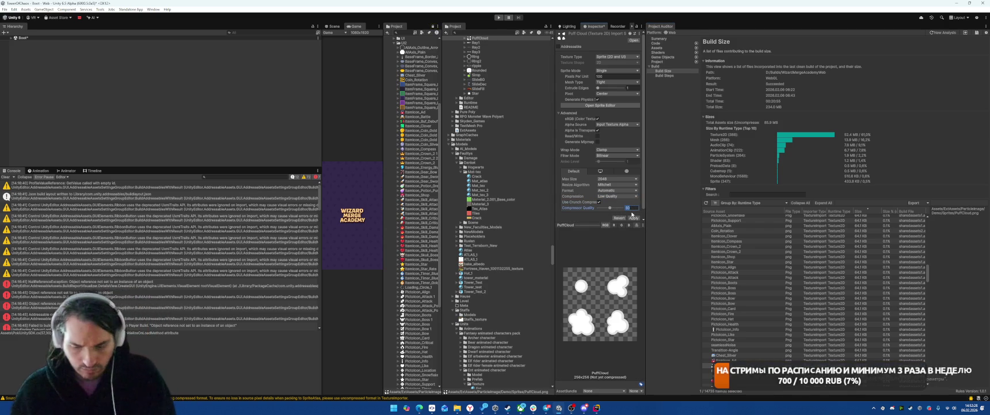
left_click(633, 218)
Move GlowRays into Sprites/UI2 and give it a Full Rect mesh with no compression
scroll(742, 300, "down", 3)
left_click(730, 337)
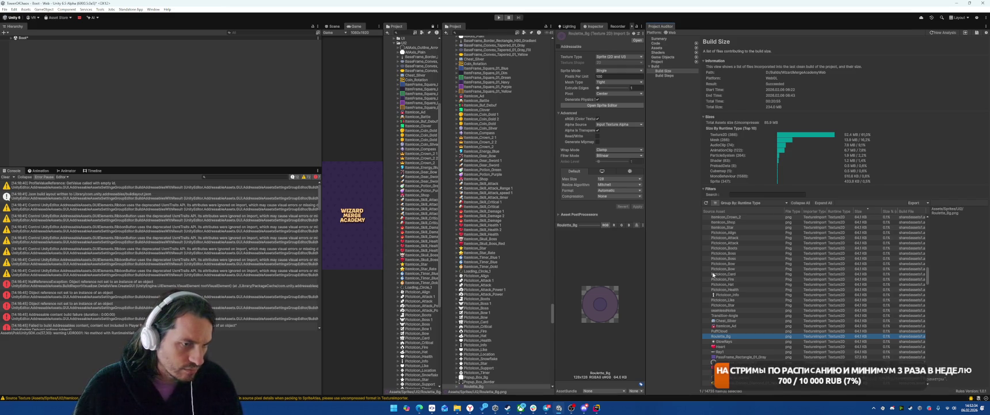
left_click(725, 341)
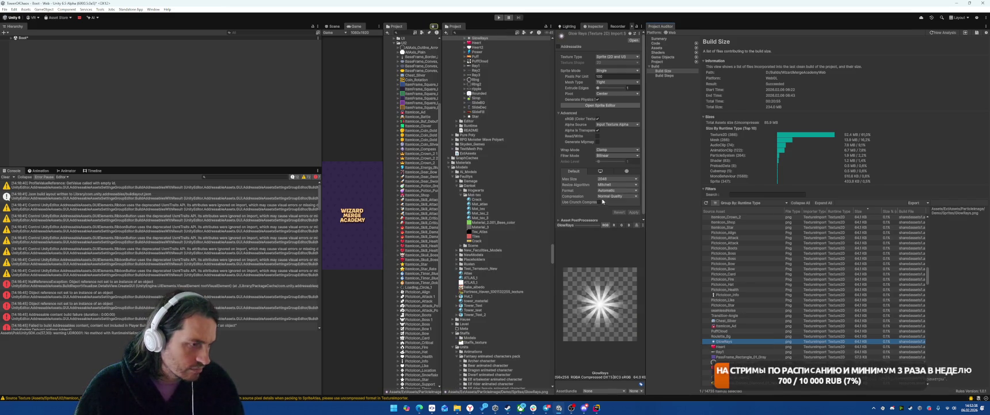
left_click_drag(486, 36, 425, 136)
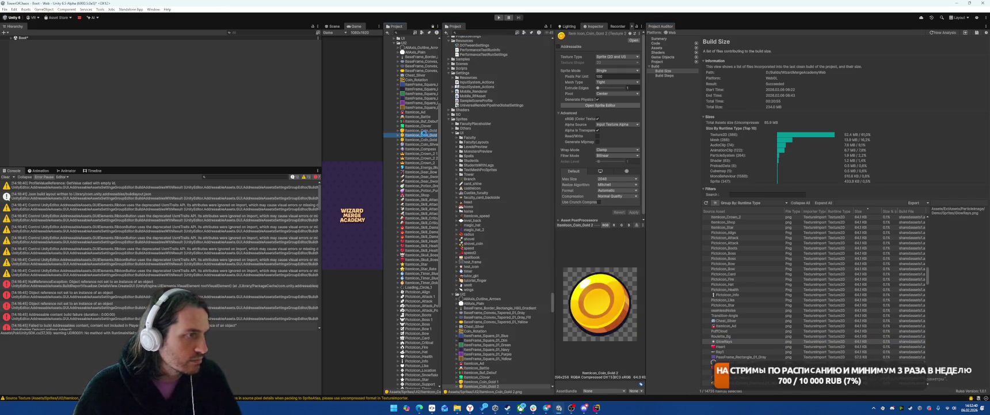
left_click(605, 82)
left_click(609, 88)
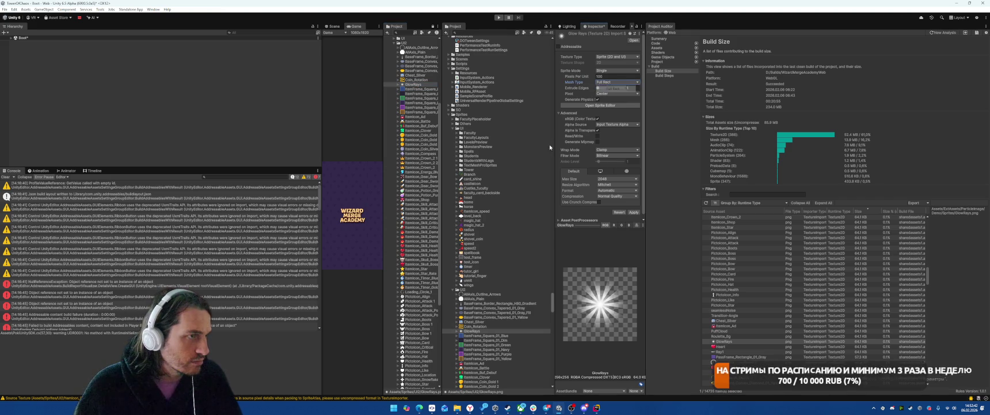
left_click(616, 195)
left_click(612, 203)
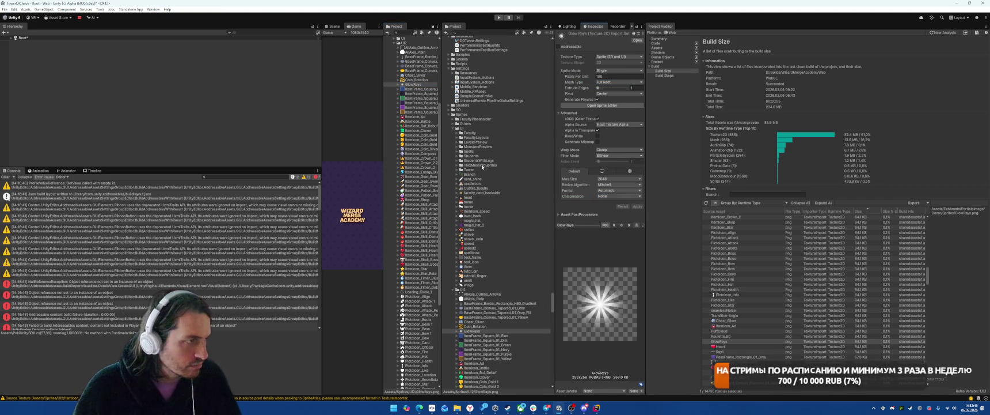
Move Heart into Sprites/UI2 and reimport Ray1 at max size 128 with Low Quality crunch
left_click(739, 347)
left_click_drag(467, 56, 406, 63)
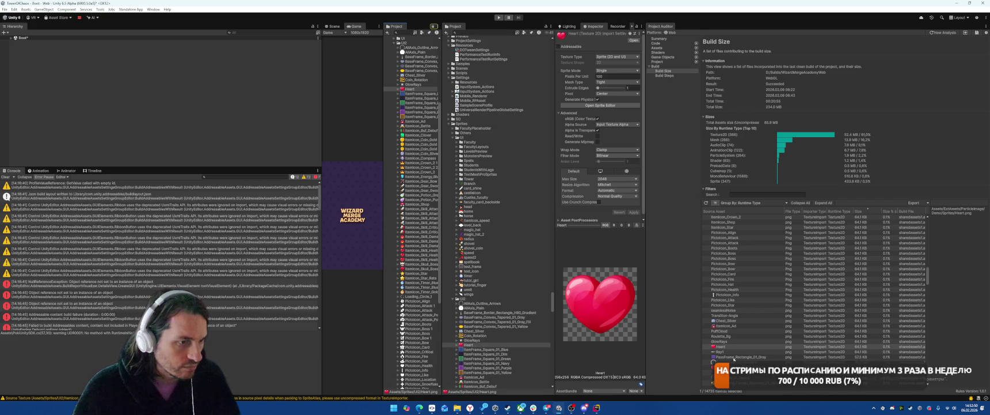
left_click(613, 196)
left_click(612, 209)
left_click(611, 180)
left_click(610, 194)
left_click(599, 203)
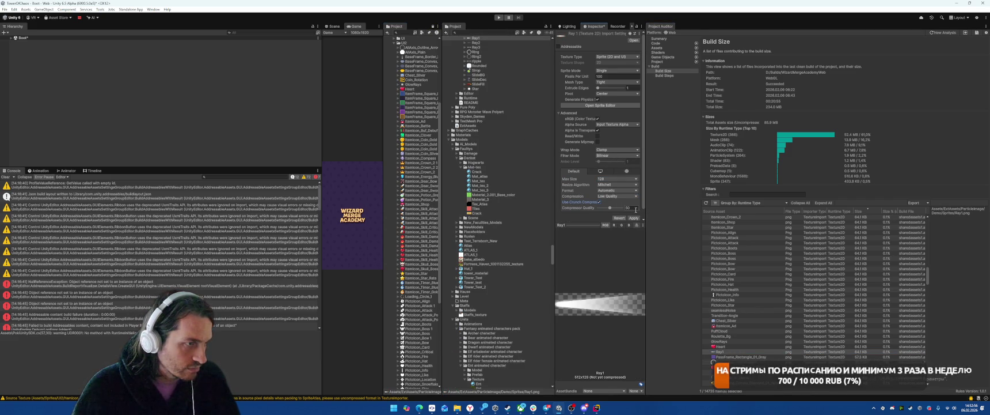
left_click(633, 218)
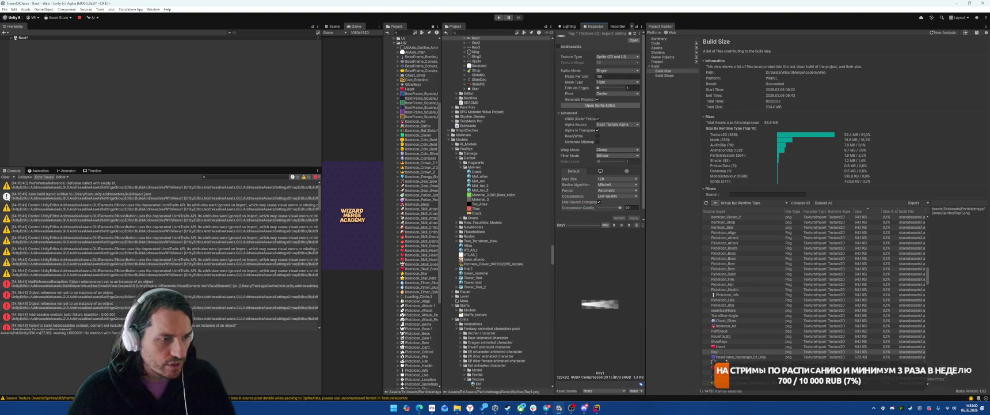
left_click(714, 357)
left_click(499, 39)
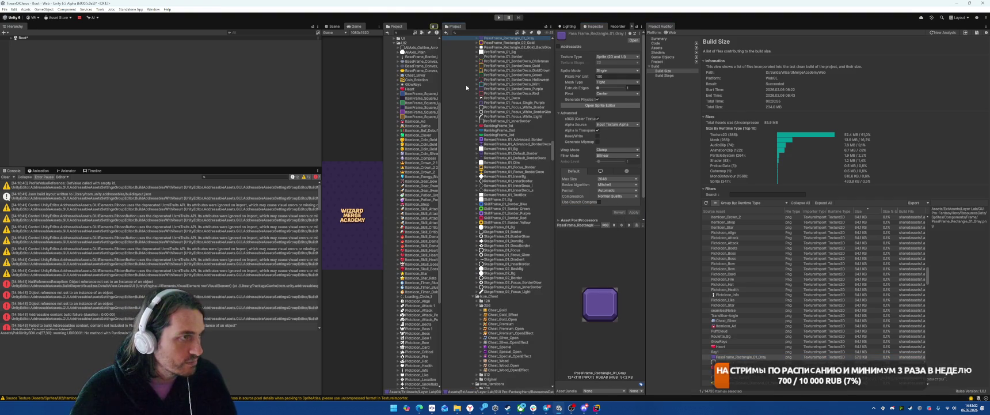
Move PassFrame_Rectangle_01_Gray into Sprites/UI2; reimport Popup_Box_InnerBorder1 as Full Rect, uncompressed
left_click_drag(417, 108, 417, 108)
left_click(714, 362)
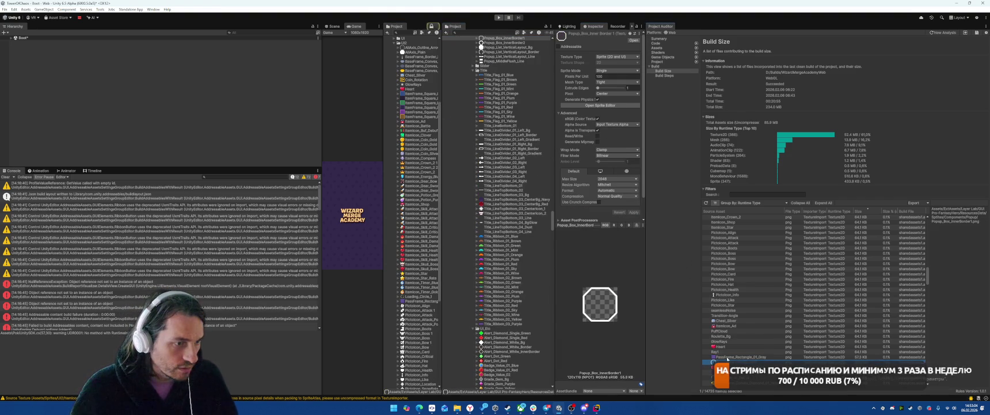
left_click(617, 82)
left_click(611, 86)
left_click(618, 196)
left_click(612, 203)
left_click(637, 206)
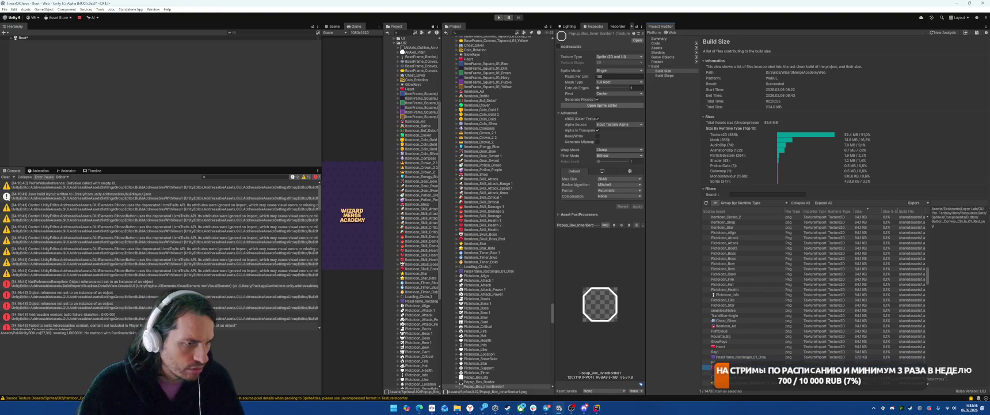
Move Button_Convex_Circle_01_Red into Sprites/UI2 and set its compression to None
double_click(726, 367)
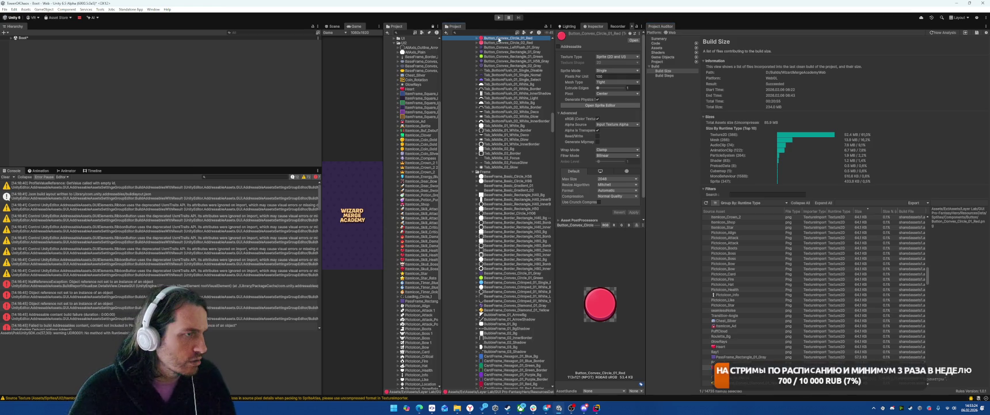
left_click_drag(471, 157, 416, 119)
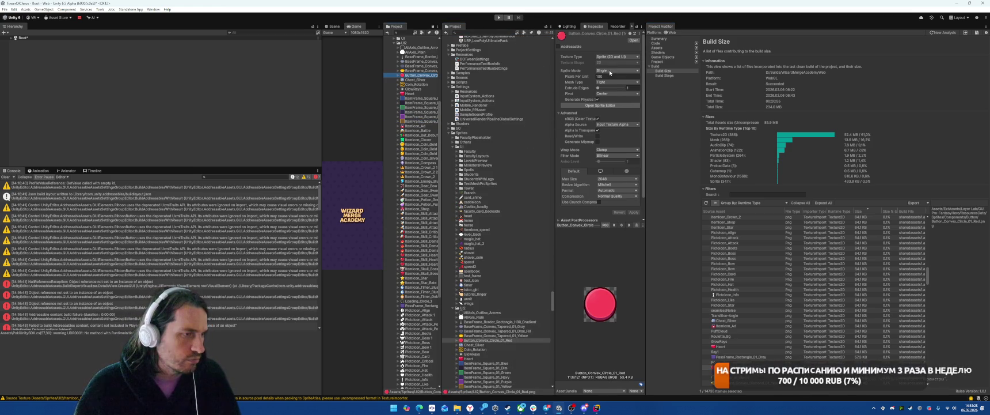
left_click(616, 196)
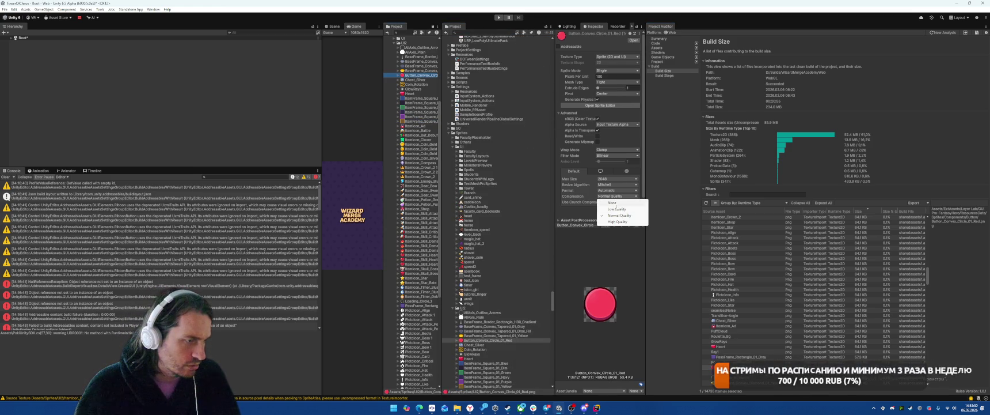
left_click(613, 203)
Reimport Switch_01_Bg with a Full Rect mesh and no compression
scroll(734, 299, "down", 5)
left_click(731, 303)
double_click(734, 304)
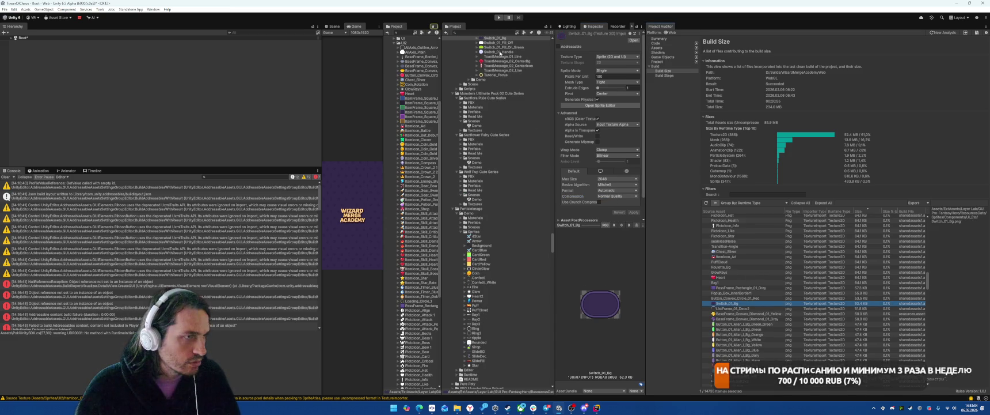
left_click(614, 82)
left_click(610, 75)
left_click(615, 197)
left_click(619, 201)
left_click(634, 206)
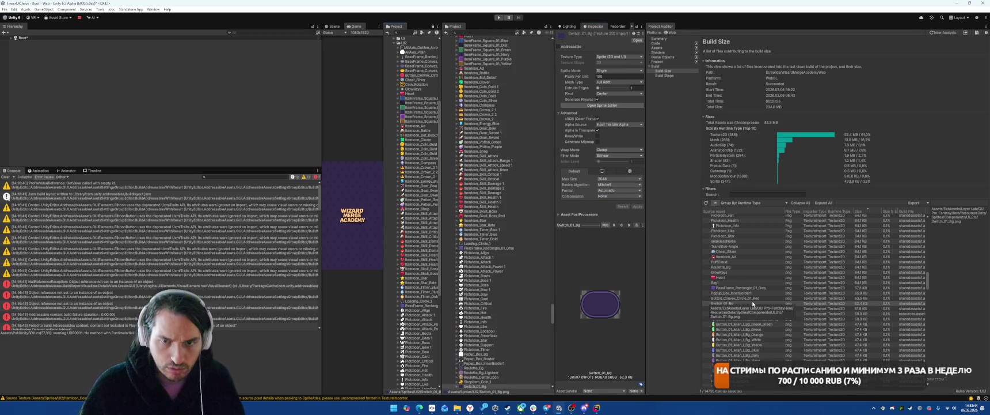
Switch ListFrame_01_Deco2's sprite mesh type to Full Rect
left_click(725, 309)
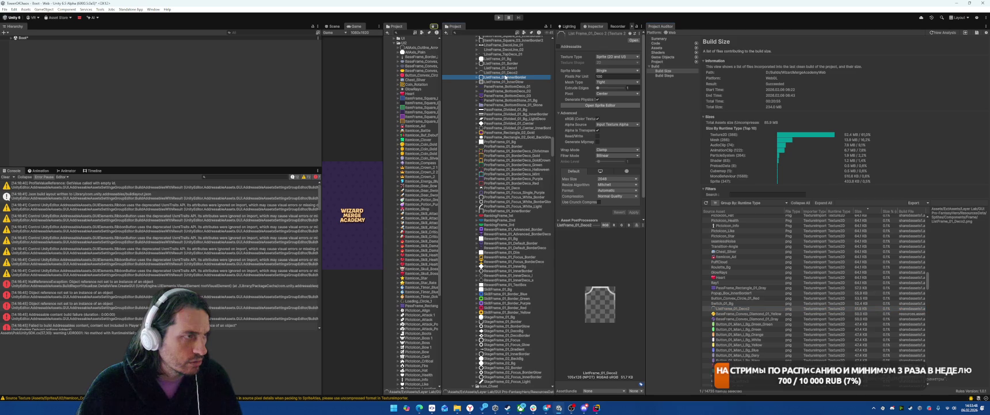
left_click(616, 82)
left_click(610, 88)
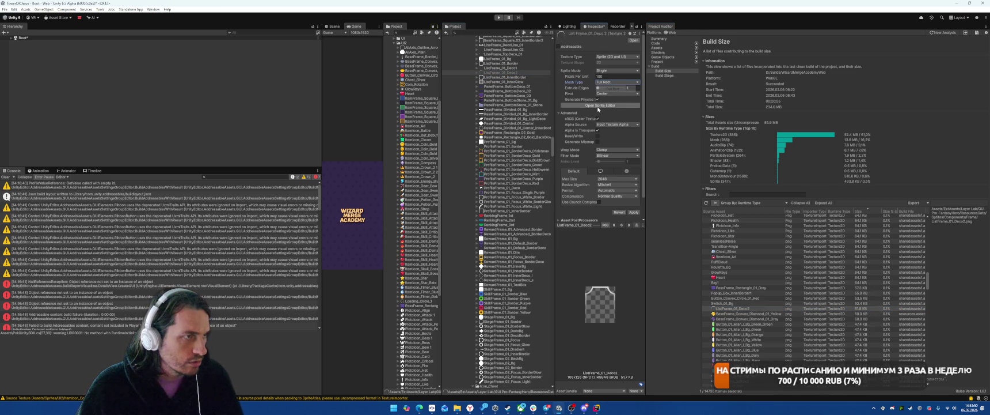
left_click(421, 172)
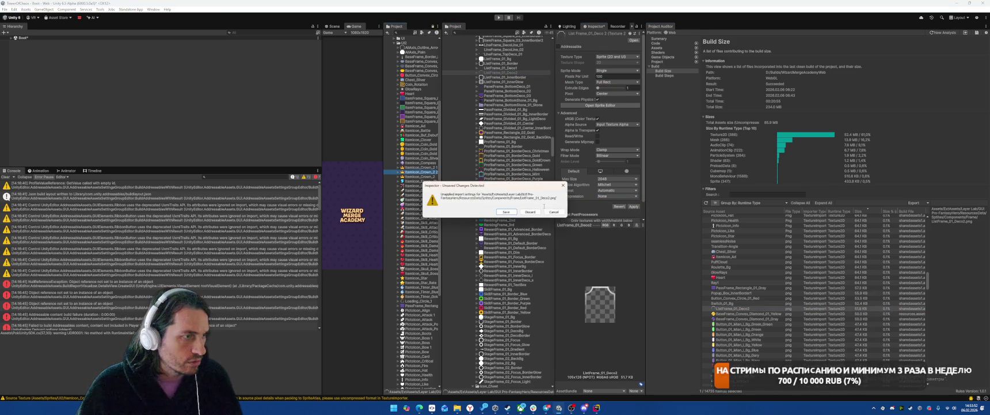
Apply the pending ListFrame_01_Deco2 settings and reimport the crown icon without compression
left_click(506, 214)
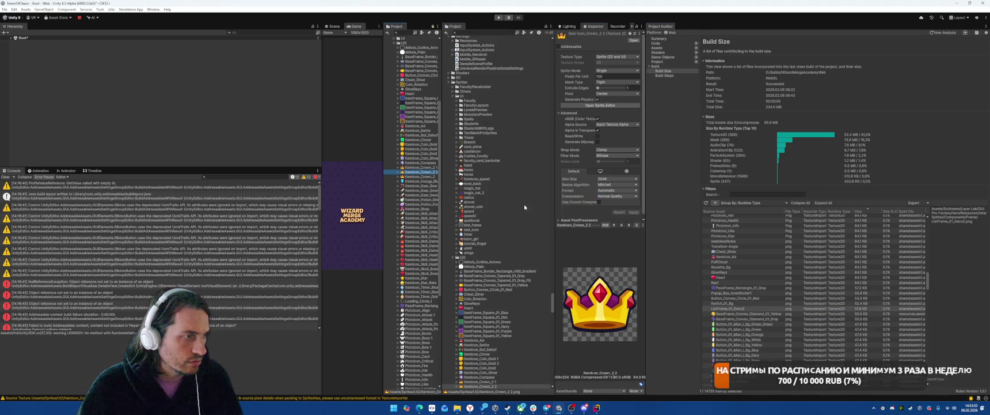
left_click(612, 198)
left_click(613, 204)
left_click(638, 206)
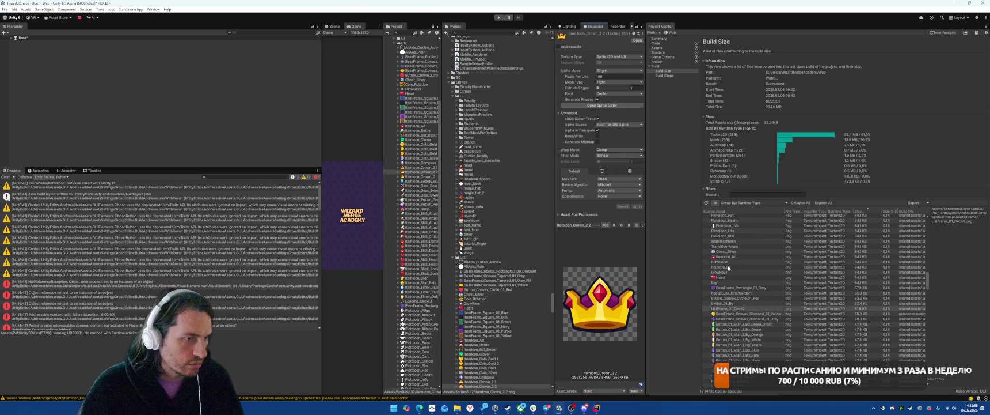
Locate the BaseFrame diamond sprites and give the green main button sprite a Full Rect mesh
double_click(740, 314)
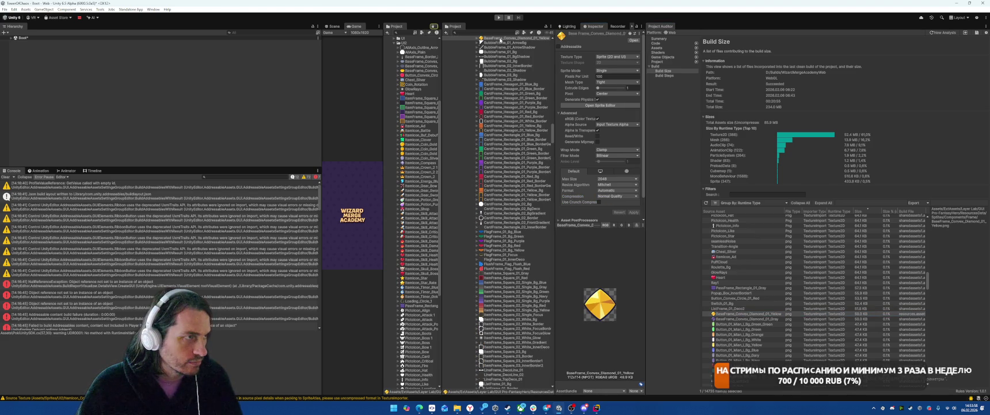
double_click(733, 319)
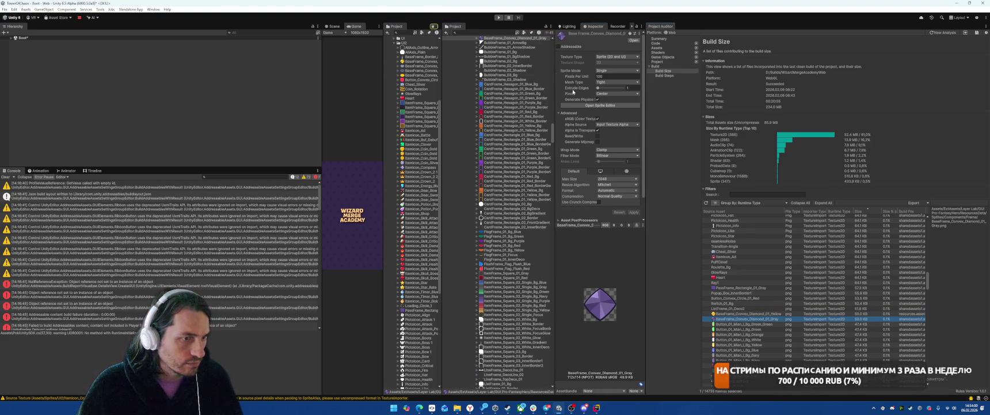
left_click(732, 324)
double_click(732, 325)
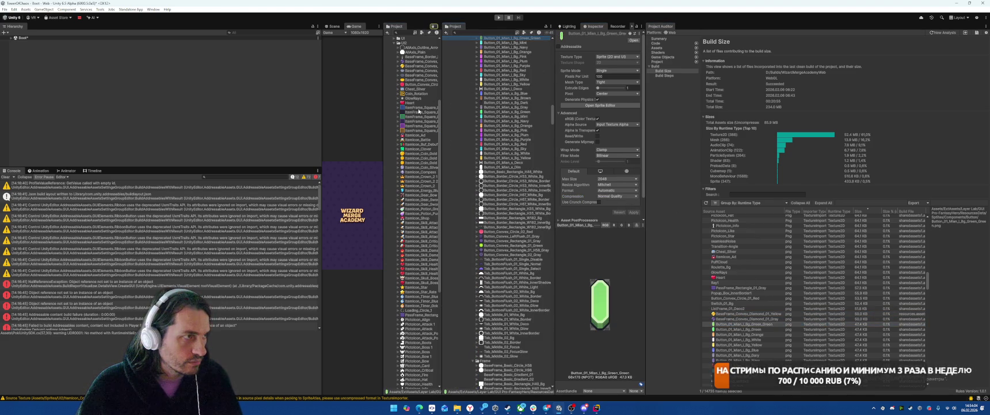
left_click(616, 70)
left_click(613, 81)
left_click(611, 89)
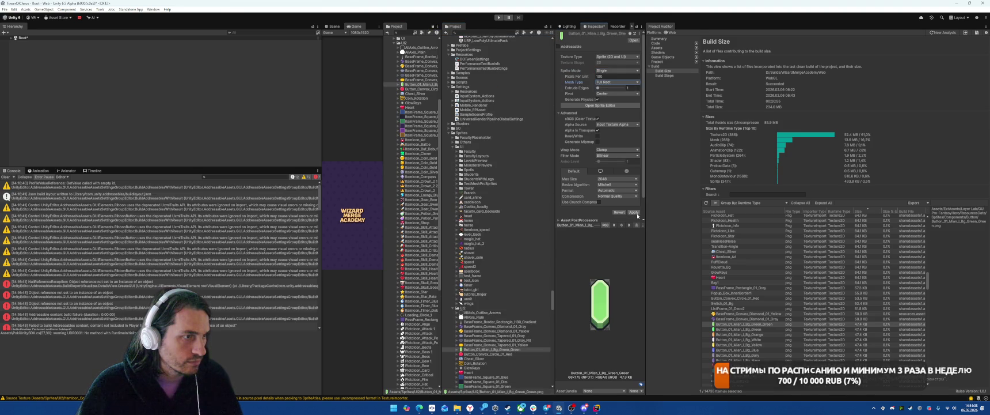
left_click(743, 329)
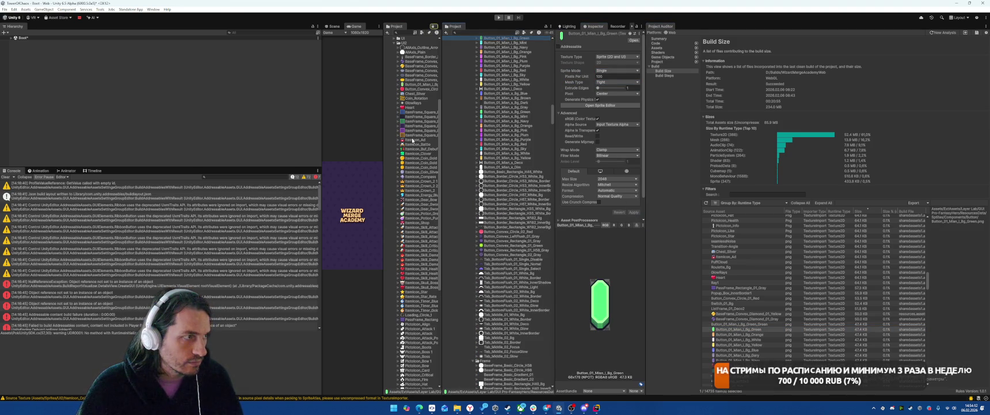
left_click(614, 82)
left_click(613, 89)
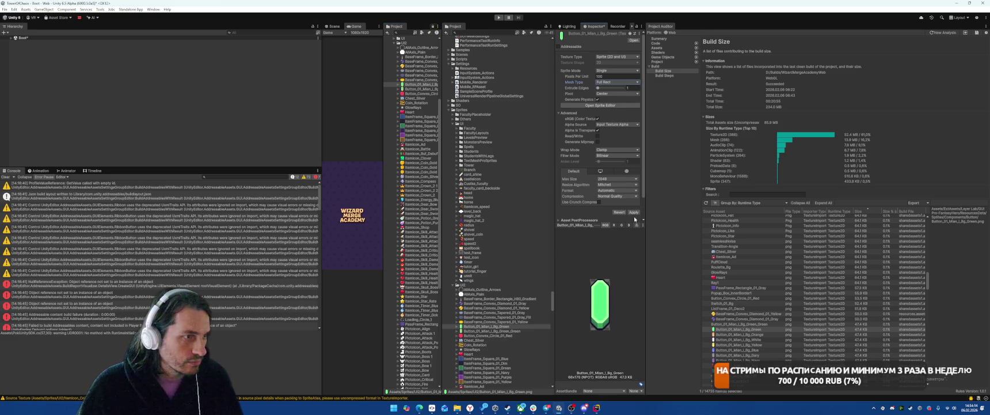
Reimport the orange and following button sprites with Full Rect meshes
left_click(744, 334)
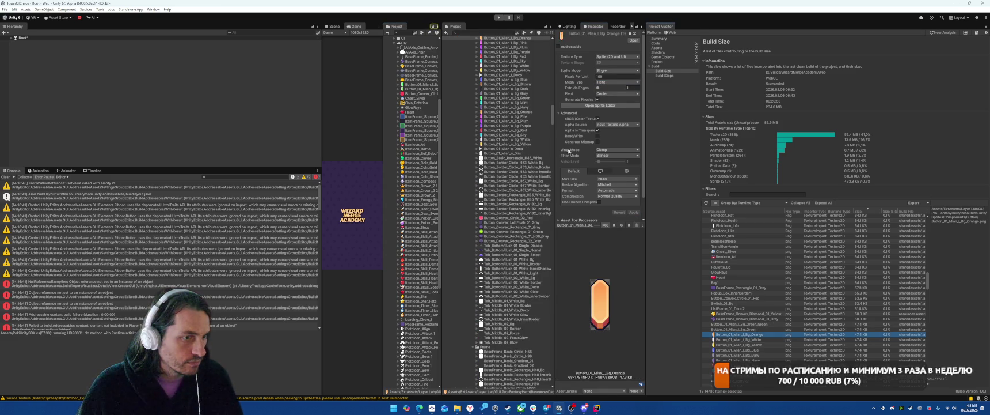
left_click(423, 108)
key("ctrl+z")
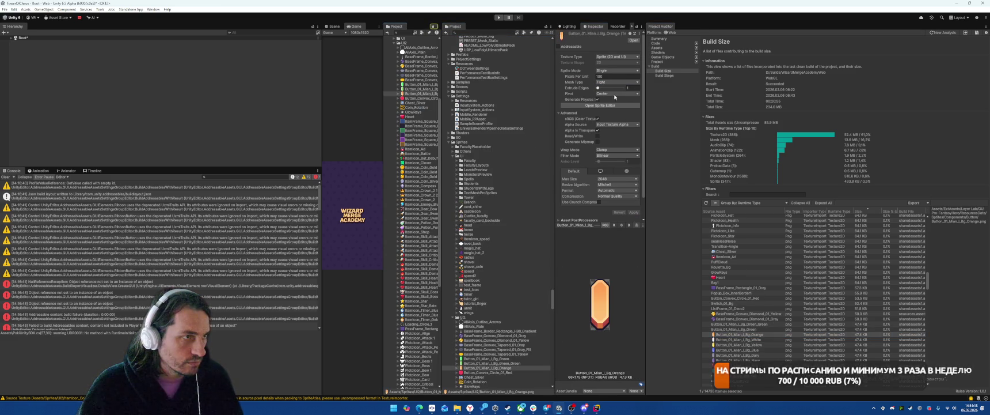
left_click(617, 71)
left_click(737, 354)
left_click(617, 81)
left_click(613, 89)
left_click(634, 212)
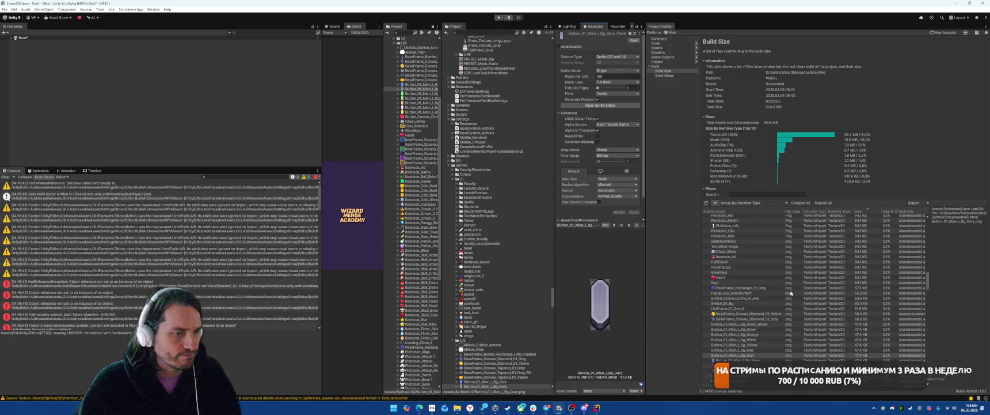
Set the navy and red button background sprites to Full Rect meshes
key("Down")
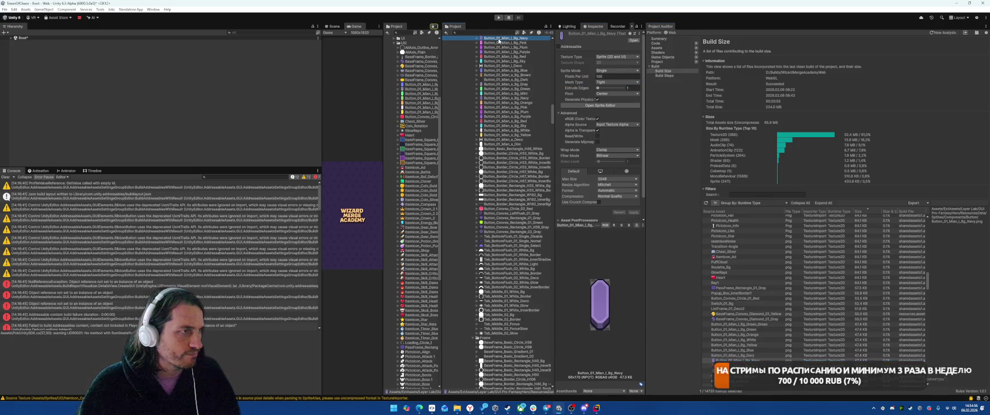
left_click(617, 82)
left_click(612, 86)
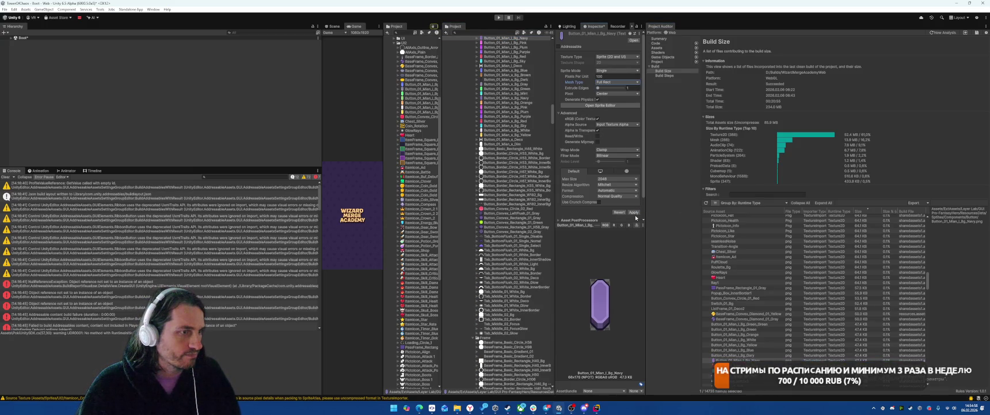
key("Down")
key("Down")
key("Down")
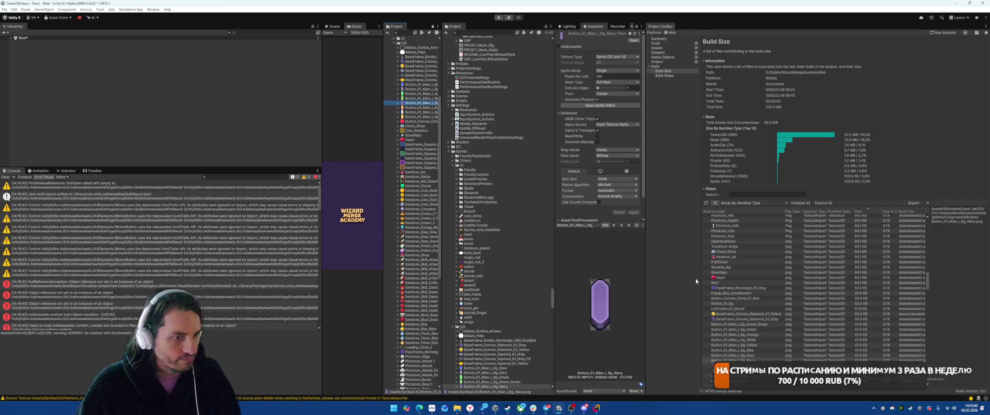
left_click(625, 82)
left_click(619, 87)
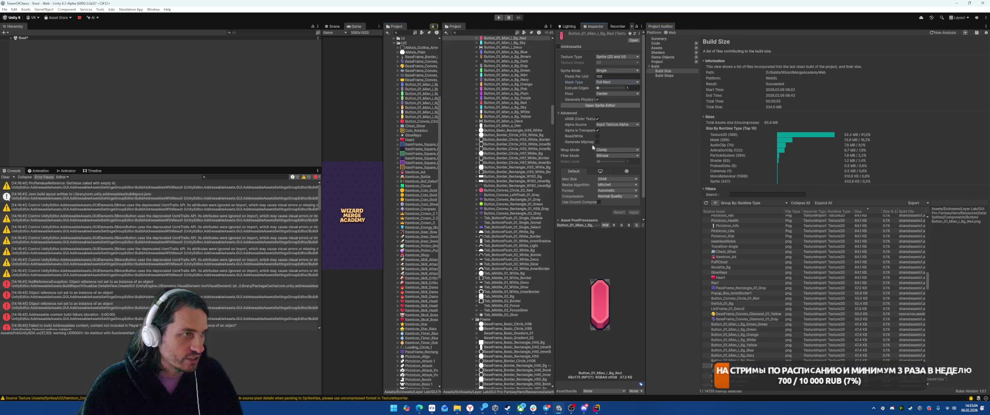
Reimport the sky button background as a Single sprite with Full Rect mesh
left_click(496, 44)
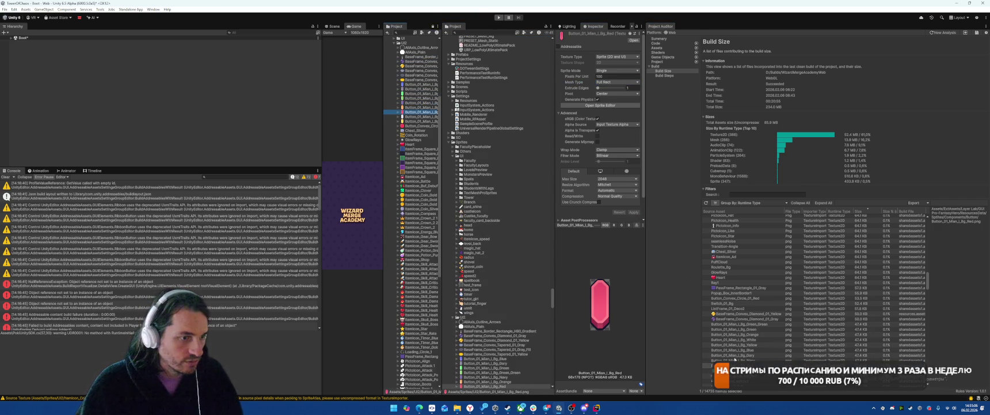
left_click(616, 70)
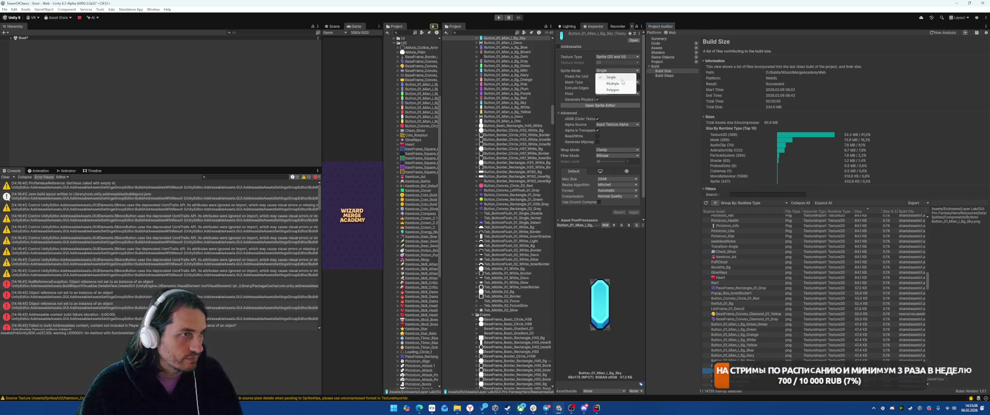
left_click(610, 76)
left_click(616, 82)
left_click(610, 85)
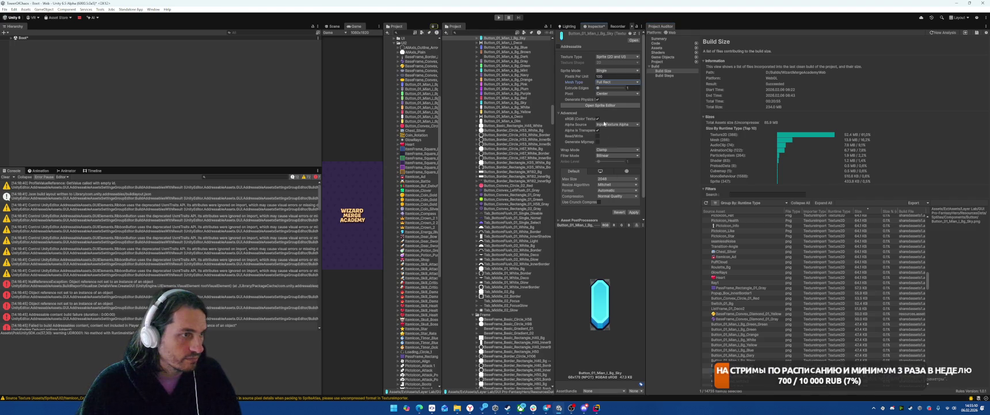
left_click(634, 212)
left_click(414, 89)
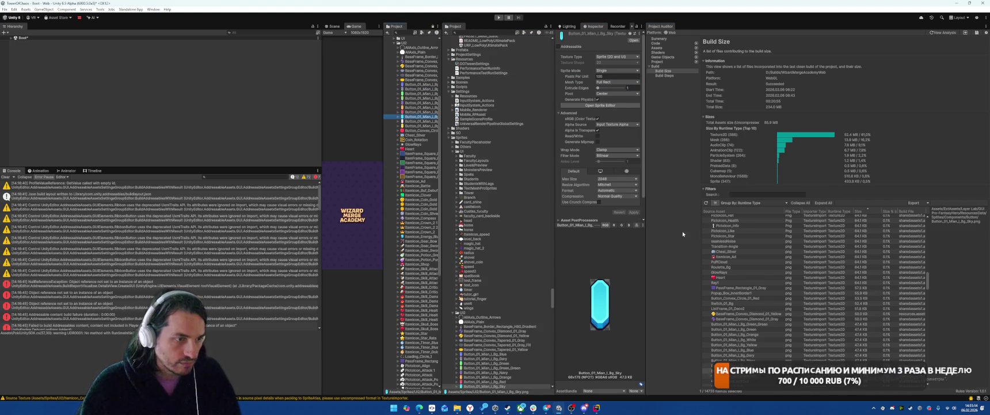
scroll(807, 287, "down", 3)
left_click(737, 324)
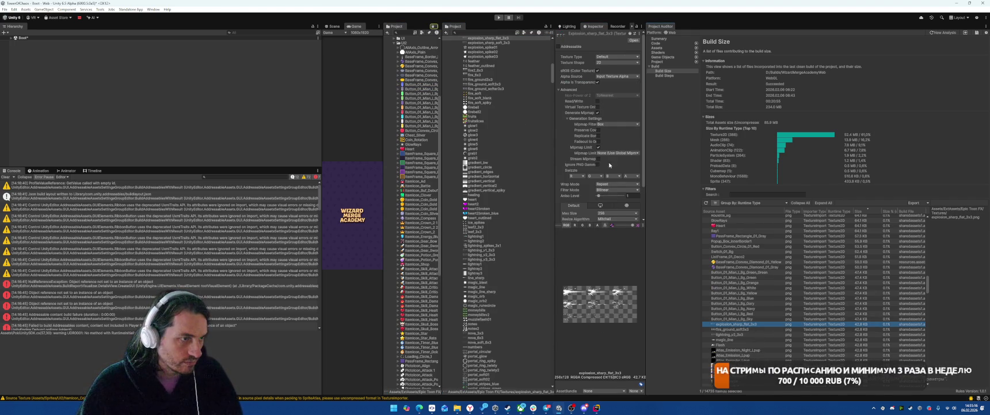
Set explosion_sharp_flat_3x3 to Low Quality compression at compressor quality 92 and apply
scroll(588, 160, "down", 2)
left_click(616, 192)
left_click(617, 206)
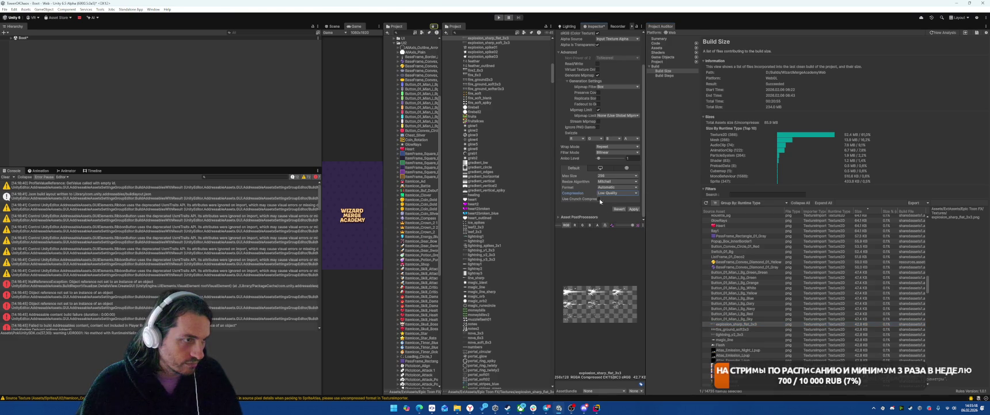
type("92")
left_click(634, 214)
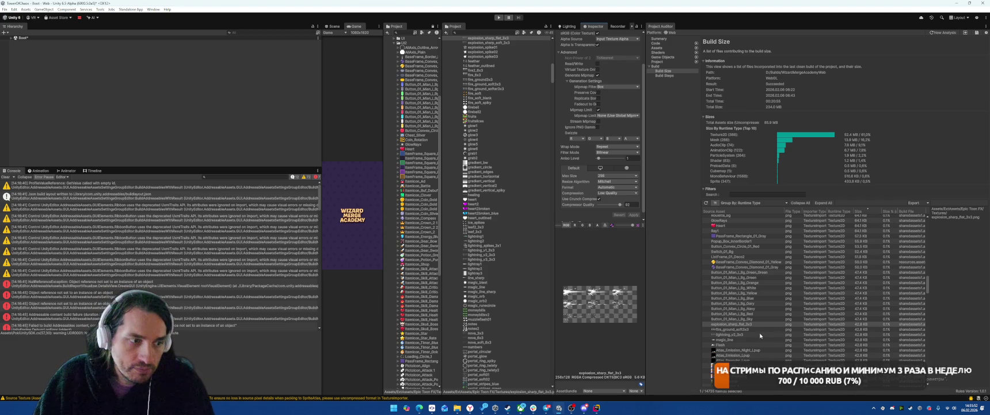
Give fire_ground_soft3x3 Low Quality crunch compression at quality 90 and apply
left_click(838, 329)
left_click(618, 193)
left_click(616, 198)
left_click(599, 199)
double_click(628, 205)
type("90")
left_click(634, 214)
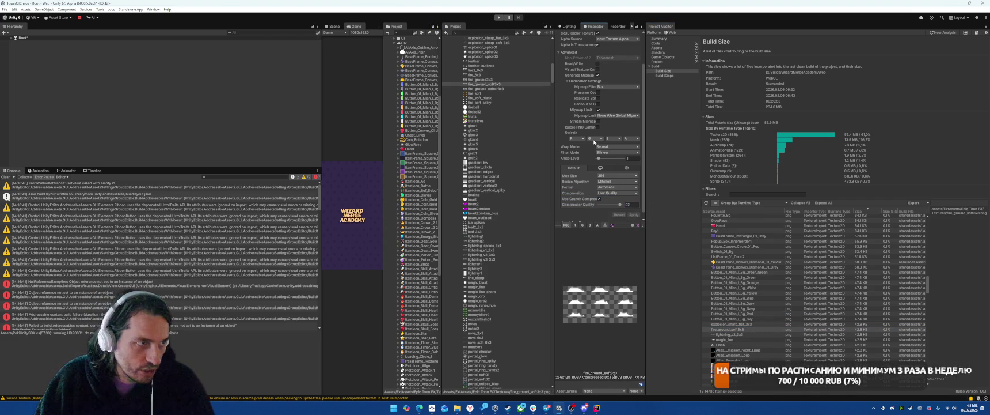
Give lightning_v2_3x3 Low Quality crunch compression and apply
left_click(740, 333)
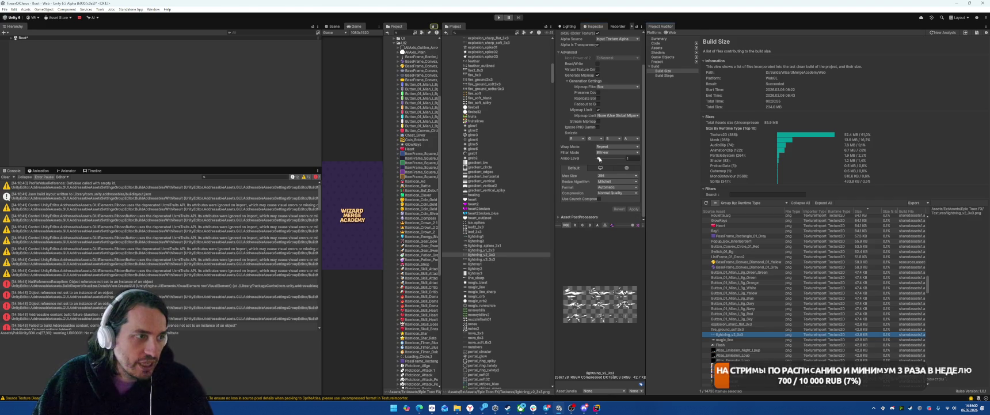
left_click(618, 193)
left_click(599, 204)
left_click(600, 199)
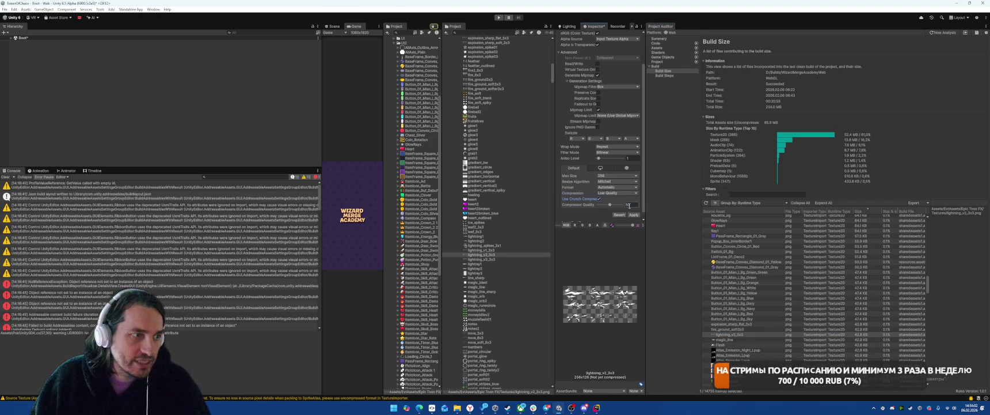
left_click(633, 214)
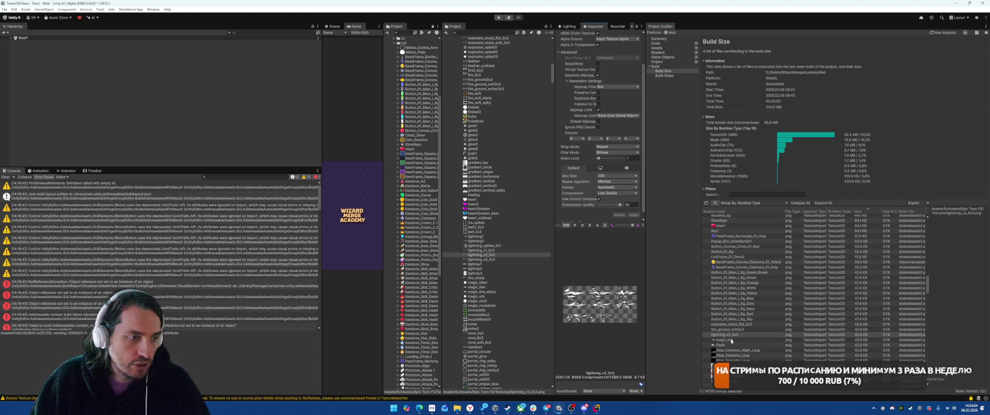
Give magic_line Low Quality crunch compression, adjust its compressor quality, and apply
left_click(725, 339)
left_click(616, 193)
left_click(617, 205)
left_click(599, 199)
left_click(629, 204)
left_click(633, 214)
Set Flash to Low Quality crunch compression, then move down to the next texture
left_click(720, 344)
left_click(616, 193)
left_click(614, 206)
left_click(599, 199)
key("Down")
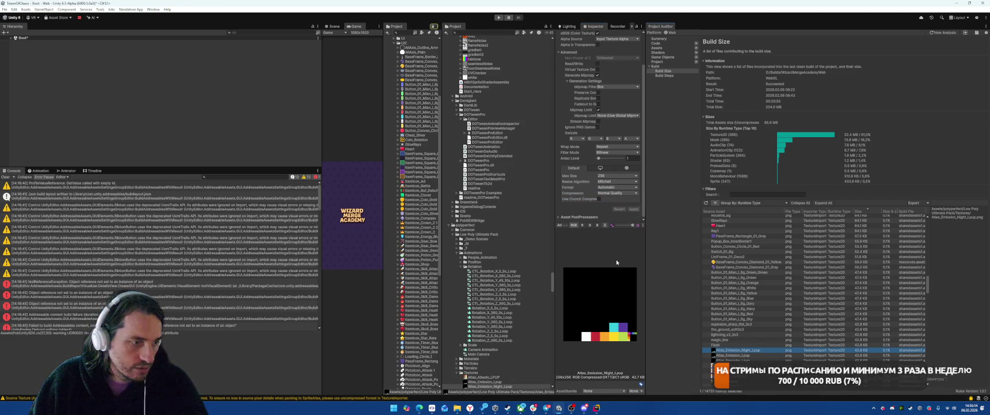
Apply Low Quality crunch compression to Atlas_Emission_Night_Lpup and Atlas_Emission_Lpup
left_click(614, 206)
left_click(600, 199)
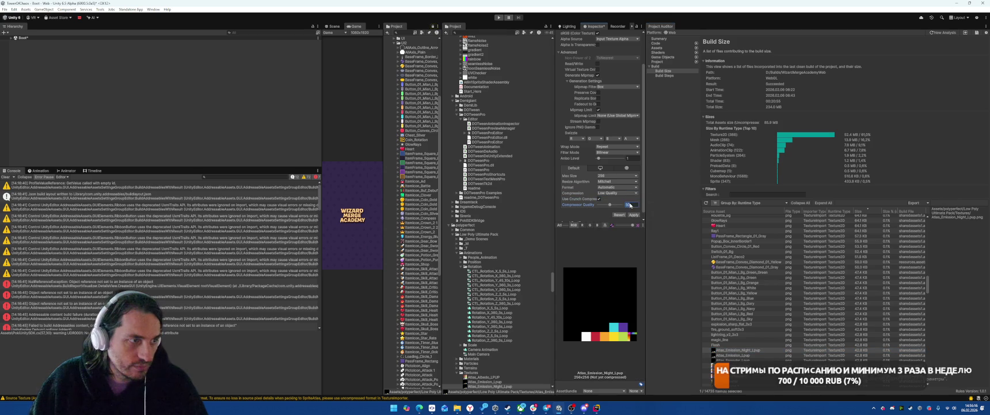
left_click(636, 215)
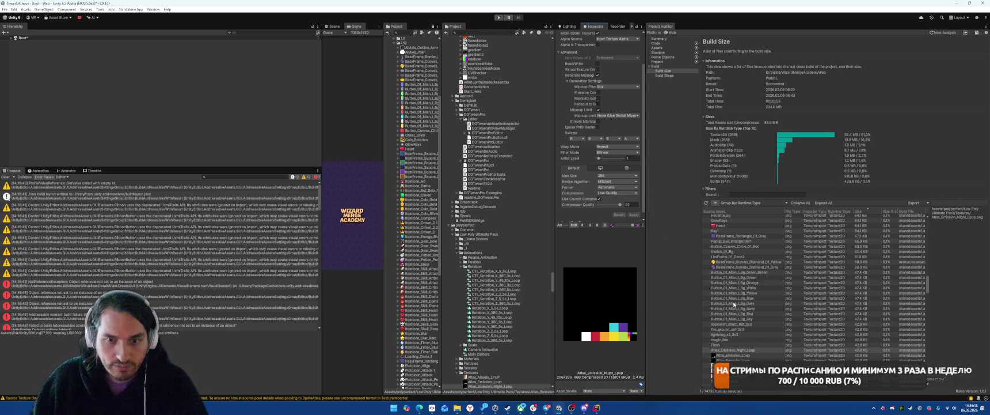
left_click(729, 356)
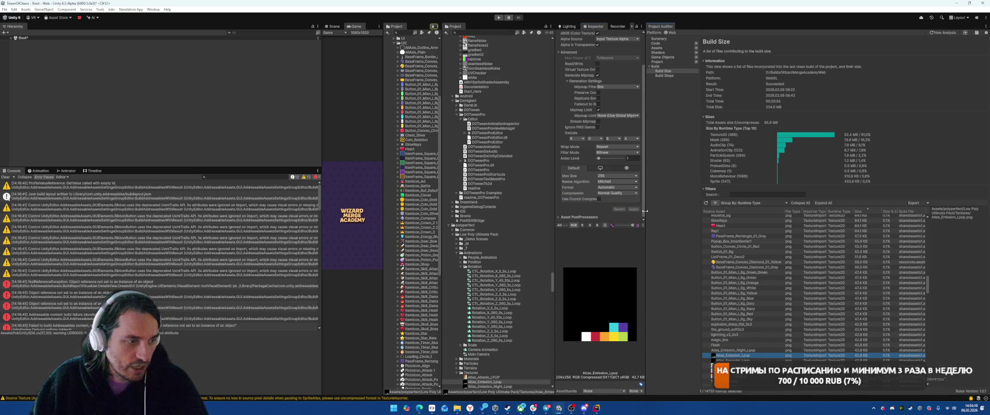
left_click(607, 194)
left_click(605, 202)
left_click(599, 198)
left_click(638, 214)
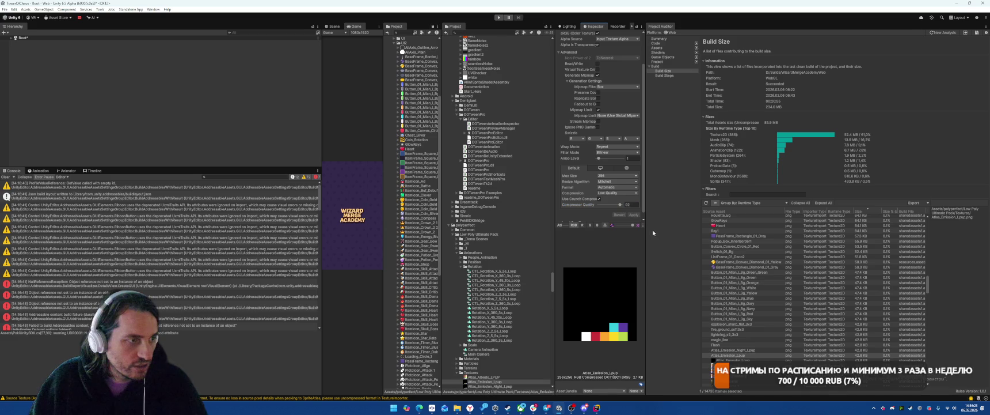
Reduce the max size of both emission atlases to 64 and apply
double_click(726, 350)
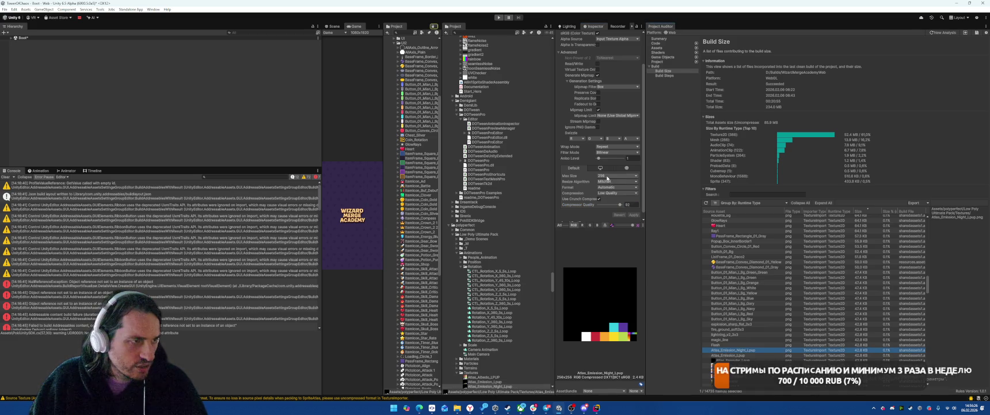
left_click(607, 176)
left_click(610, 188)
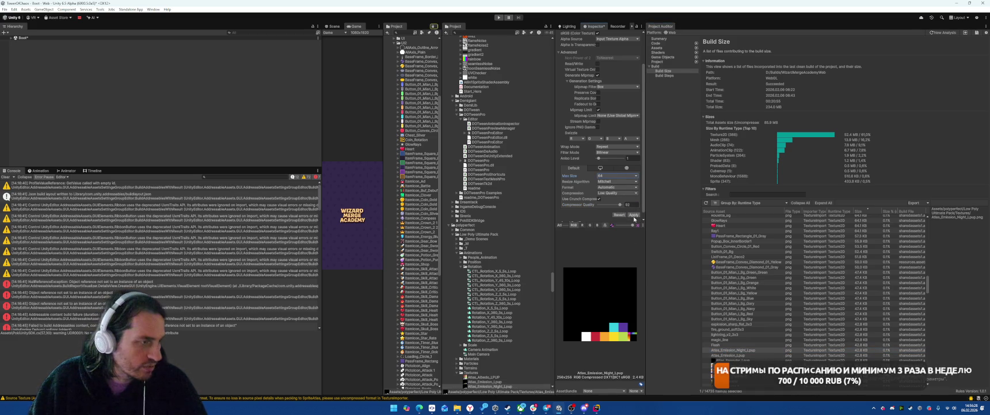
left_click(634, 215)
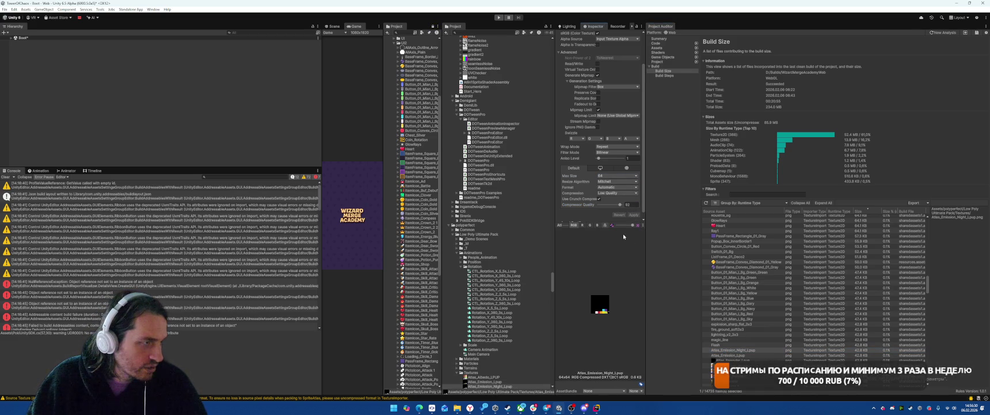
double_click(728, 356)
left_click(605, 175)
left_click(610, 188)
left_click(634, 215)
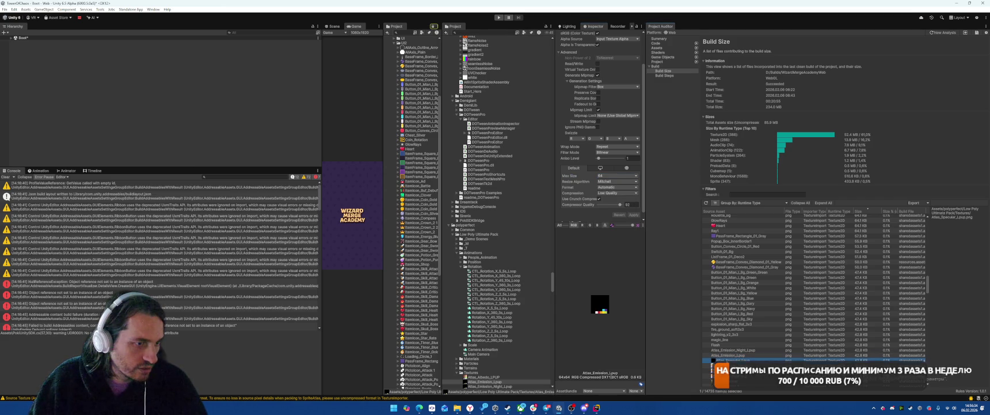
Set Atlas_Specular_Lpup to max size 32 with Low Quality crunch compression and apply
double_click(727, 360)
left_click(603, 176)
left_click(605, 179)
left_click(614, 193)
left_click(612, 203)
left_click(598, 198)
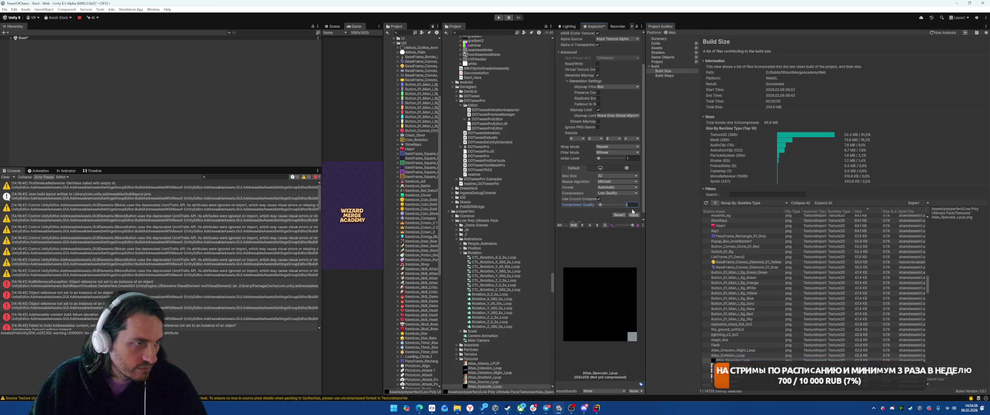
left_click(633, 214)
Give forest_group_texture crunch compression, Low Quality, and a 128 max size
left_click(737, 365)
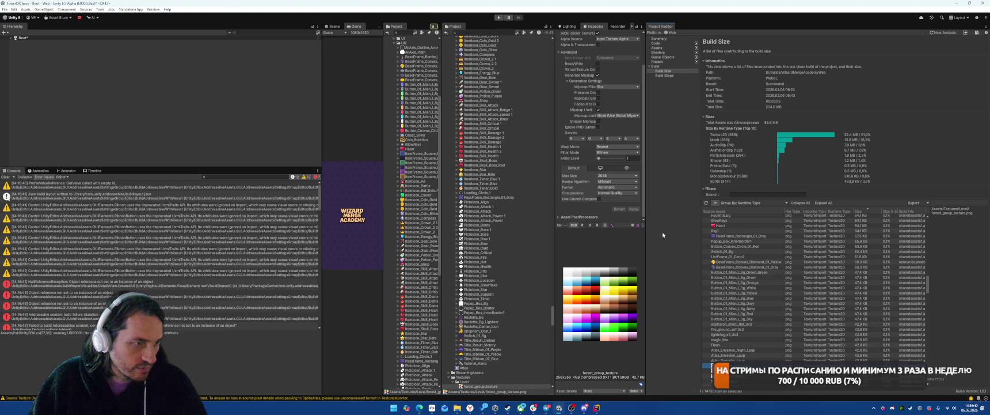
left_click(613, 176)
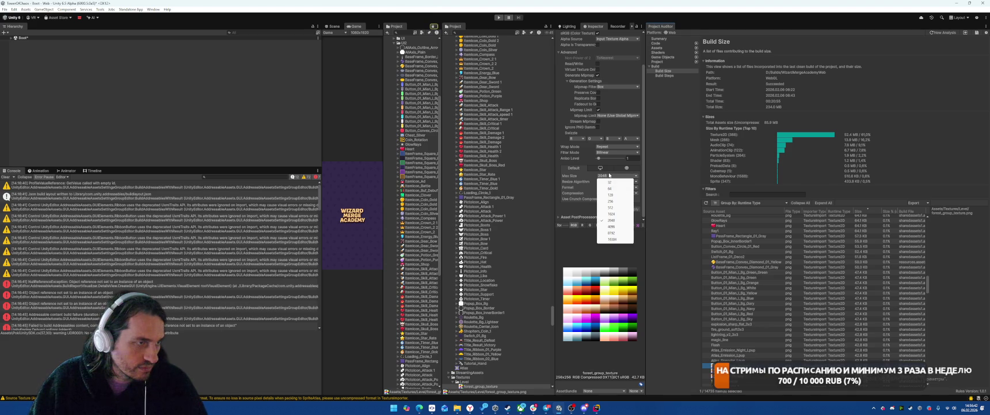
left_click(587, 193)
left_click(598, 199)
left_click(622, 194)
left_click(619, 202)
left_click(615, 175)
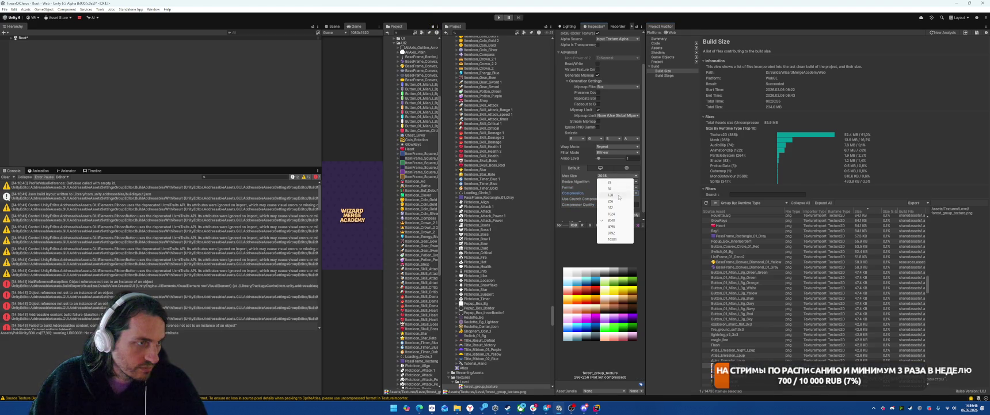
left_click(613, 195)
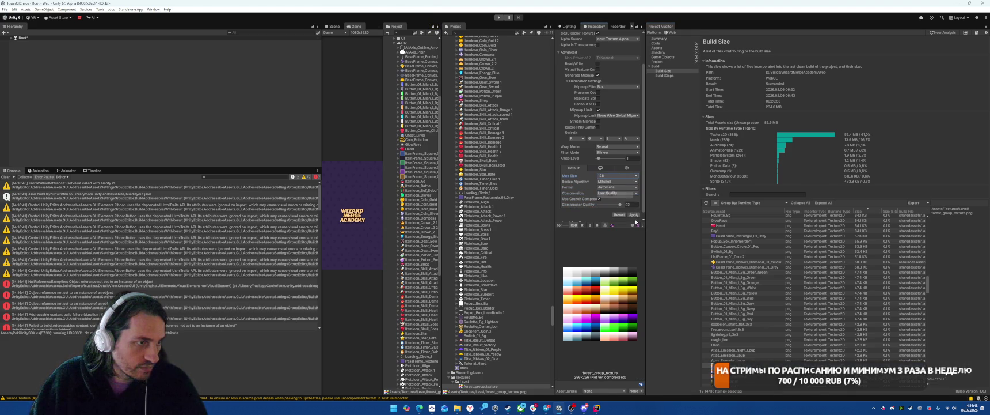
Give PF_Color_Palette_1 Low Quality crunch compression and a 128 max size, applying both
key("ctrl+z")
left_click(608, 195)
left_click(615, 198)
left_click(599, 198)
left_click(633, 214)
left_click(616, 175)
left_click(619, 196)
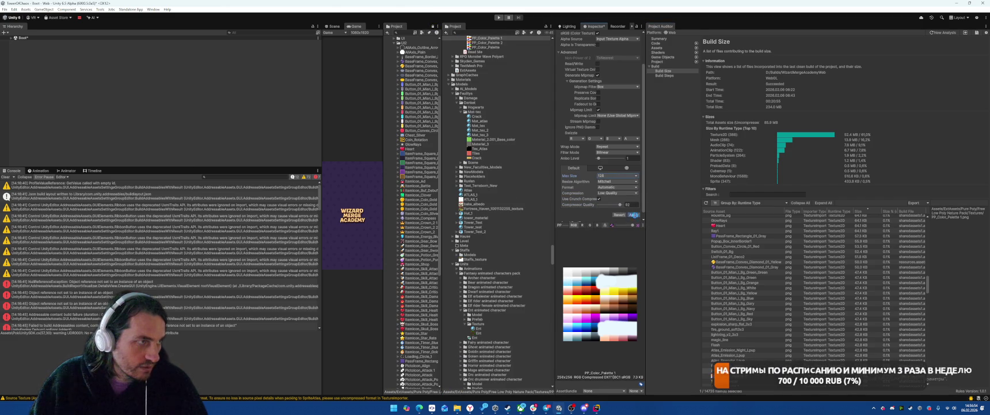
left_click(633, 215)
Reimport PF_Color_Palette_2 with Low Quality crunch compression and 128 max size
left_click(486, 43)
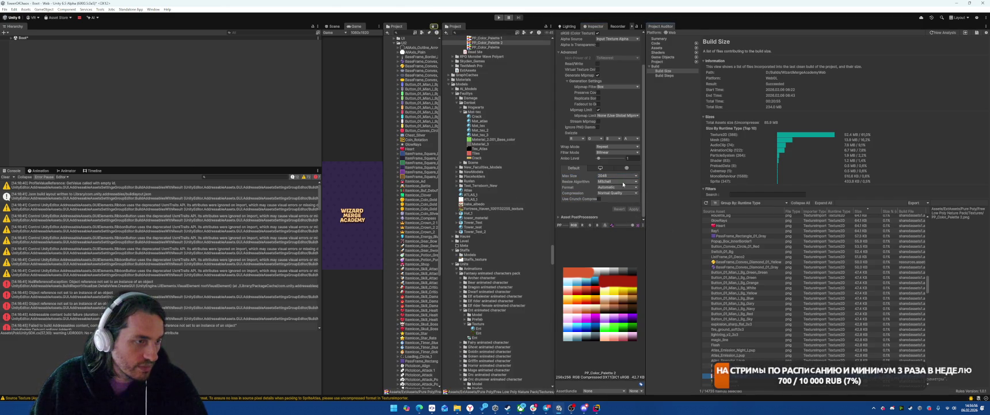
left_click(599, 198)
left_click(610, 193)
left_click(613, 204)
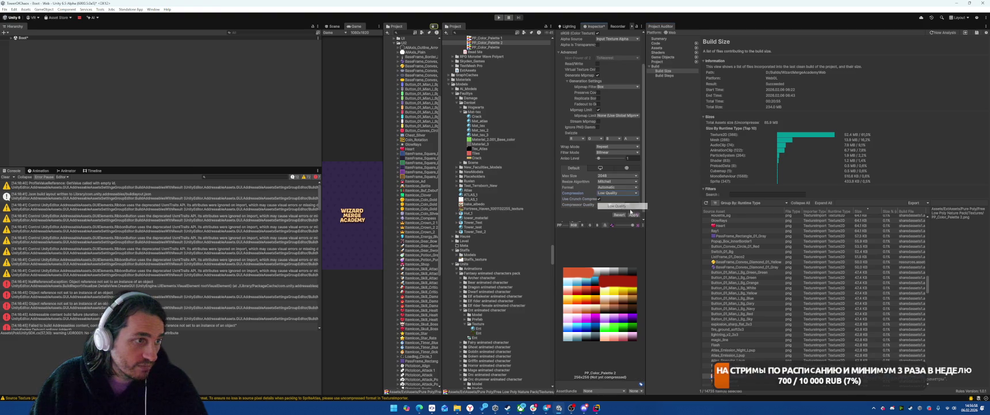
left_click(616, 176)
left_click(612, 194)
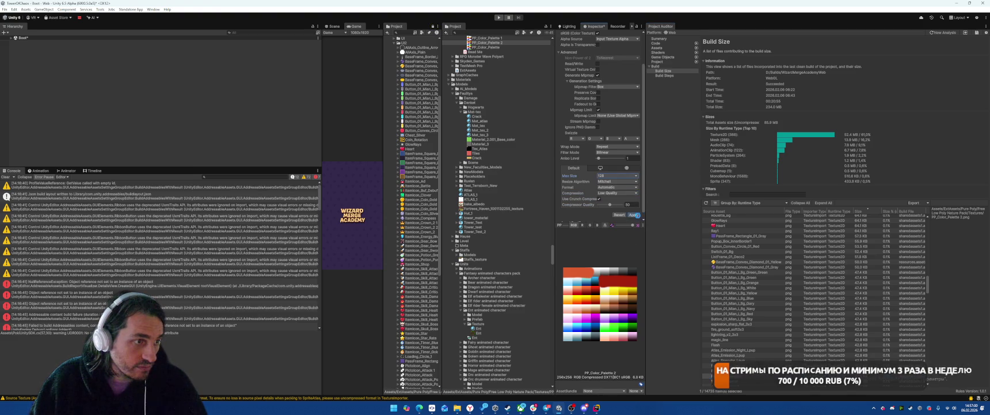
left_click(633, 214)
Set Elf_arbalester to max size 128 with Low Quality crunch compression
left_click(708, 380)
left_click(600, 177)
left_click(611, 194)
left_click(616, 192)
left_click(614, 205)
left_click(599, 199)
Reimport Elf_arbalester, then reimport Rider_knight_1 at 128 with Low Quality crunch compression
left_click(633, 215)
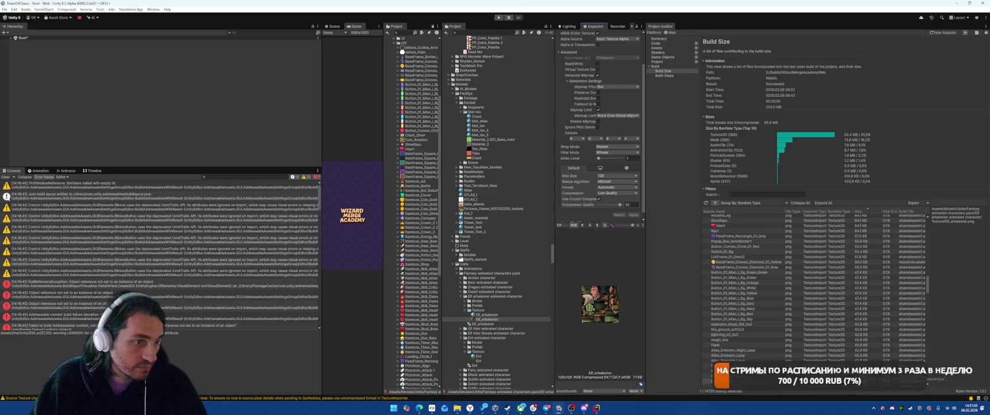
scroll(768, 326, "down", 3)
left_click(769, 317)
left_click(609, 192)
left_click(614, 205)
left_click(598, 199)
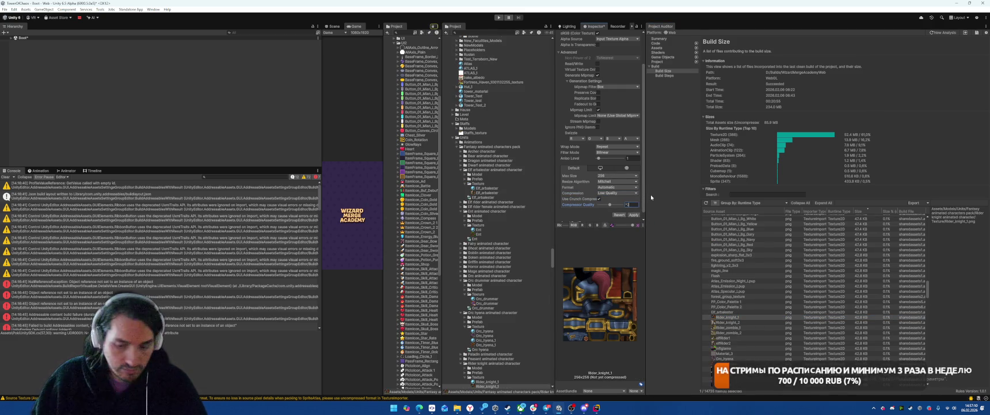
left_click(616, 175)
left_click(611, 194)
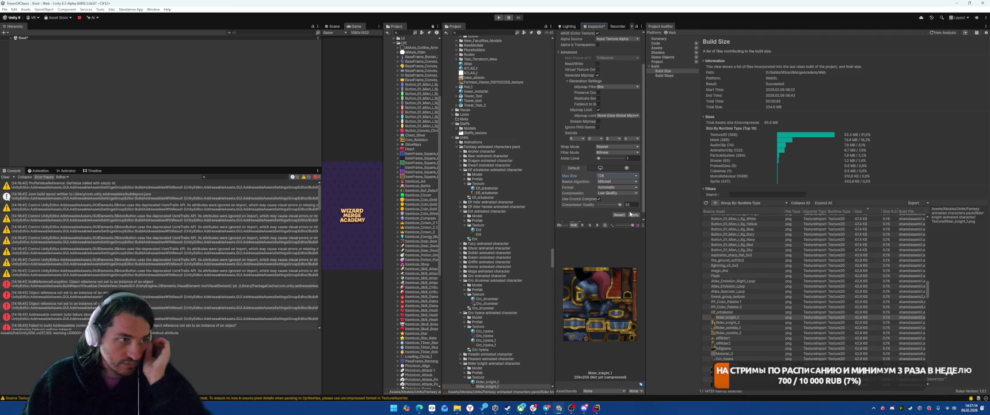
left_click(634, 215)
Reimport Rider_knight_2 at max size 128 with Low Quality compression
left_click(728, 322)
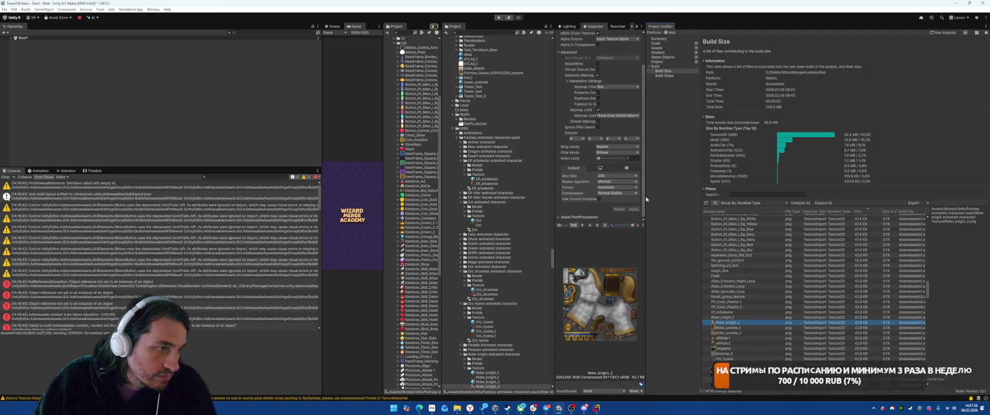
left_click(602, 175)
left_click(613, 195)
left_click(615, 193)
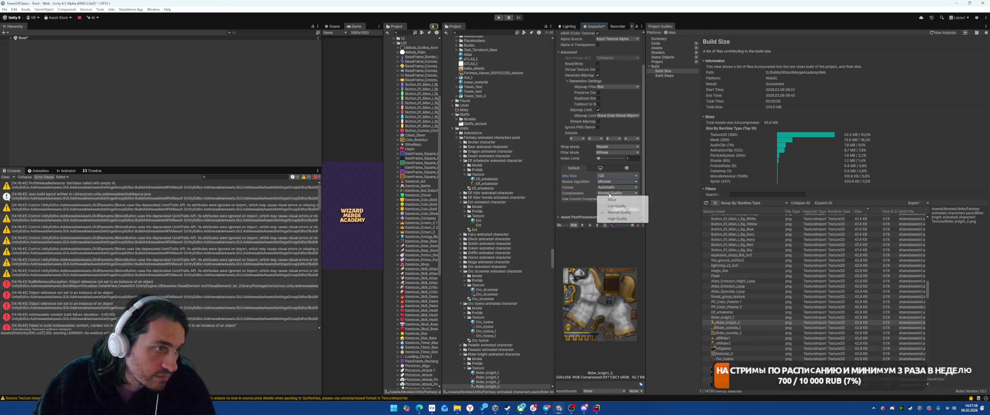
left_click(614, 205)
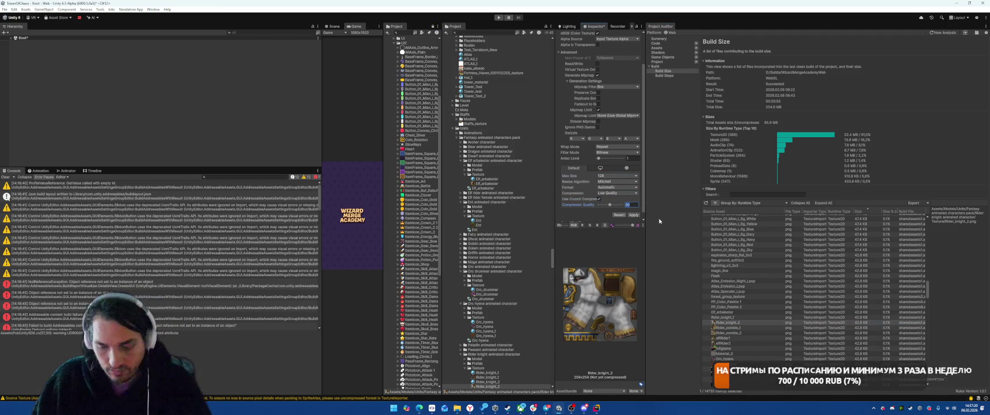
left_click(633, 214)
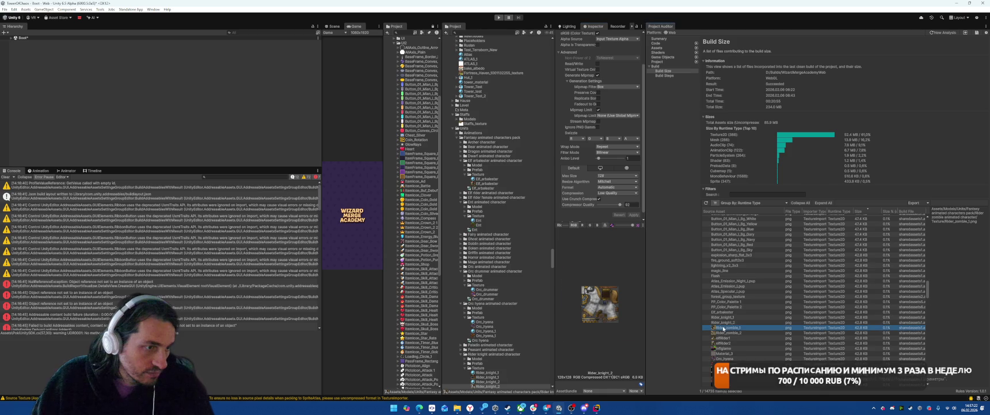
Reimport Rider_zombie_1 at max size 128 with Low Quality compression
left_click(728, 327)
left_click(616, 175)
left_click(610, 192)
left_click(616, 192)
left_click(602, 203)
left_click(633, 215)
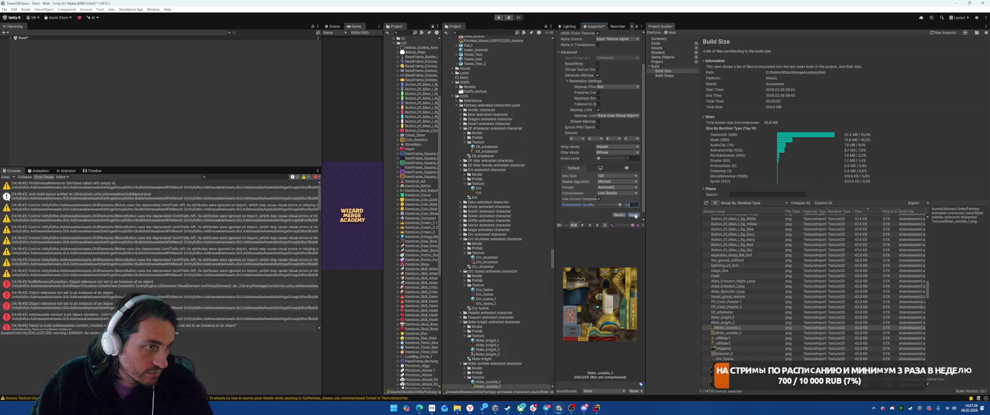
Reimport Rider_zombie_2 at 128 with Low Quality crunch compression, quality 92
left_click(721, 333)
left_click(616, 175)
left_click(615, 196)
left_click(615, 193)
left_click(610, 203)
left_click(599, 198)
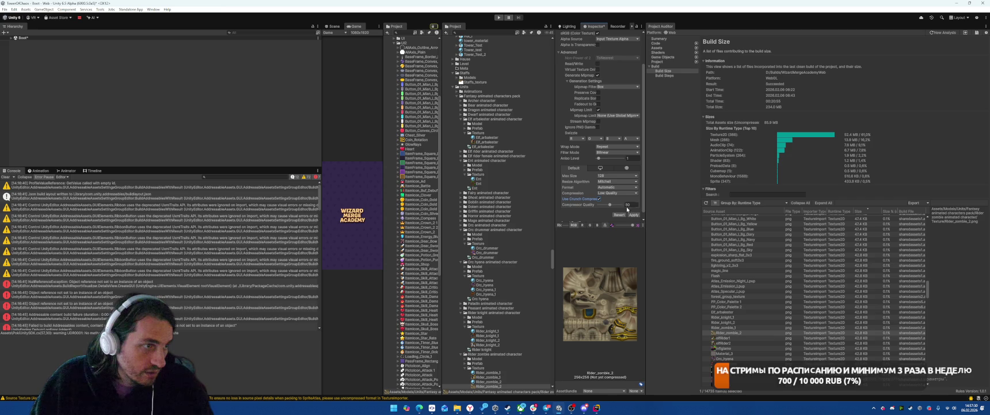
left_click(636, 215)
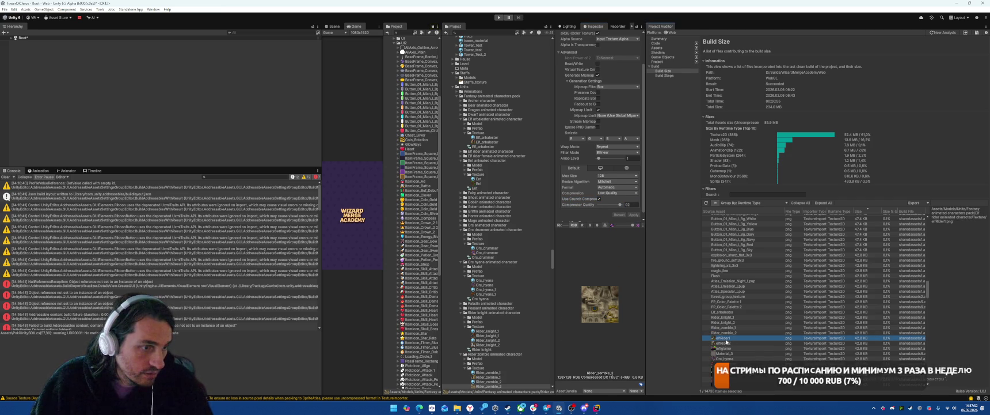
Reimport elfRider1 at 128 with Low Quality crunch compression at quality 92
left_click(616, 175)
left_click(614, 197)
left_click(616, 192)
left_click(612, 205)
left_click(599, 199)
type("92")
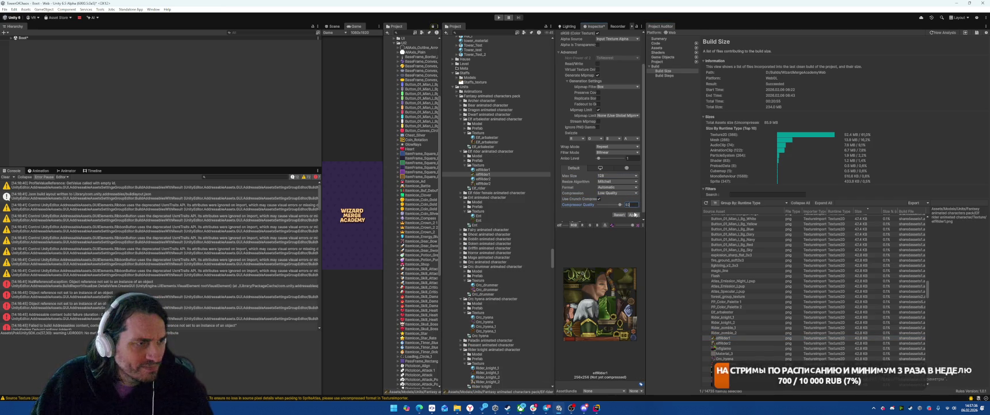
left_click(636, 214)
Reimport elfRider2 at max size 128 with Low Quality compression
left_click(723, 343)
left_click(616, 175)
left_click(612, 194)
left_click(616, 193)
left_click(610, 206)
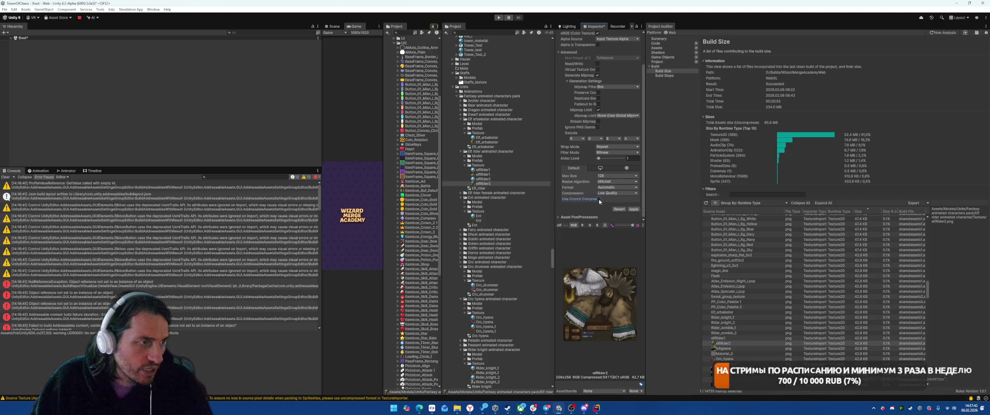
left_click(634, 214)
Set the next listed texture to 128 with Low Quality crunch and edit its compressor quality
left_click(714, 348)
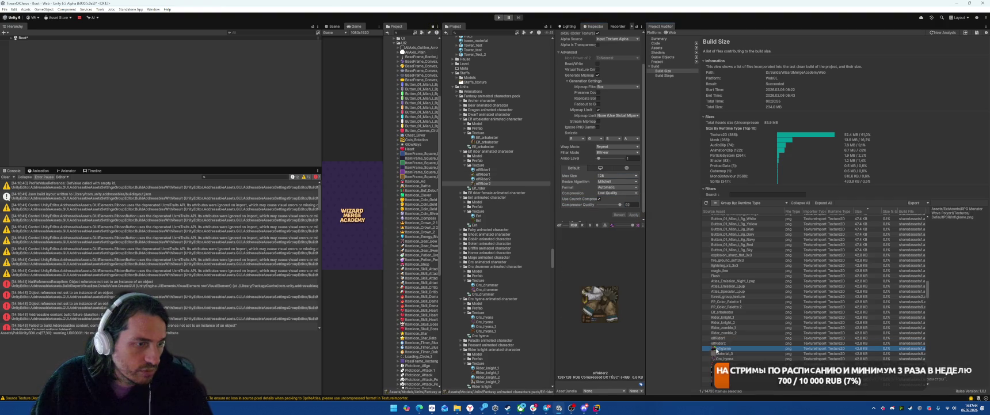
left_click(616, 175)
left_click(611, 194)
left_click(616, 193)
left_click(610, 206)
left_click(599, 198)
left_click(629, 204)
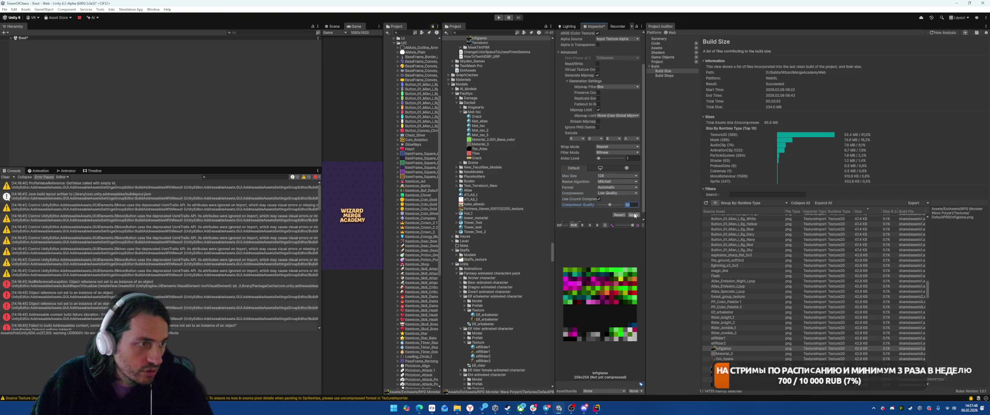
Reimport the current texture, then give Material_3 max size 128 with crunch compression
left_click(633, 214)
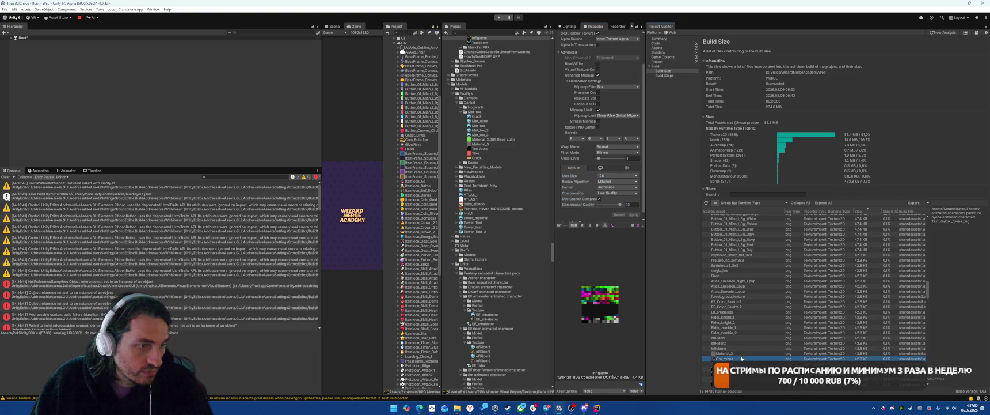
left_click(743, 353)
left_click(612, 175)
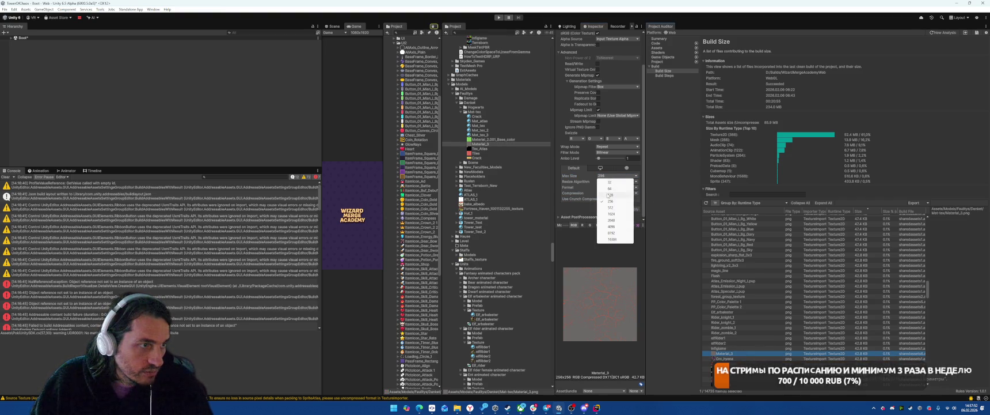
left_click(611, 194)
left_click(599, 198)
left_click(628, 204)
type("1")
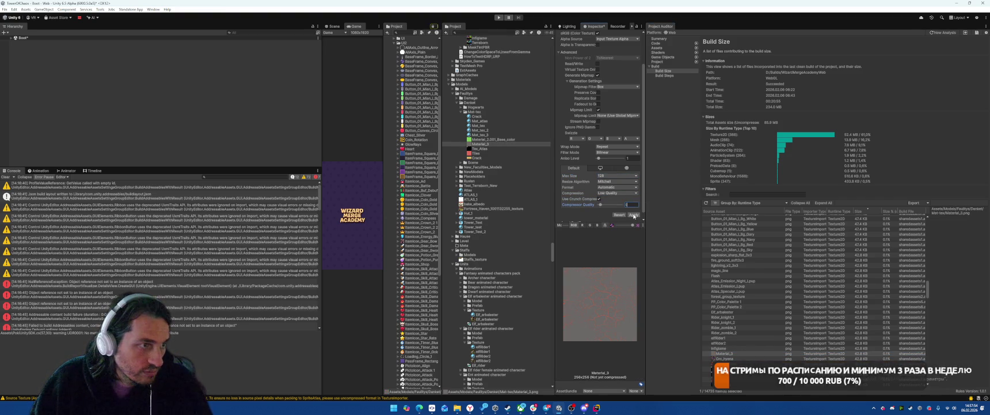
Reimport Orc_hyena at max size 128 with Low Quality crunch compression
left_click(725, 358)
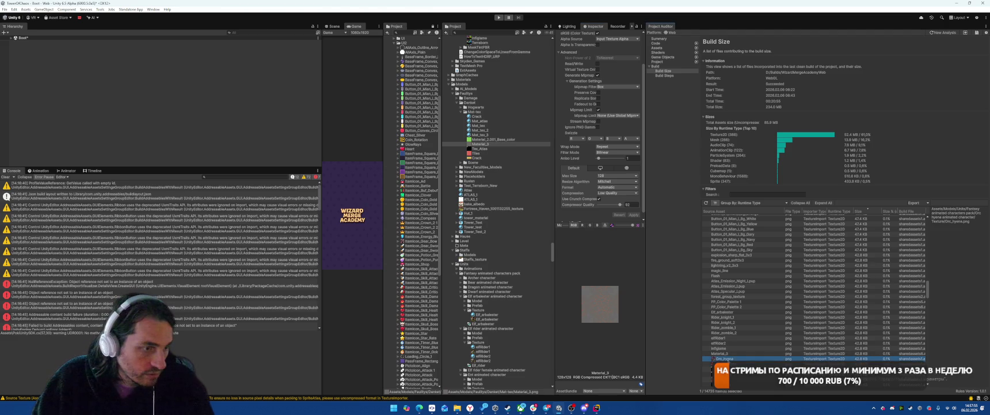
left_click(614, 175)
left_click(611, 194)
left_click(599, 199)
left_click(599, 199)
left_click(599, 198)
left_click(634, 214)
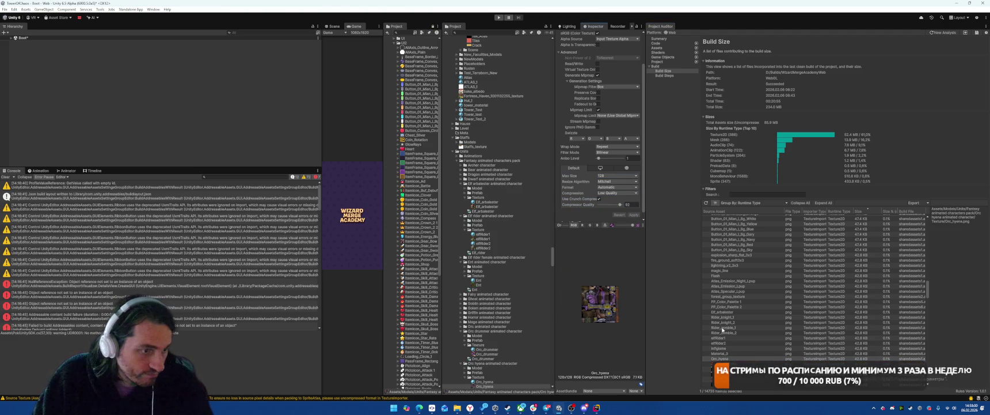
Reimport Snake_stone at max size 128 with Low Quality crunch compression
key("Down")
left_click(616, 192)
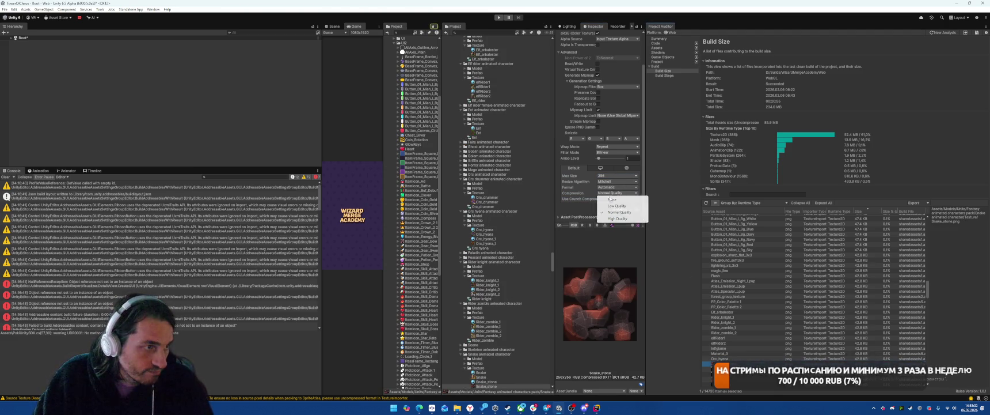
left_click(617, 200)
left_click(599, 199)
type("1")
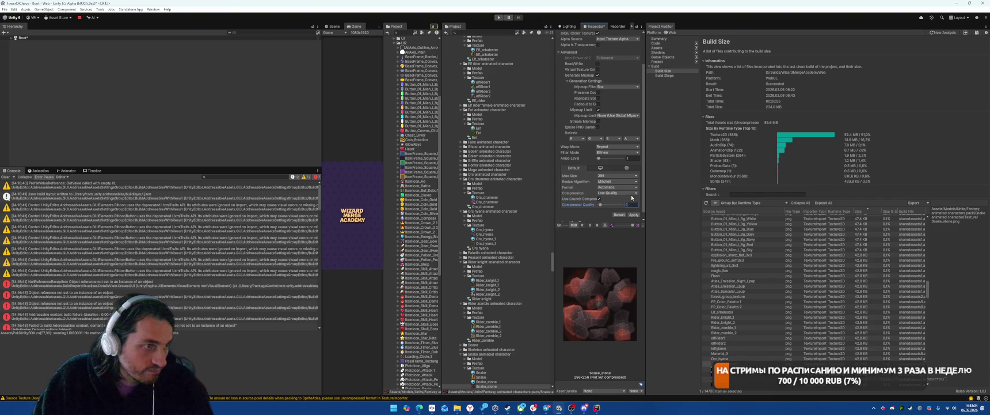
left_click(620, 175)
left_click(612, 195)
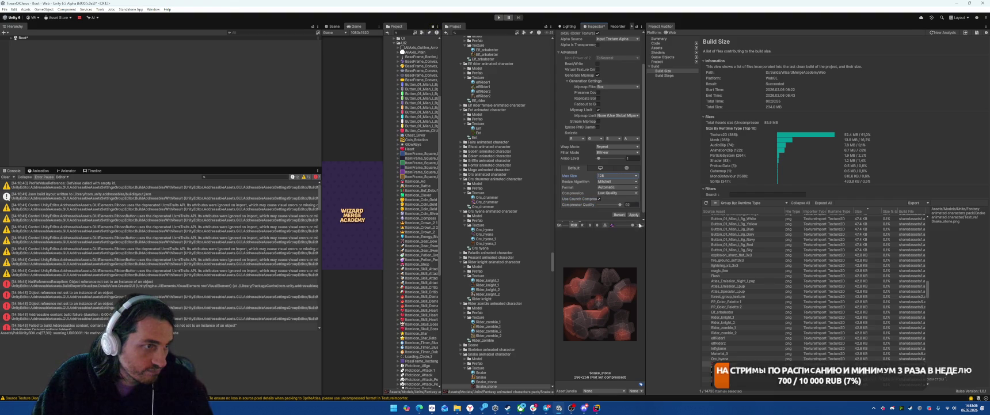
left_click(633, 215)
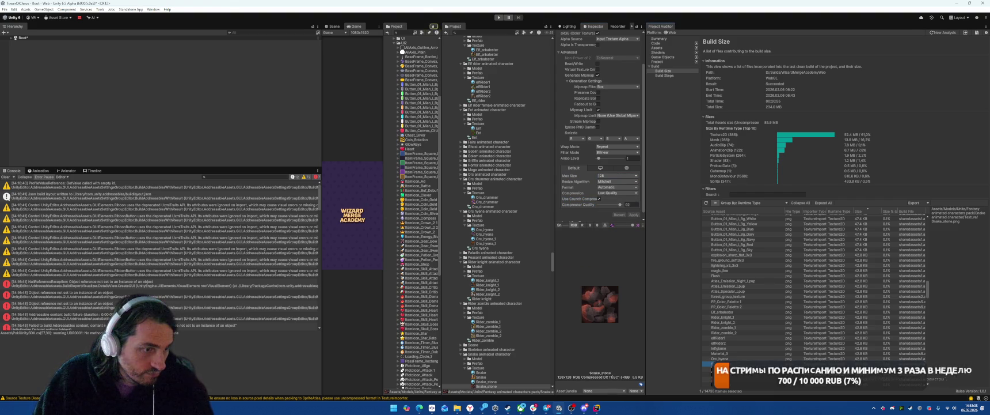
Reimport Tex_Atlas with Low Quality crunch compression at compressor quality 93
left_click(743, 369)
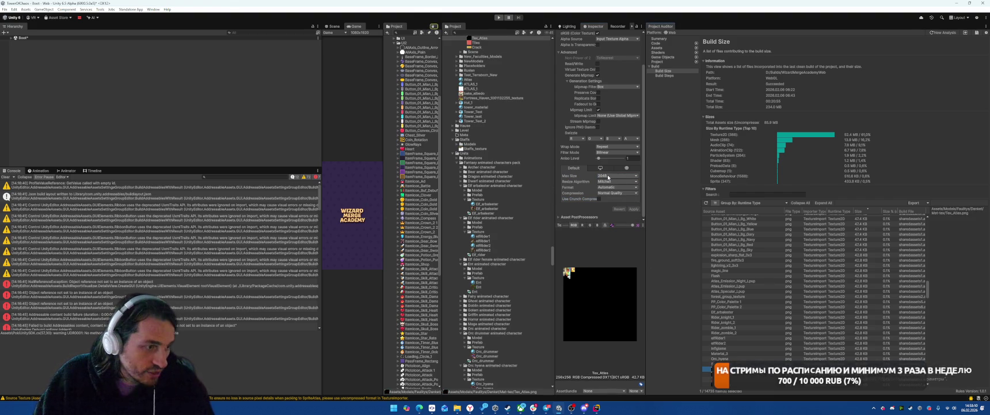
left_click(619, 193)
left_click(613, 201)
left_click(599, 198)
type("93")
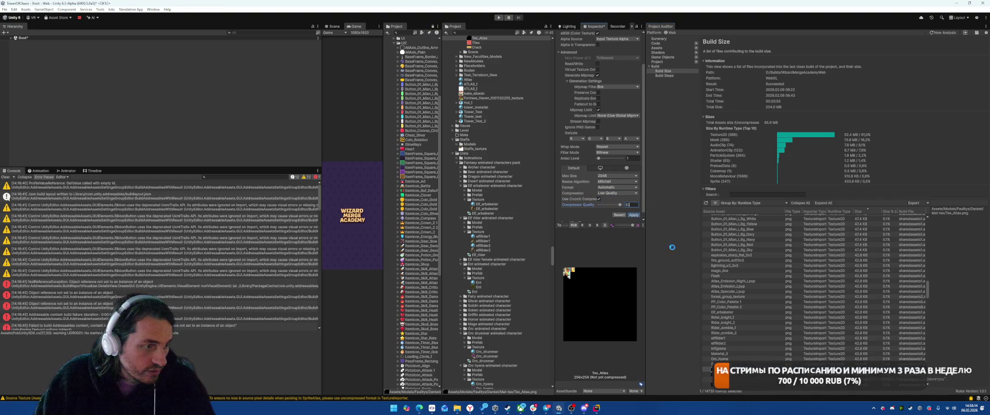
left_click(633, 215)
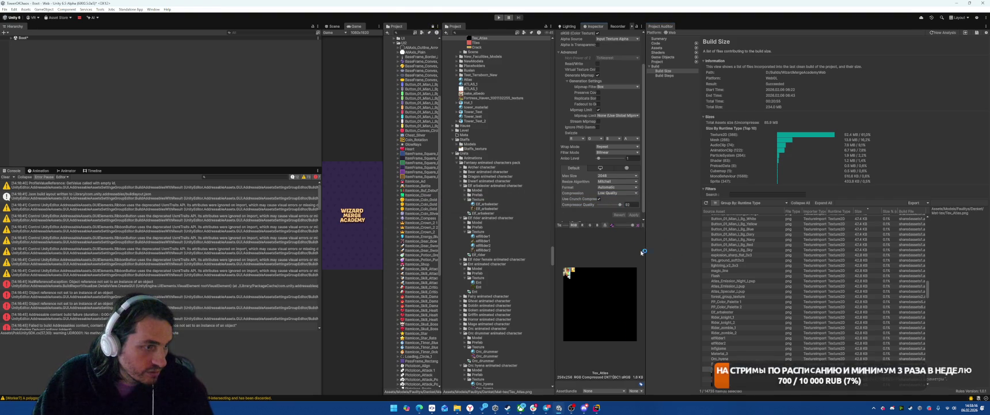
Reimport the second Tex_Atlas texture with Low Quality crunch compression
left_click(711, 373)
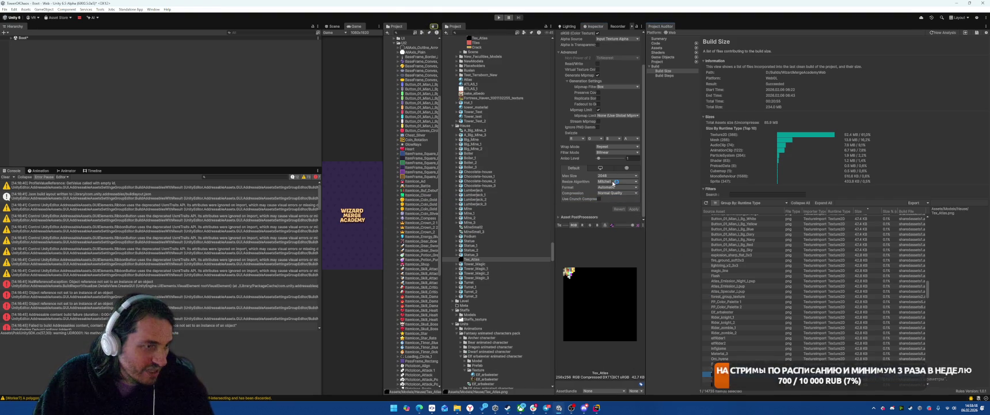
left_click(610, 194)
left_click(610, 203)
left_click(599, 199)
left_click(634, 215)
Reimport Archer at max size 128 with Low Quality crunch compression
scroll(742, 322, "down", 3)
left_click(723, 327)
left_click(602, 192)
left_click(610, 202)
left_click(599, 199)
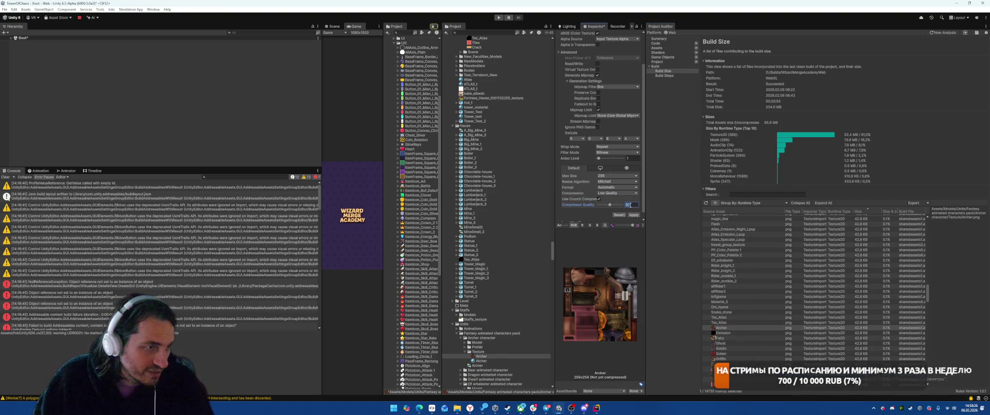
left_click(617, 176)
left_click(616, 190)
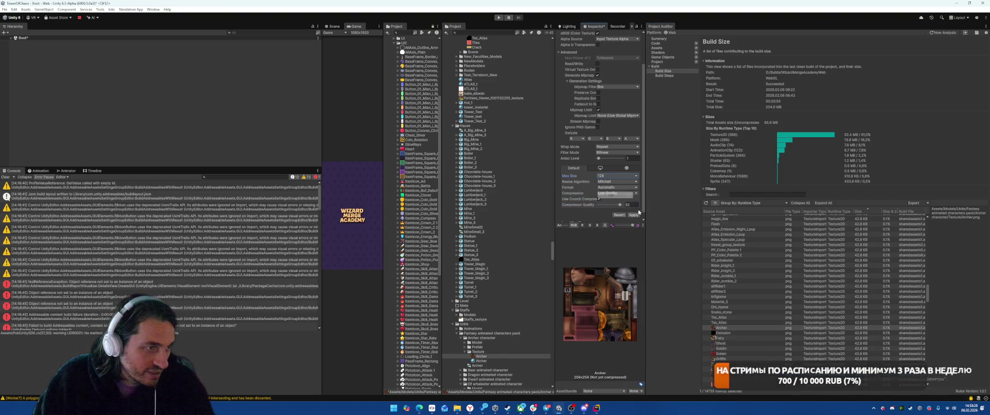
left_click(634, 215)
Give Emission max size 128 with crunch compression at quality 93 and apply
left_click(724, 333)
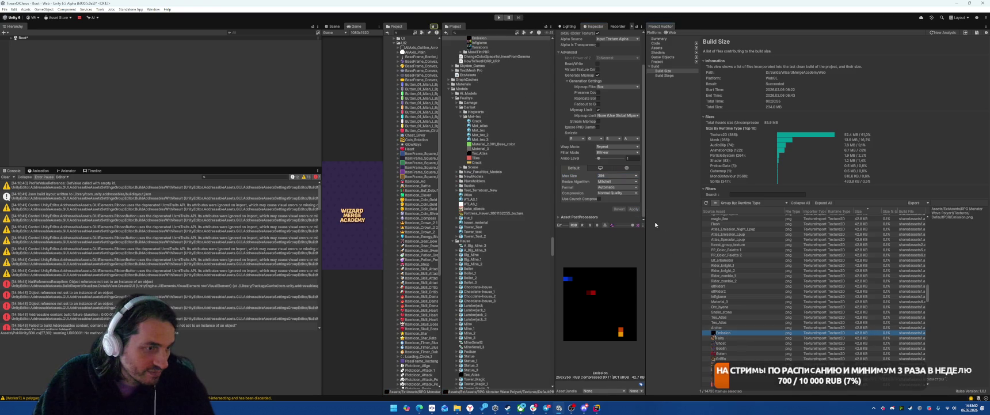
left_click(614, 176)
left_click(610, 195)
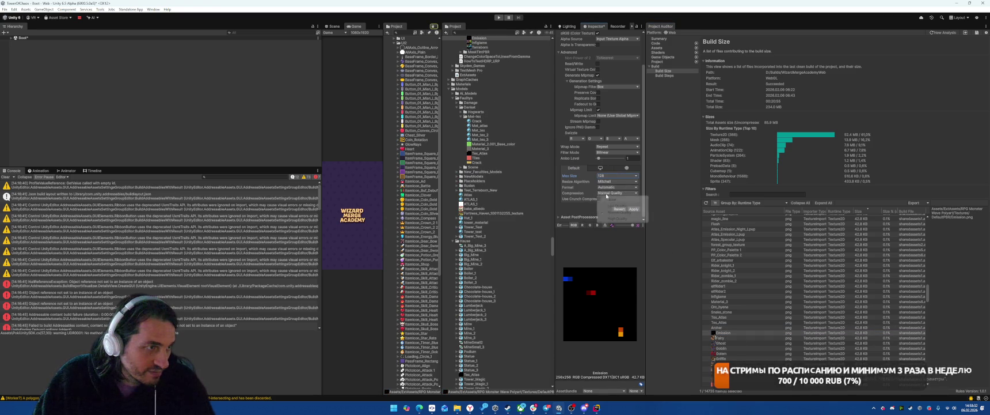
left_click(599, 198)
type("93")
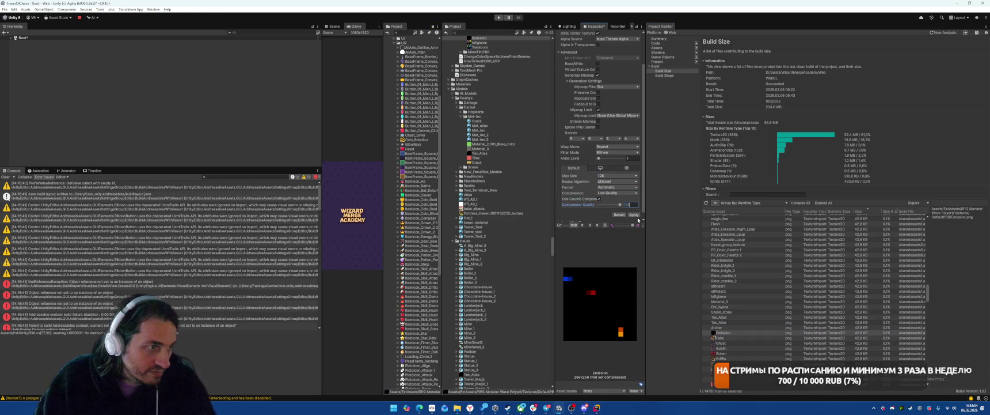
left_click(635, 215)
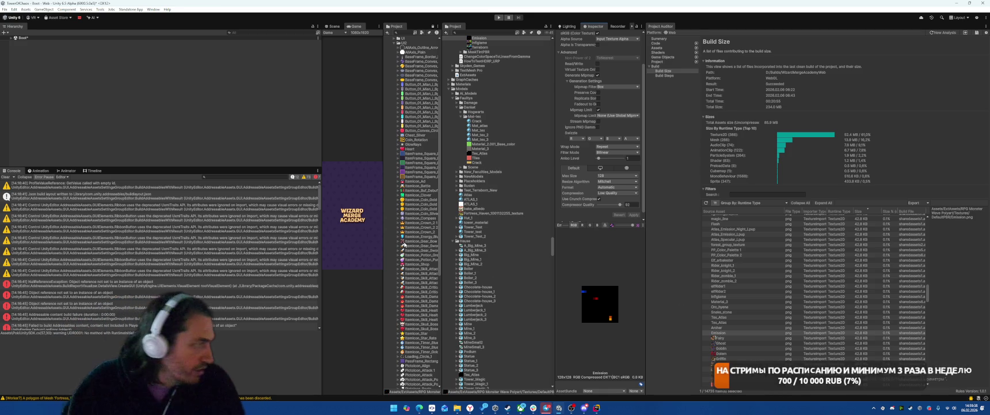
Select the Fairy texture in the build size report
left_click(749, 337)
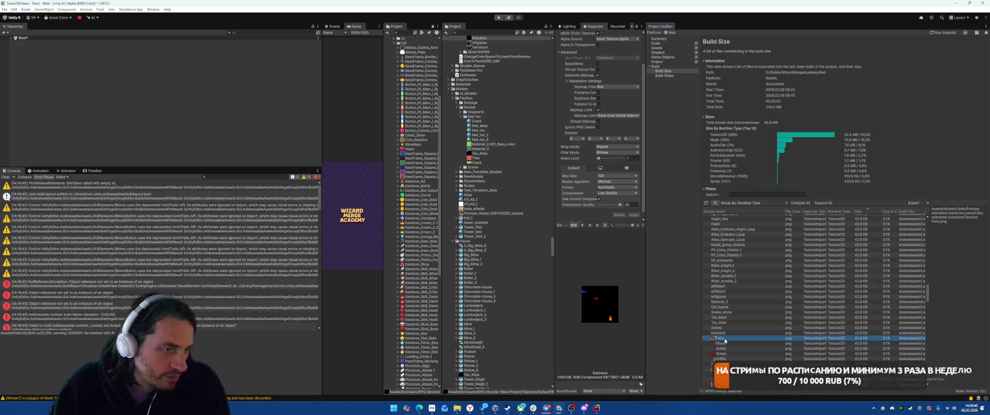
Reimport Fairy at max size 128, Low Quality crunch compression, quality 95
left_click(617, 175)
left_click(611, 195)
left_click(618, 193)
left_click(611, 206)
left_click(599, 199)
left_click(631, 204)
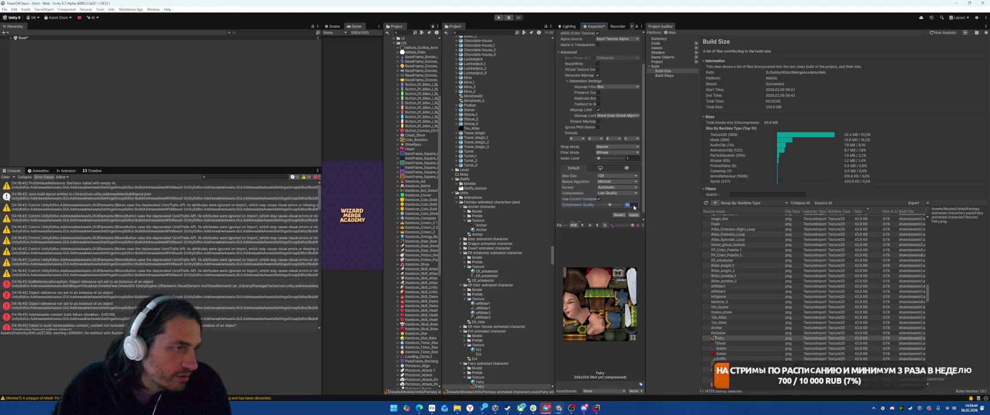
type("95")
left_click(633, 214)
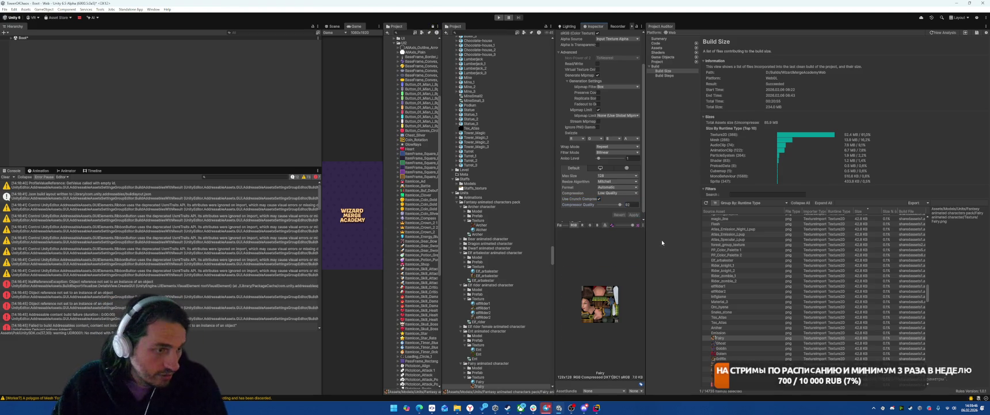
Reimport Ghost at max size 128 with Low Quality crunch compression
key("Down")
left_click(615, 175)
left_click(613, 194)
left_click(615, 193)
left_click(603, 202)
left_click(599, 199)
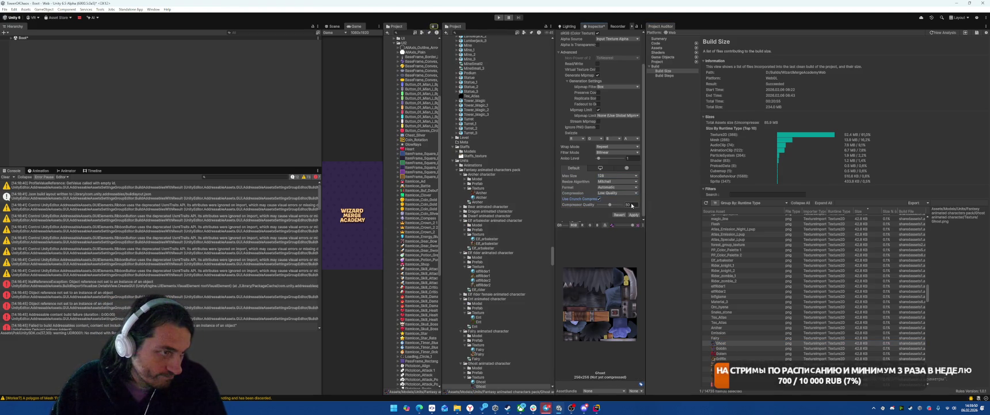
left_click(634, 215)
Reimport Goblin at max size 128 with Low Quality crunch compression
left_click(732, 349)
left_click(615, 175)
left_click(614, 194)
left_click(615, 193)
left_click(616, 206)
left_click(599, 198)
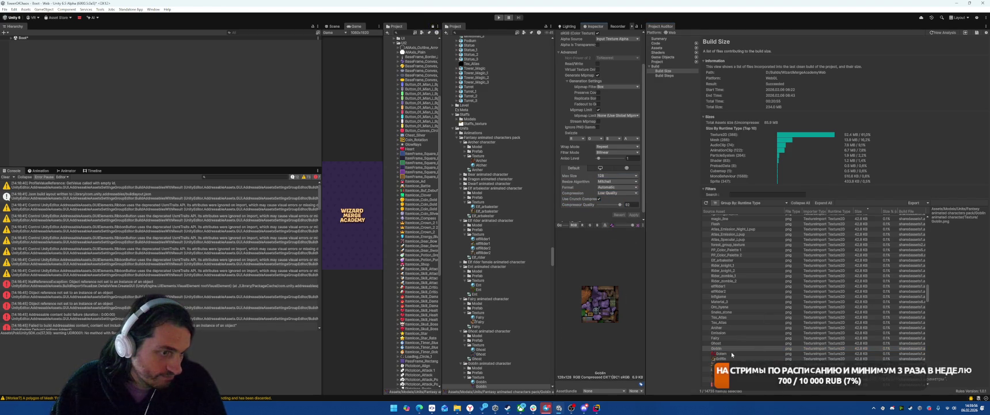
left_click(721, 353)
Reimport Golem at max size 128 with Low Quality crunch compression
left_click(616, 175)
left_click(610, 194)
left_click(615, 193)
left_click(616, 205)
left_click(599, 198)
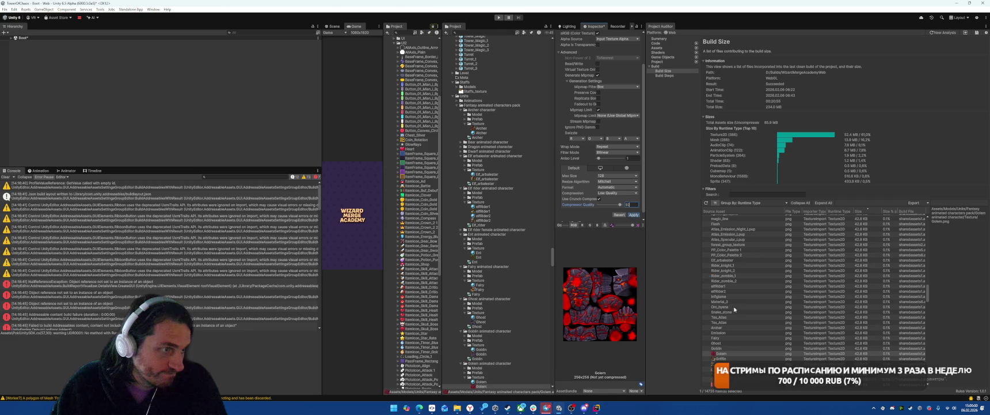
left_click(633, 214)
Reimport Griffin at max size 128 with Low Quality crunch compression
scroll(723, 303, "down", 3)
left_click(721, 306)
left_click(616, 192)
left_click(615, 204)
left_click(599, 198)
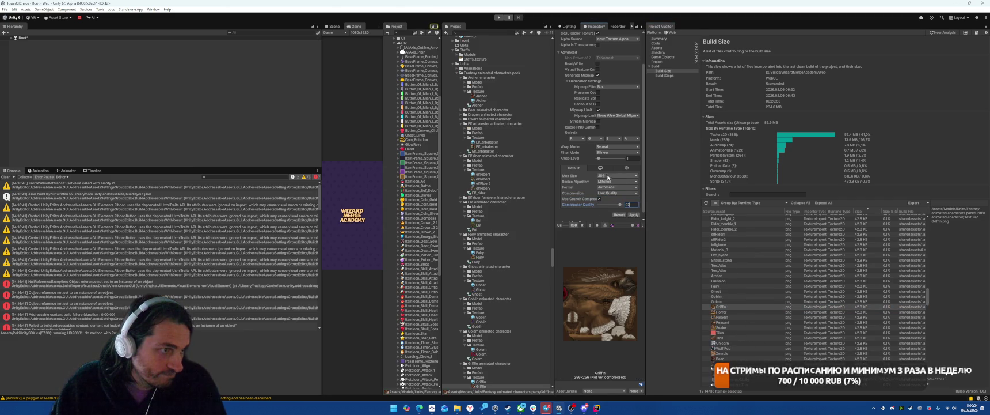
left_click(616, 175)
left_click(615, 190)
left_click(633, 214)
Reimport Horror at max size 128 with Low Quality crunch compression
left_click(722, 311)
left_click(616, 192)
left_click(615, 205)
left_click(599, 198)
left_click(618, 175)
left_click(612, 195)
left_click(633, 214)
Reimport Paladin at max size 128, Low Quality crunch compression, quality 92
left_click(721, 317)
left_click(616, 193)
left_click(615, 206)
left_click(598, 199)
left_click(631, 205)
type("92")
left_click(618, 175)
left_click(610, 190)
left_click(633, 214)
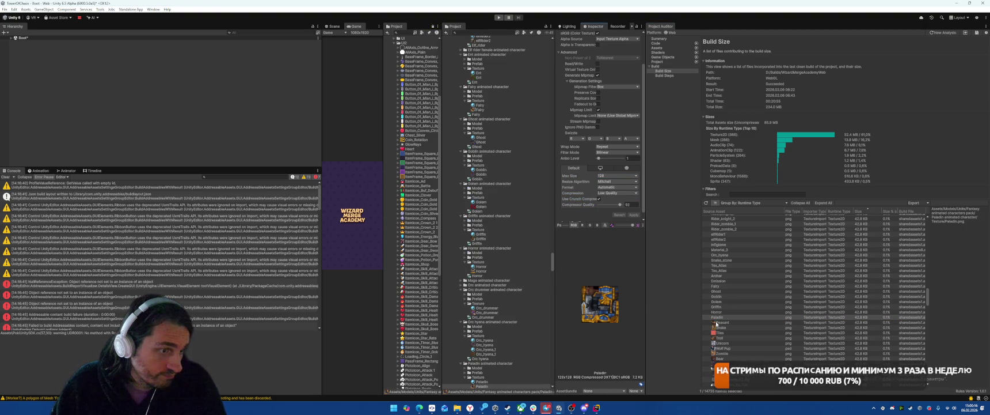
Reimport Peasant at 128 max size with Low Quality crunch compression, quality 92
left_click(722, 322)
left_click(616, 193)
left_click(615, 206)
left_click(599, 198)
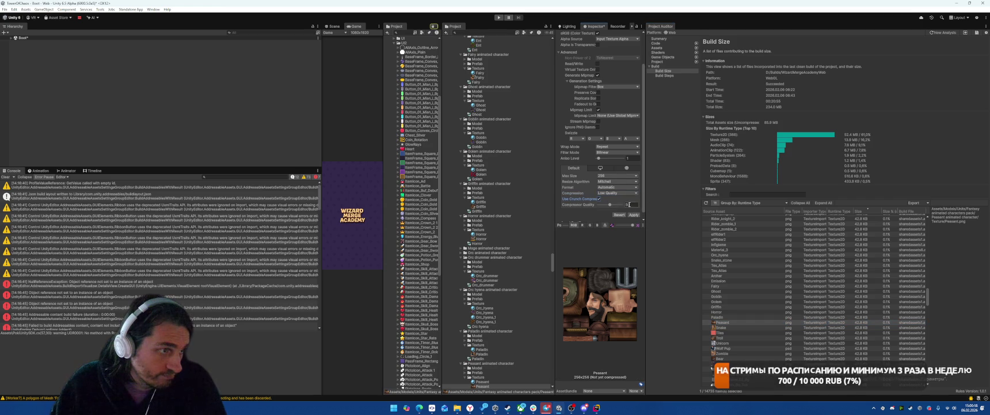
type("92")
left_click(617, 175)
left_click(610, 191)
left_click(634, 214)
Reimport Snake at 128 max size with Low Quality crunch compression
left_click(743, 327)
left_click(617, 175)
left_click(610, 194)
left_click(617, 193)
left_click(615, 205)
left_click(599, 199)
left_click(633, 214)
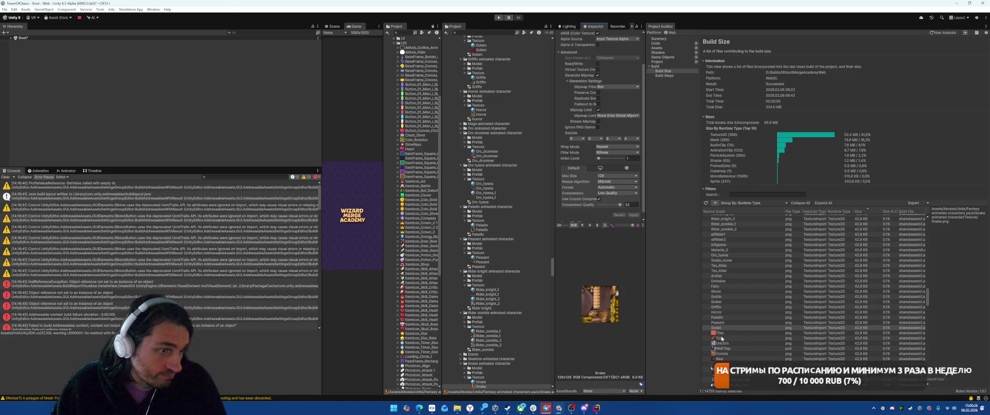
Reimport Tiles with Low Quality crunch compression at quality 92 and 128 max size
left_click(720, 332)
left_click(618, 193)
left_click(615, 204)
left_click(598, 199)
type("92")
left_click(634, 214)
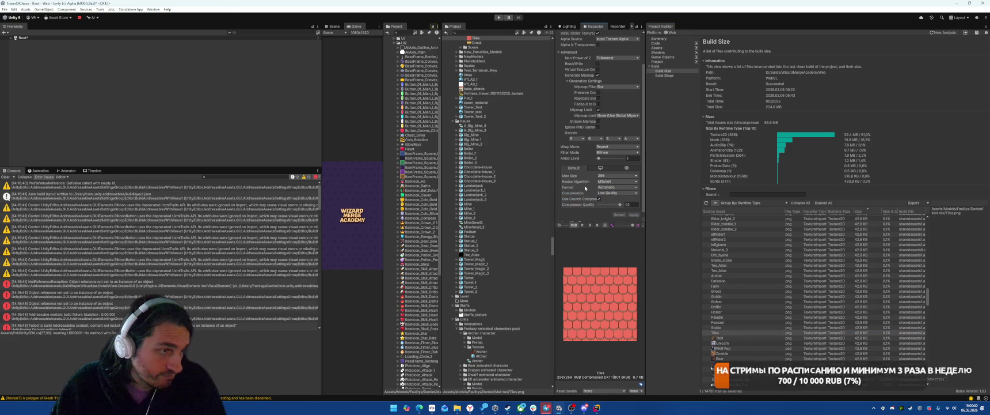
left_click(618, 175)
left_click(610, 193)
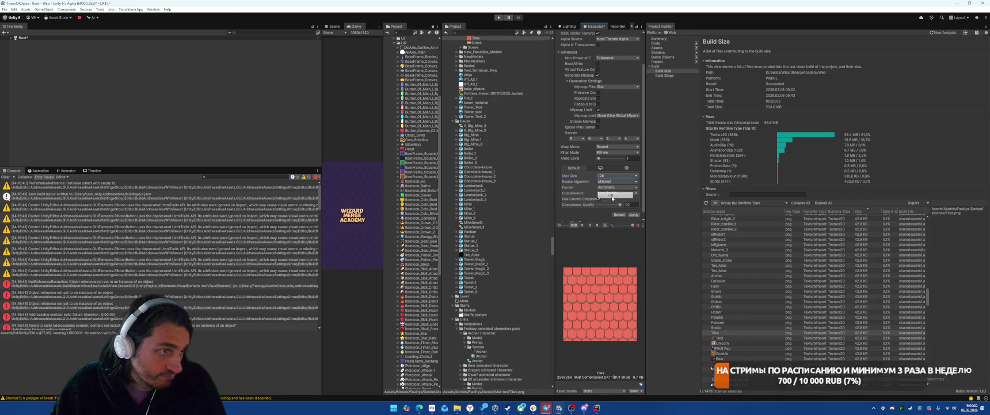
left_click(634, 214)
Reimport Troll at 128 max size with Low Quality crunch compression
left_click(726, 338)
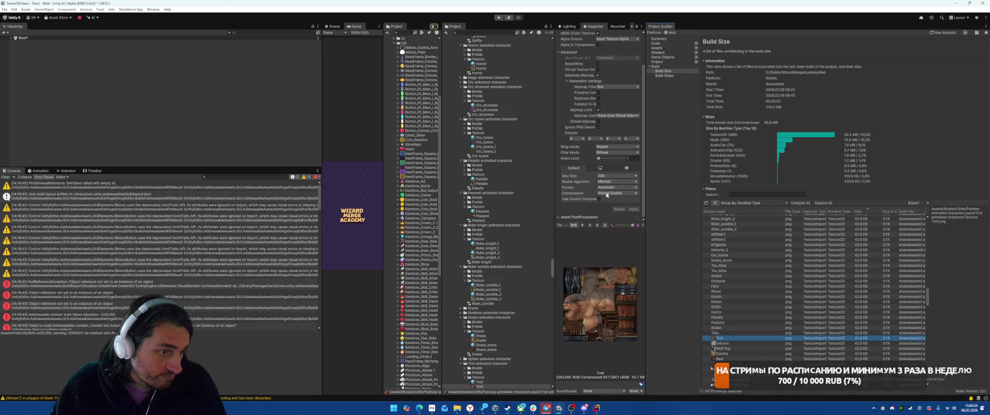
left_click(617, 193)
left_click(615, 205)
left_click(599, 199)
left_click(617, 175)
left_click(607, 194)
left_click(618, 175)
left_click(610, 195)
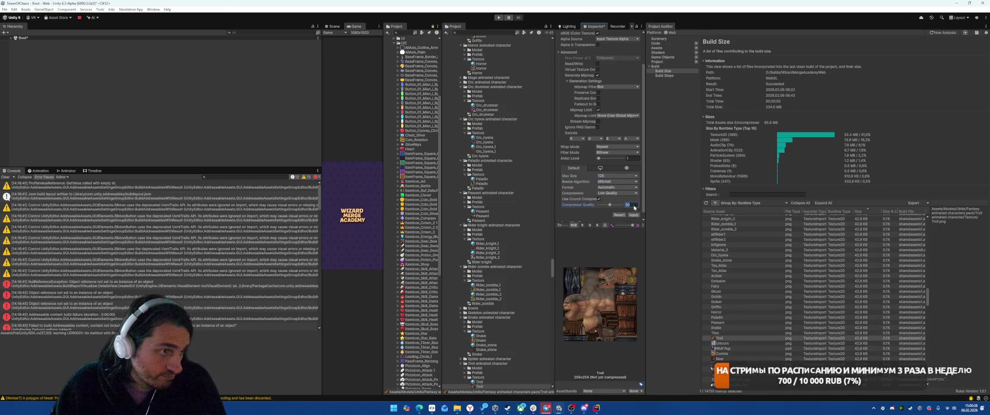
left_click(634, 215)
Reimport Unicorn at 128 max size with Low Quality crunch compression
left_click(722, 343)
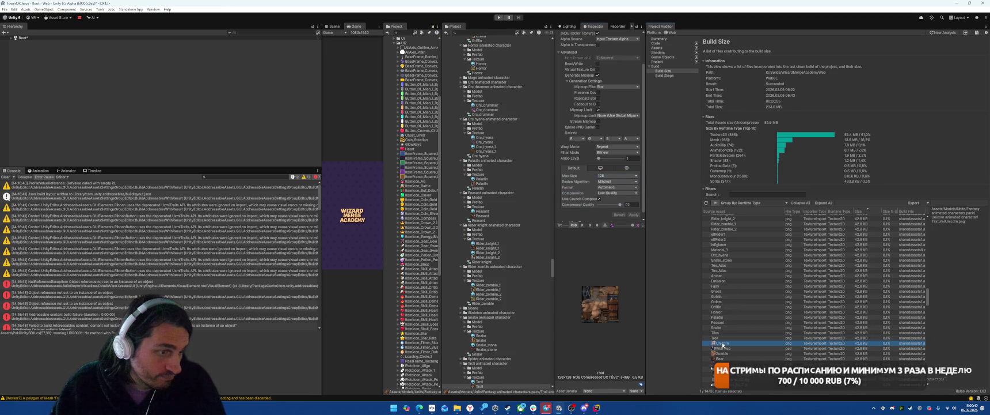
left_click(599, 199)
left_click(617, 192)
left_click(615, 205)
left_click(617, 175)
left_click(610, 195)
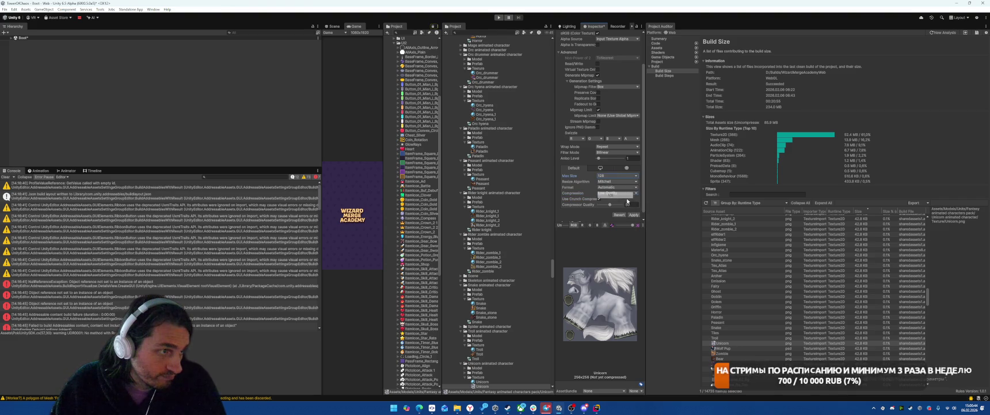
left_click(634, 214)
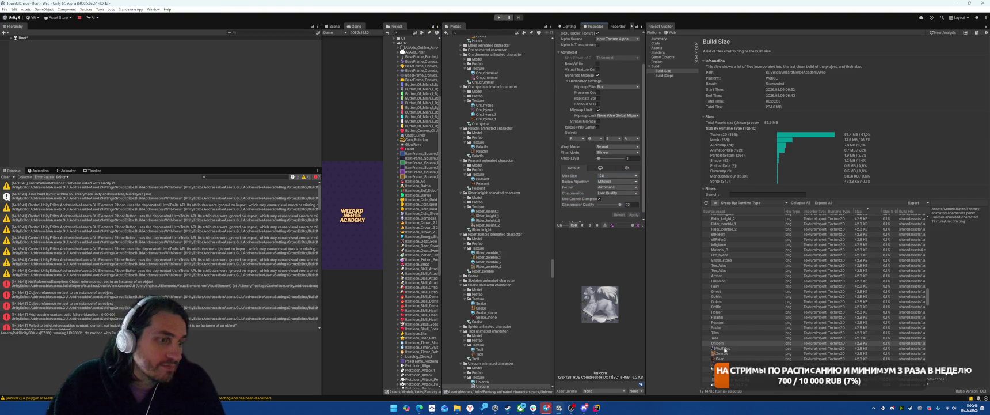
Set Wolf Pup to Low Quality compression with a 128 max size
left_click(724, 347)
left_click(618, 192)
left_click(617, 205)
left_click(618, 175)
left_click(610, 195)
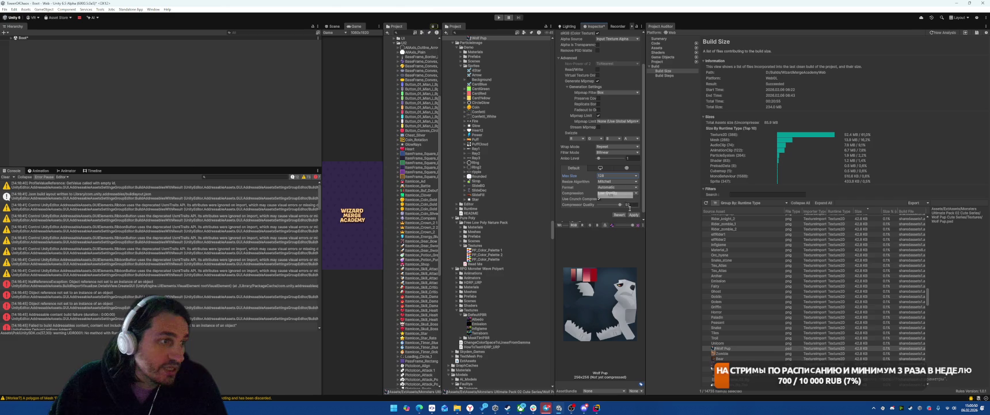
Reimport Zombie at 128 max size with Low Quality crunch compression
key("Down")
left_click(617, 192)
left_click(618, 203)
left_click(598, 198)
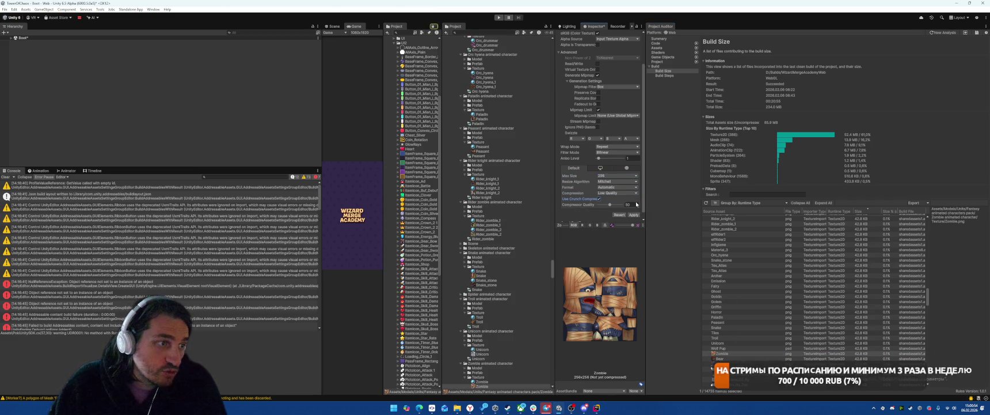
left_click(619, 169)
left_click(574, 173)
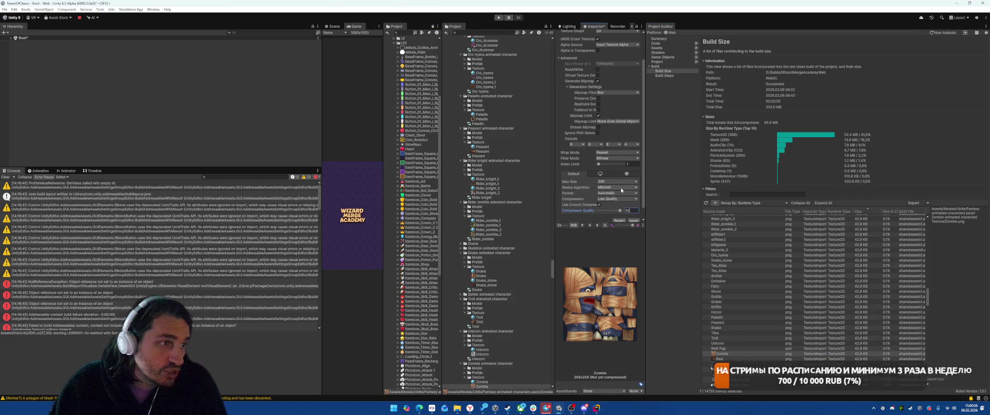
left_click(617, 181)
left_click(617, 196)
left_click(633, 221)
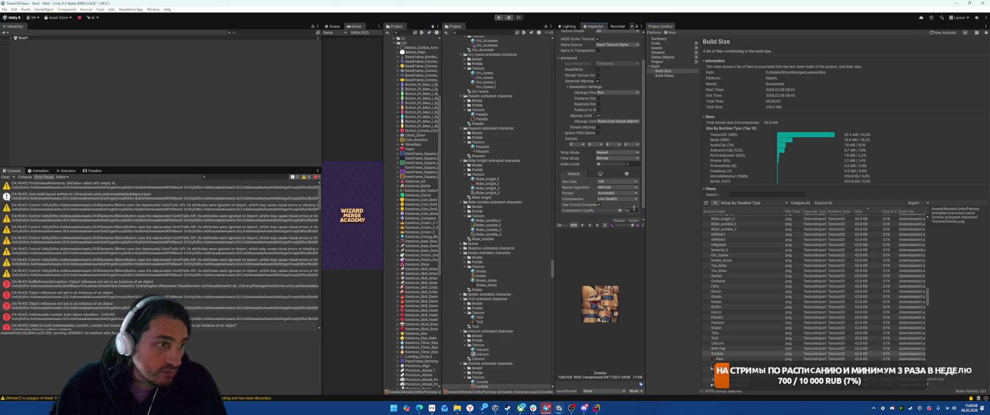
Reimport Bear at 128 max size with Low Quality crunch compression
key("Down")
left_click(618, 193)
left_click(616, 204)
left_click(599, 199)
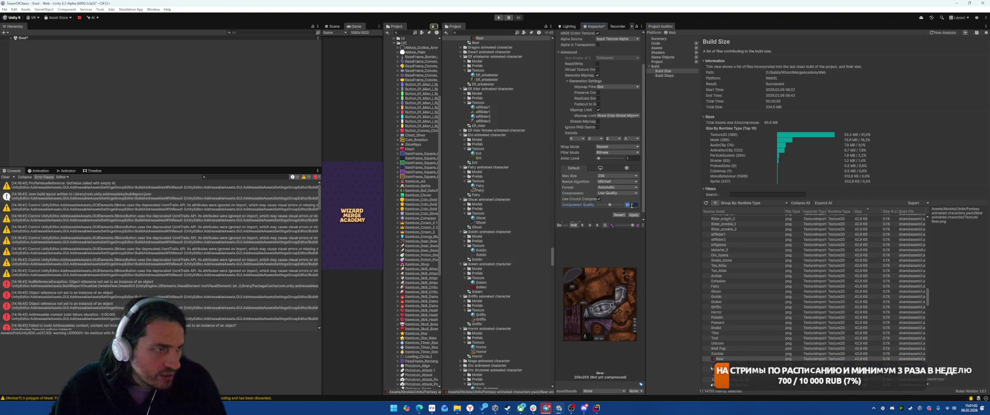
left_click(617, 175)
left_click(616, 190)
left_click(634, 214)
Reimport Orc at 128 with Low Quality crunch, then widen the Game view and enter Play Mode
scroll(749, 271, "down", 4)
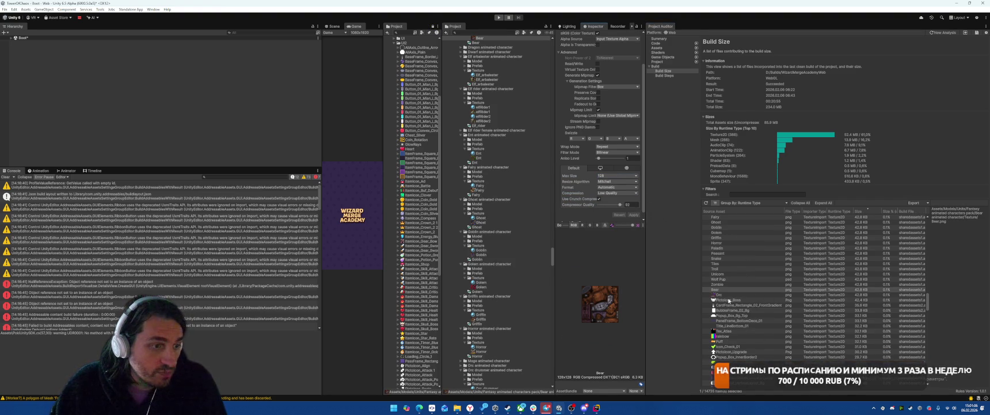
left_click(729, 295)
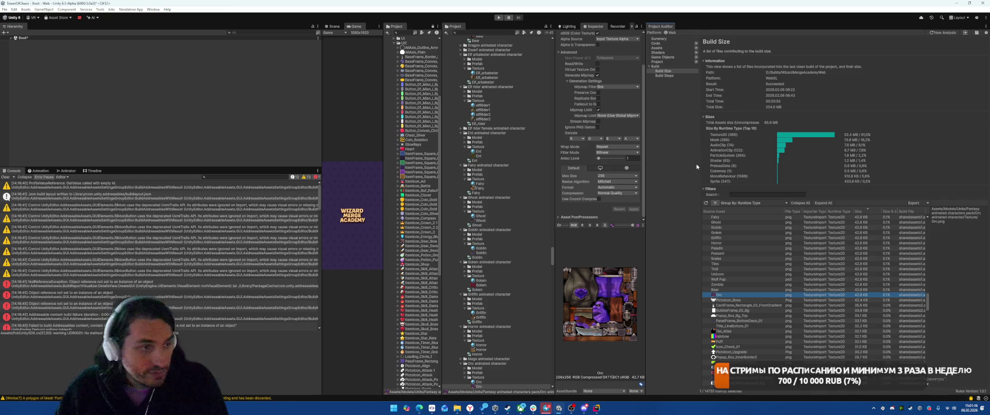
left_click(619, 192)
left_click(601, 201)
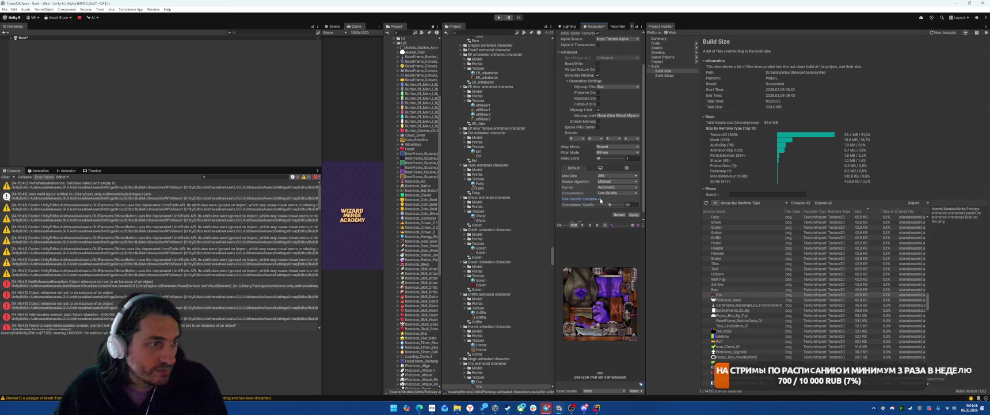
left_click(599, 199)
left_click(617, 175)
left_click(610, 195)
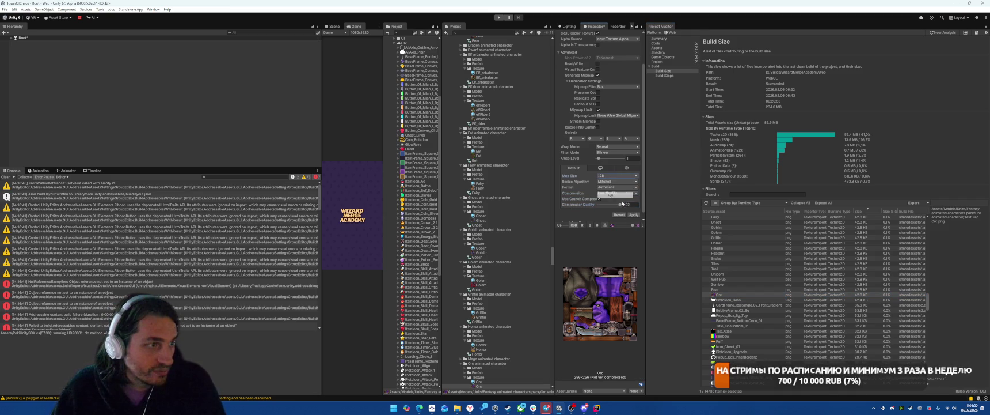
left_click(636, 215)
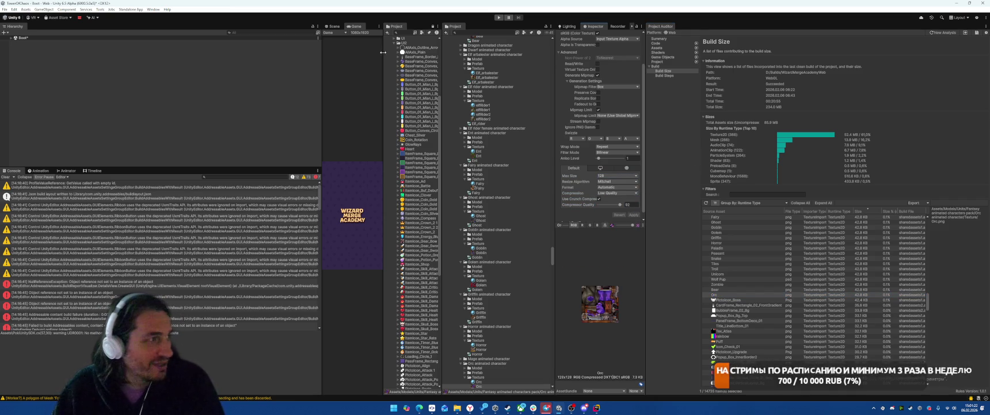
left_click_drag(382, 54, 461, 55)
left_click(500, 17)
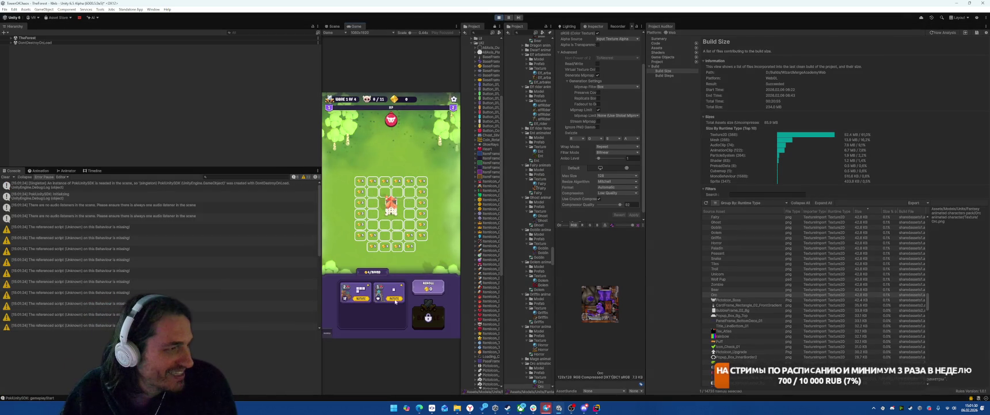
Place a piece beside the castle, start the battle, and show Default Local Group settings
left_click_drag(361, 291, 383, 207)
left_click(429, 315)
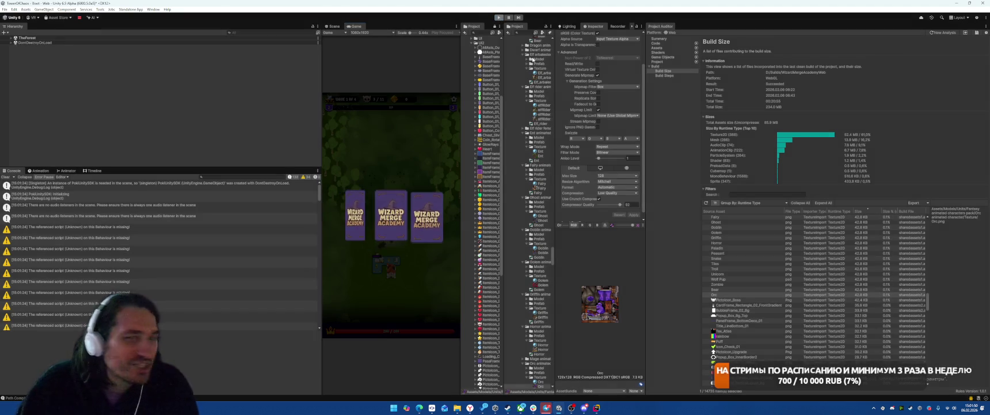
left_click(527, 71)
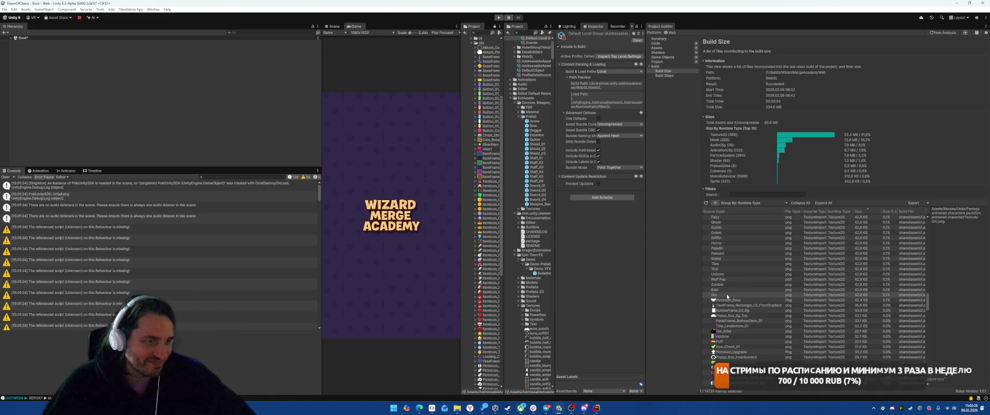
Check the PictoIcon_Boss sprites and set CardFrame_Rectangle_02_FrontGradient's mesh type to Full Rect
left_click(728, 294)
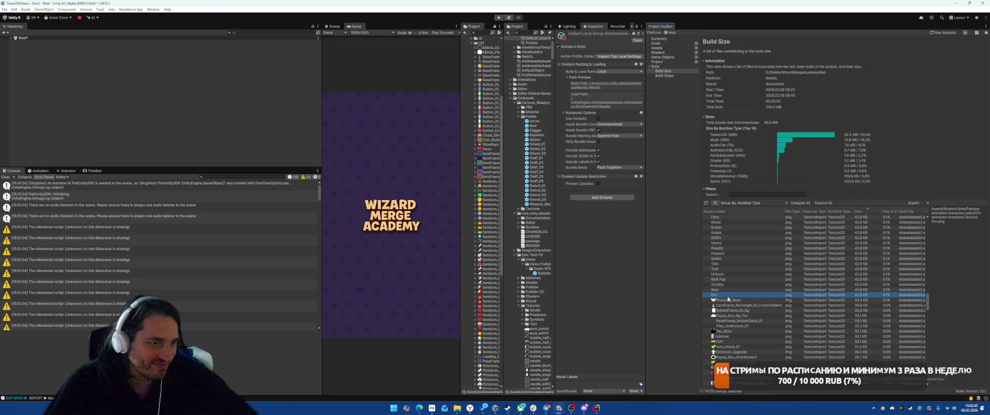
left_click(728, 299)
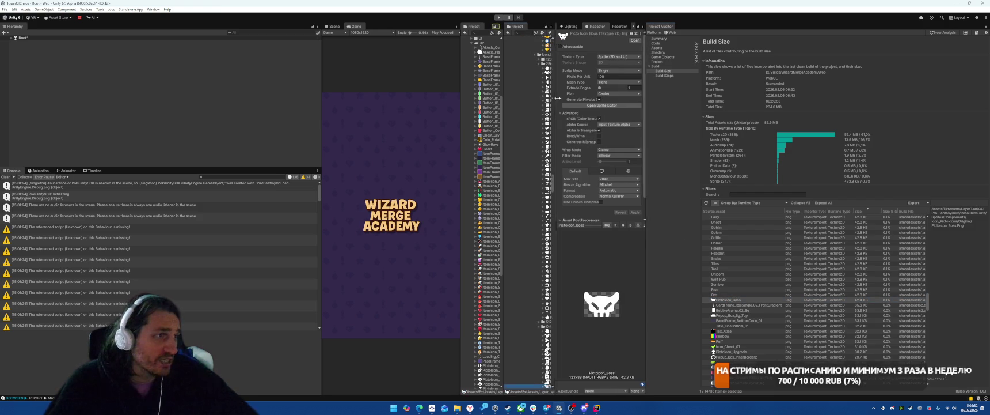
left_click_drag(555, 115, 593, 144)
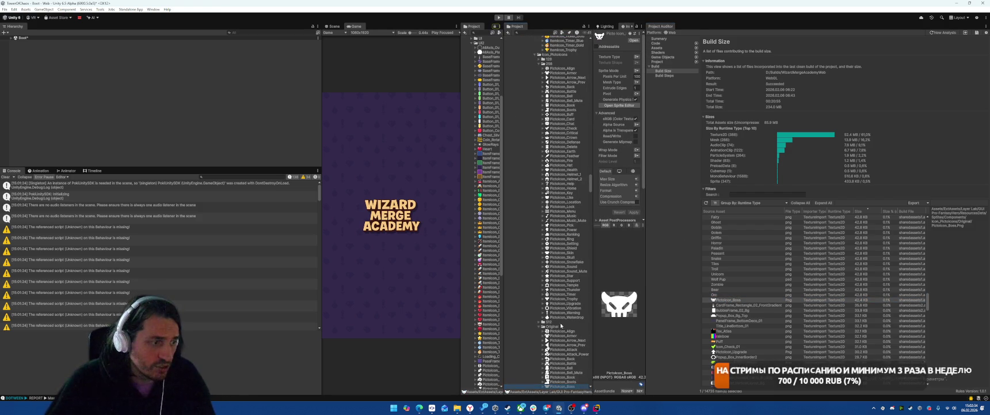
left_click(751, 313)
left_click(749, 304)
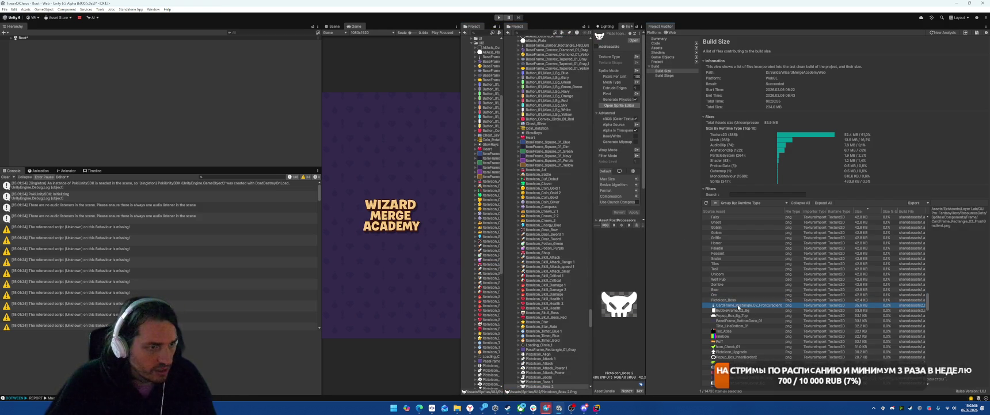
left_click_drag(648, 138, 720, 138)
left_click(657, 82)
left_click(659, 88)
left_click(559, 42)
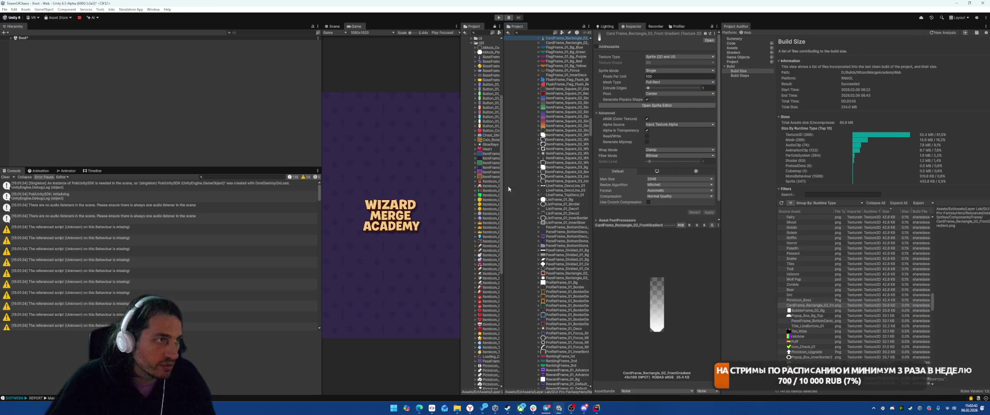
Switch BubbleFrame_02_Bg and Popup_Box_Bg_Top to Full Rect mesh type
left_click(806, 311)
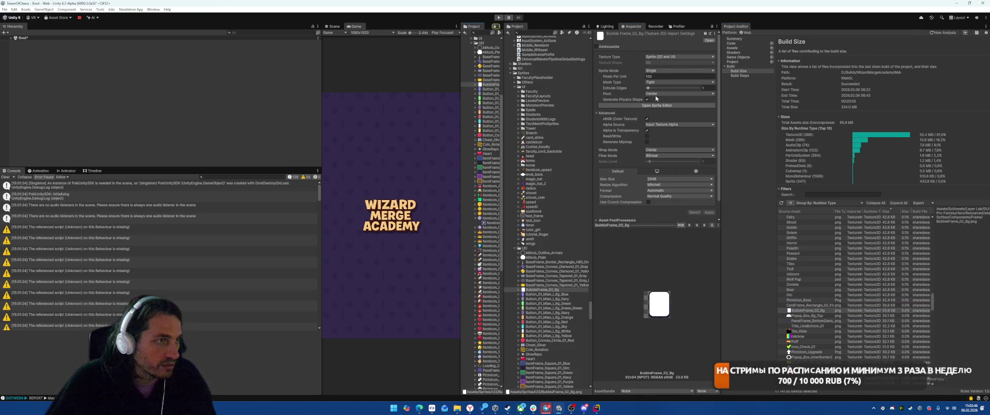
left_click(673, 82)
left_click(665, 88)
left_click(709, 212)
left_click(809, 315)
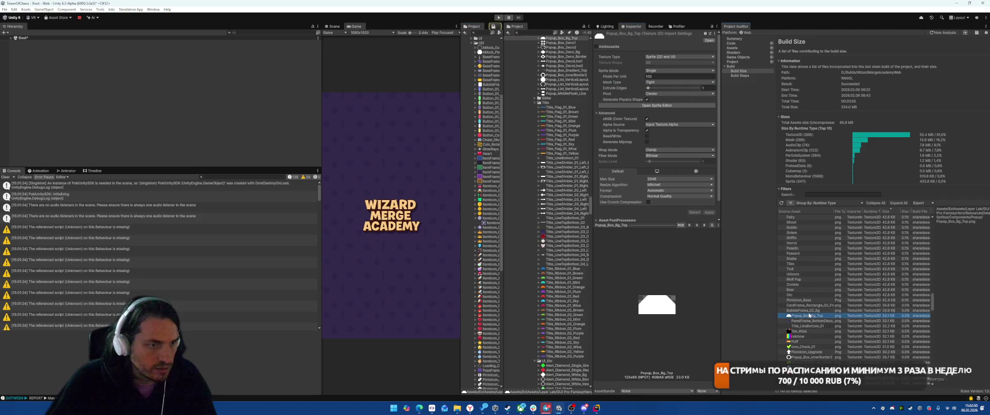
left_click(671, 82)
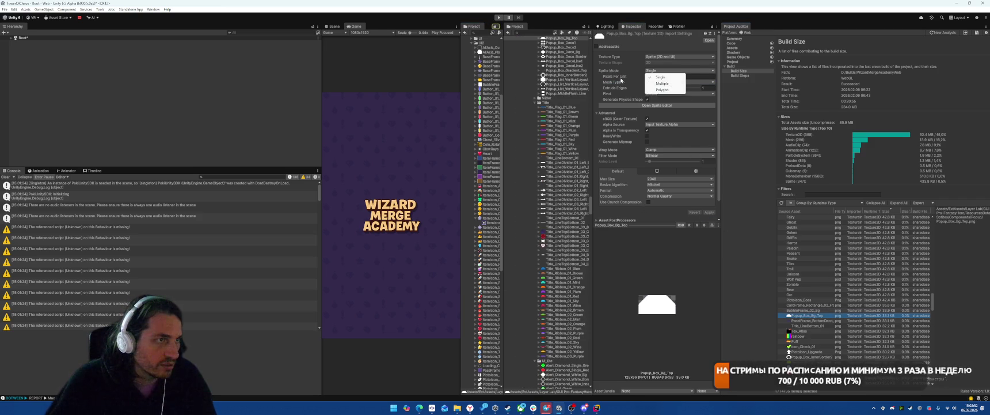
left_click(659, 89)
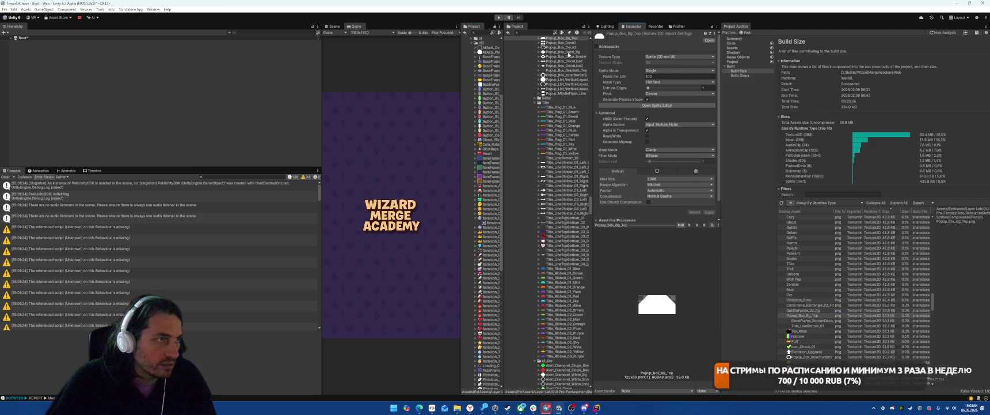
left_click(785, 297)
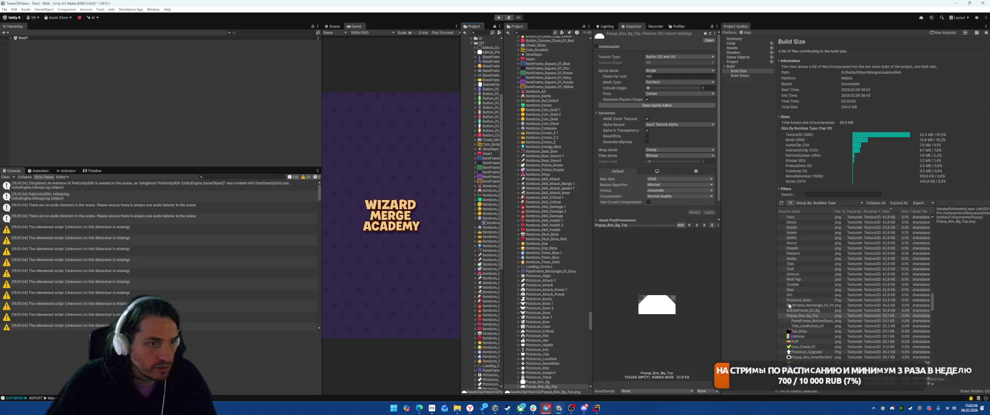
Reimport PanelFrame_BottomDeco_01 and Title_LineBottom_01 with Full Rect mesh type
left_click(809, 321)
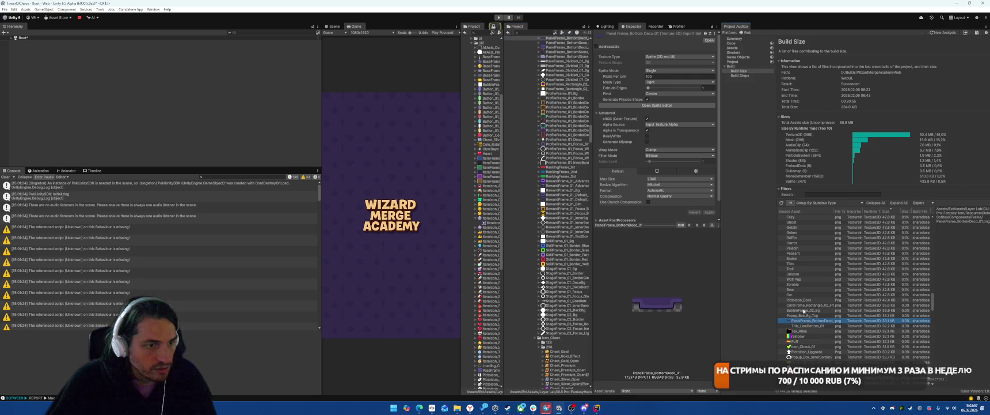
left_click(662, 83)
left_click(659, 89)
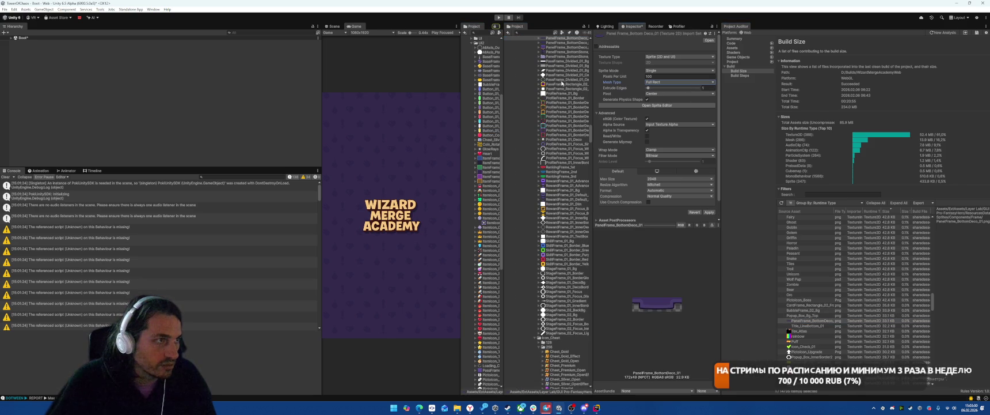
left_click(709, 212)
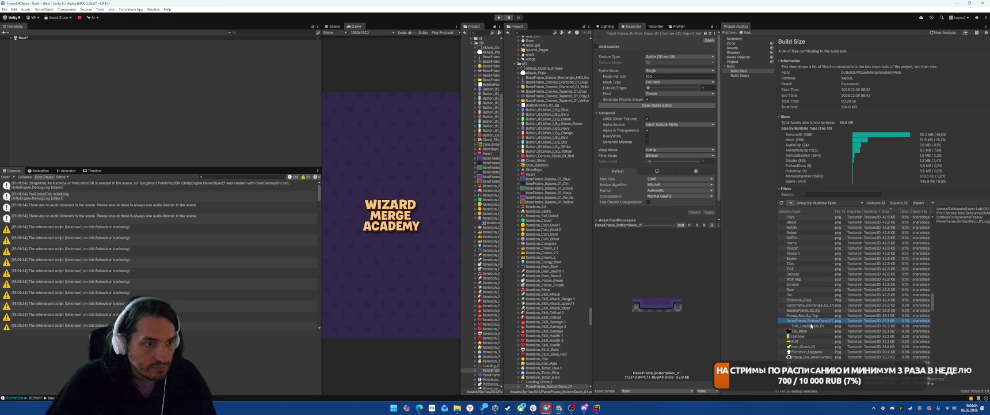
left_click(806, 326)
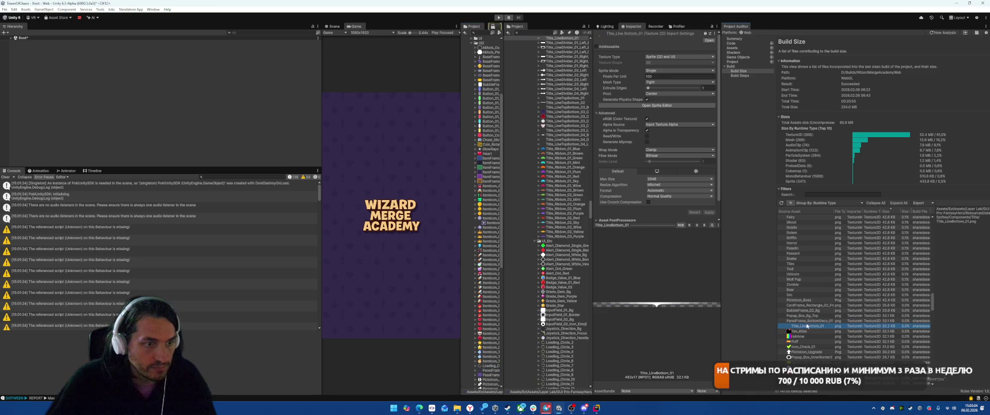
left_click(662, 85)
left_click(662, 90)
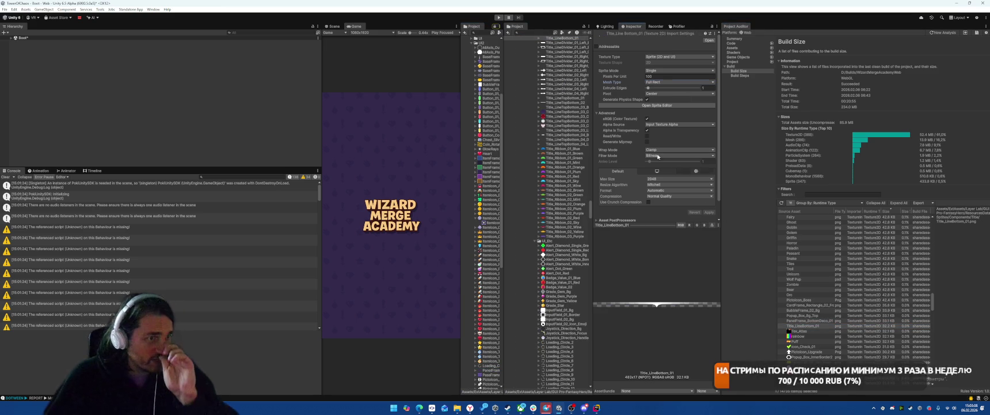
left_click(562, 44)
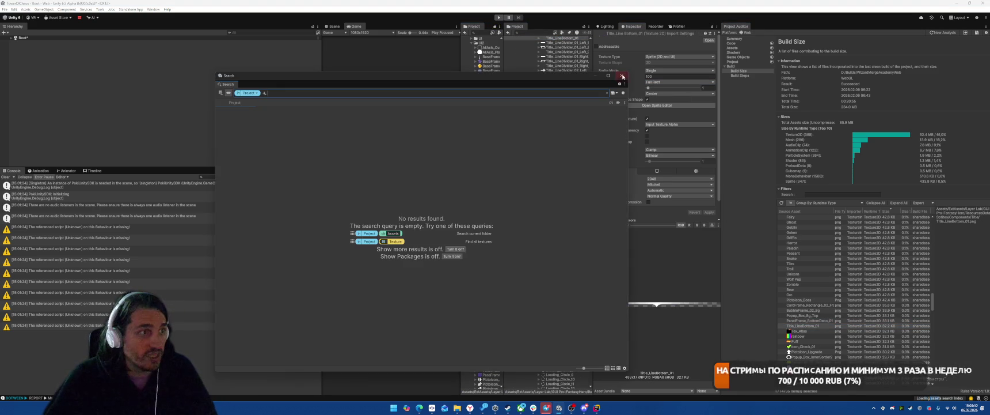
Dismiss the empty search and apply Low Quality crunch compression to Tex_Atlas
left_click(490, 97)
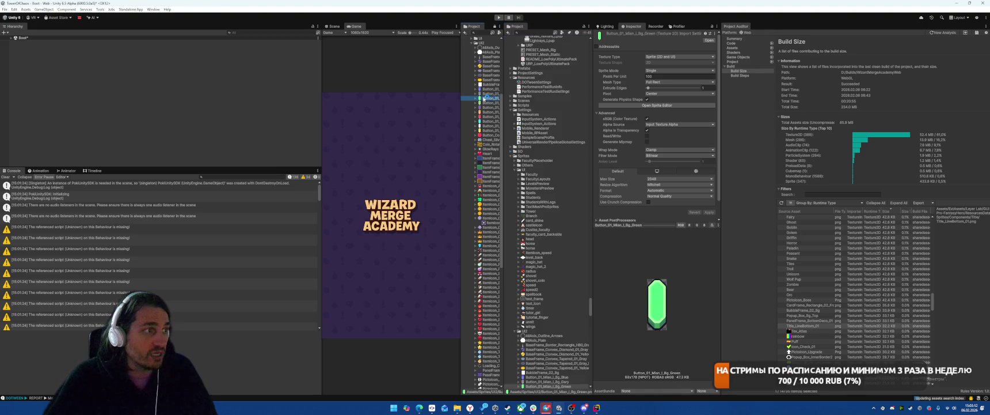
key("ctrl+z")
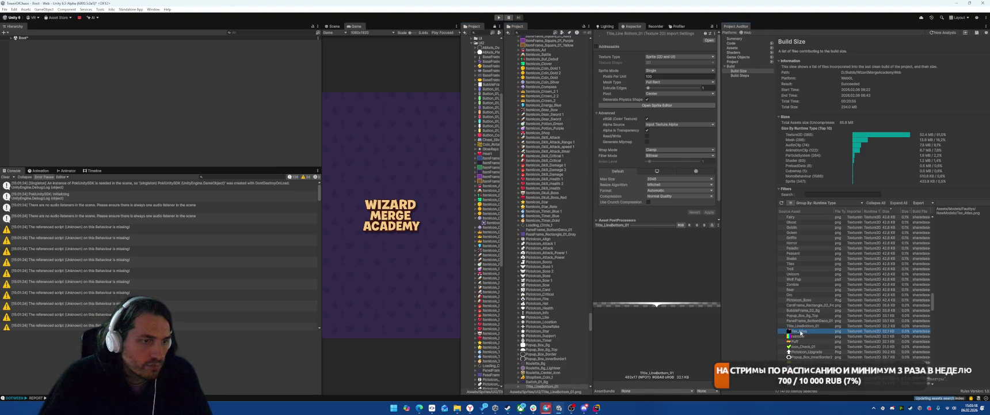
left_click(800, 330)
left_click(680, 178)
left_click(652, 191)
left_click(648, 184)
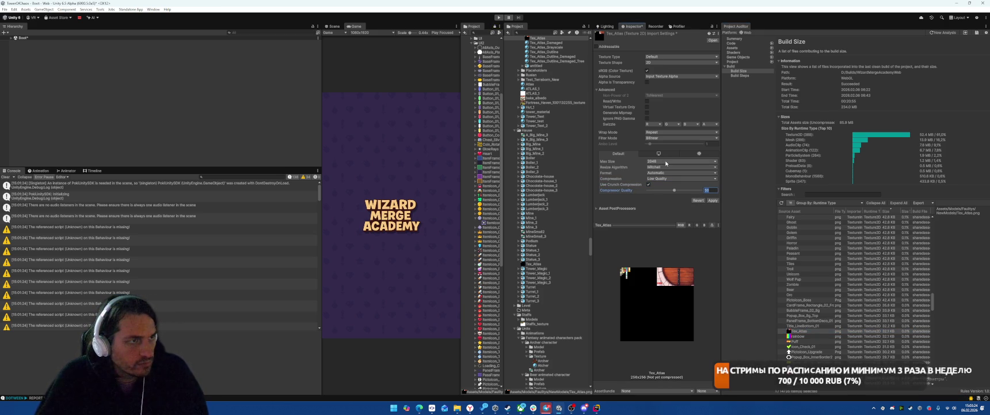
left_click(712, 199)
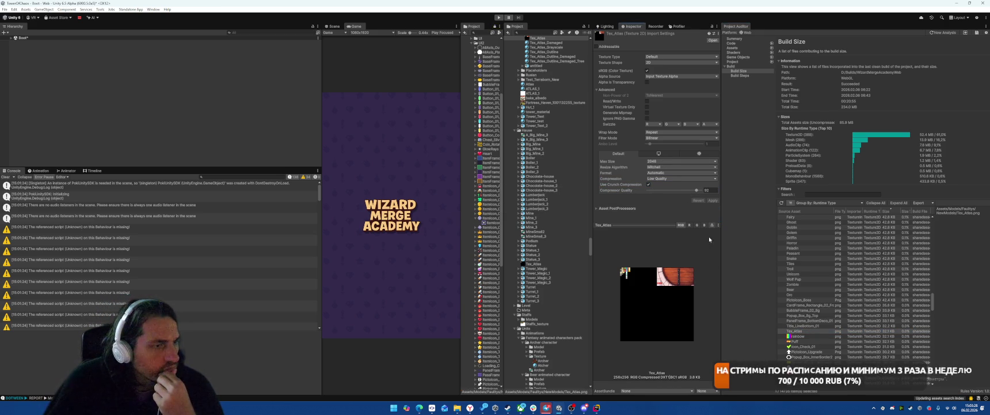
Cap Tex_Atlas max size at 128 and bring up the rainbow texture's settings
left_click(658, 164)
left_click(662, 180)
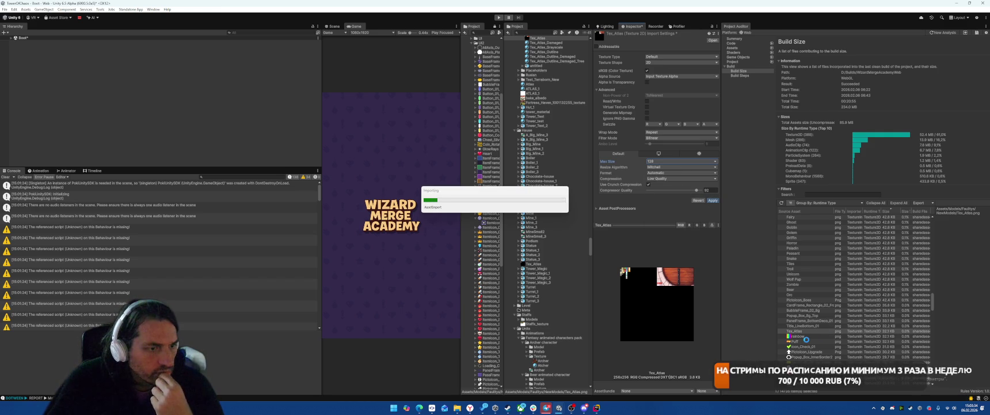
left_click(809, 337)
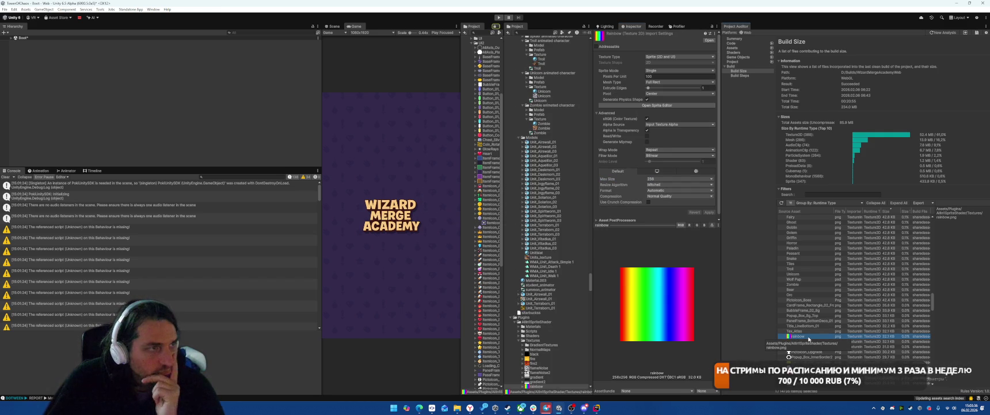
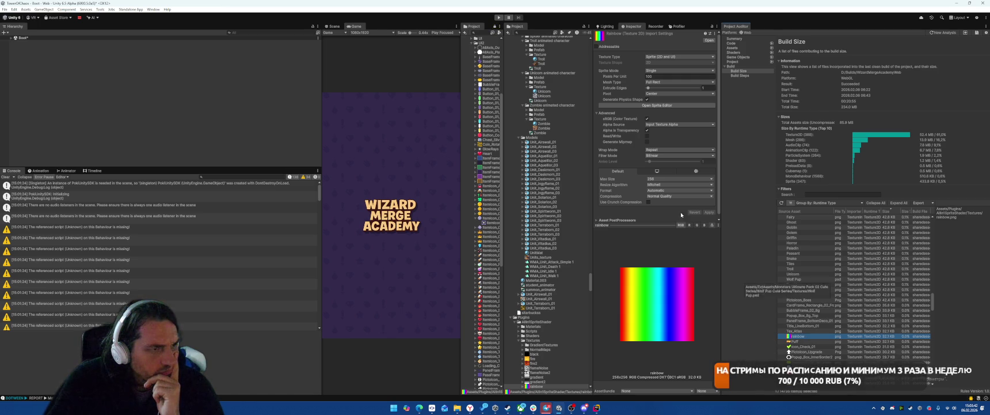
Switch the rainbow texture to Low Quality compression, apply it, and raise compressor quality to about 92
left_click(676, 195)
left_click(665, 209)
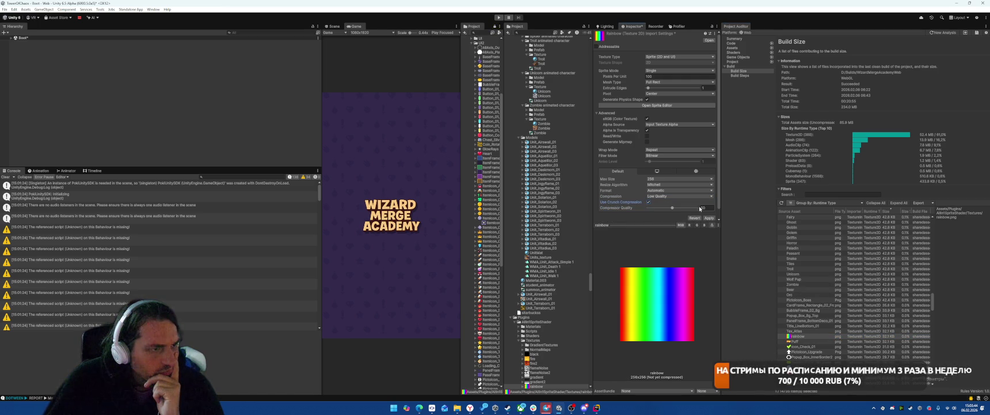
left_click(709, 218)
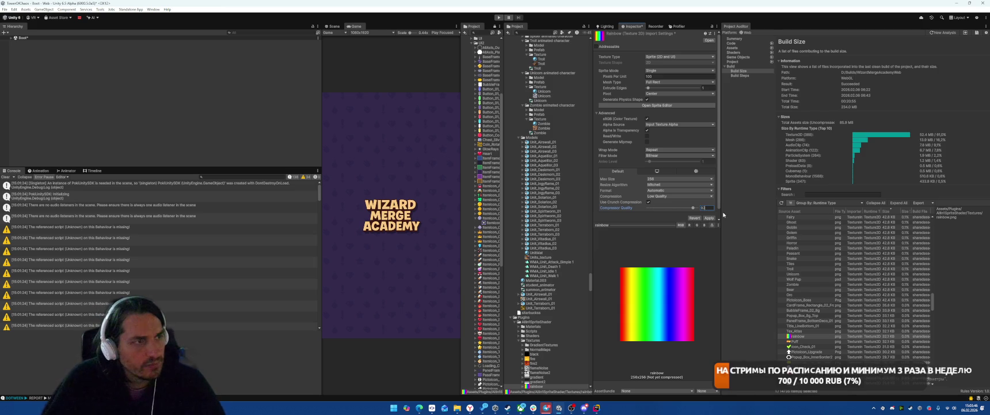
left_click_drag(672, 207, 693, 204)
scroll(797, 322, "down", 1)
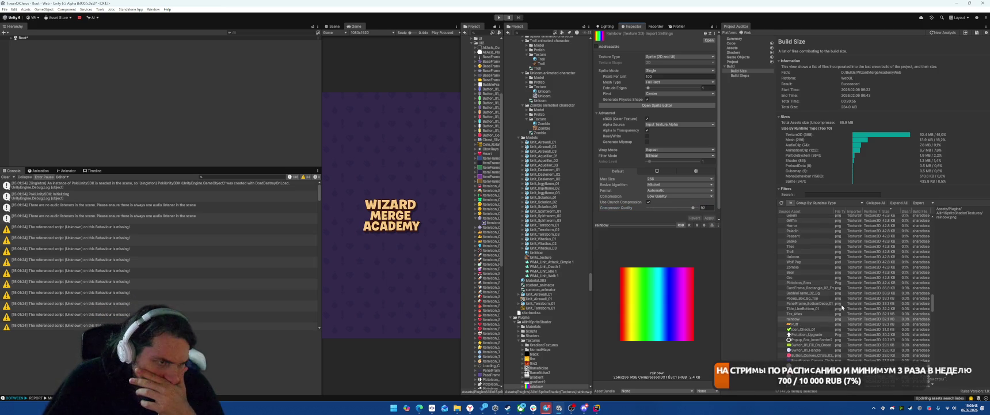
Give Puff Low Quality crunch compression at quality about 93 and a 128 max size, then apply
left_click(797, 323)
left_click(668, 195)
left_click(665, 209)
left_click(648, 201)
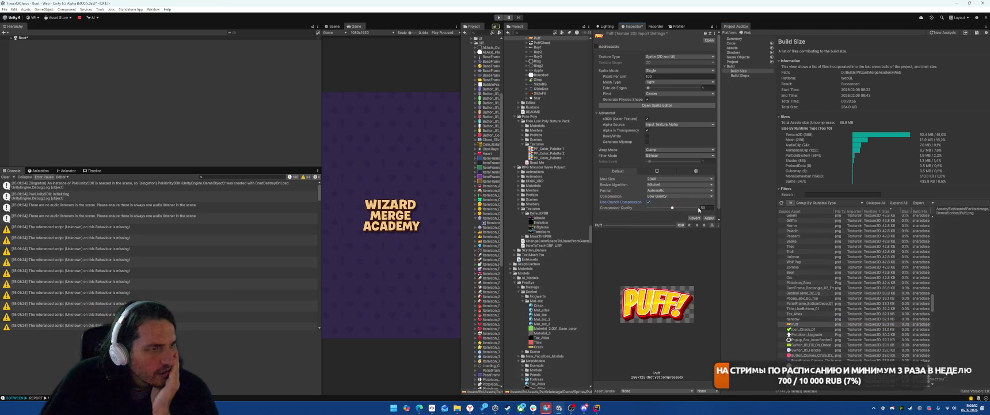
left_click(693, 207)
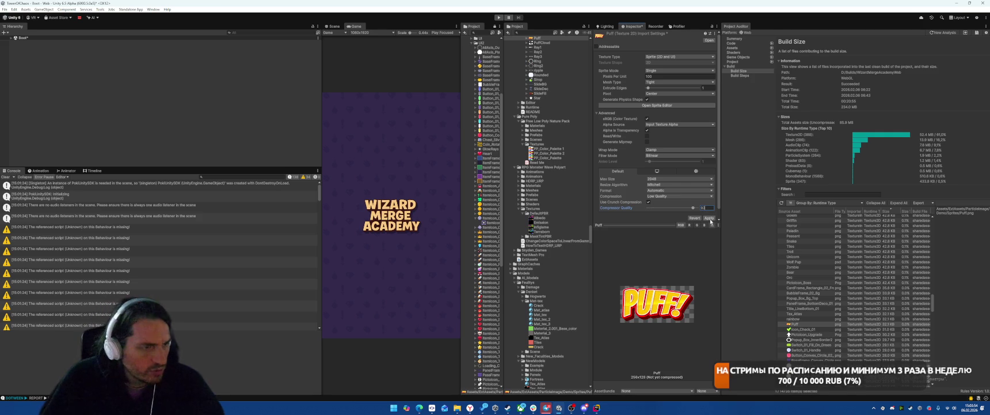
left_click(663, 179)
left_click(667, 198)
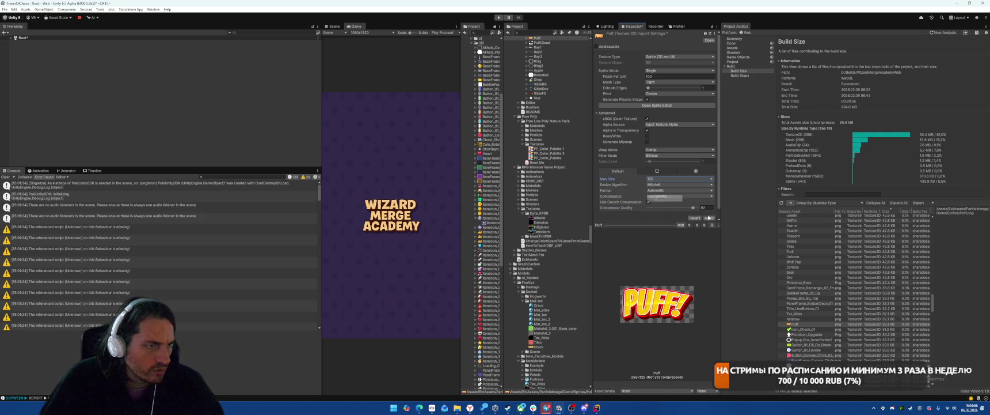
left_click(709, 217)
left_click(797, 329)
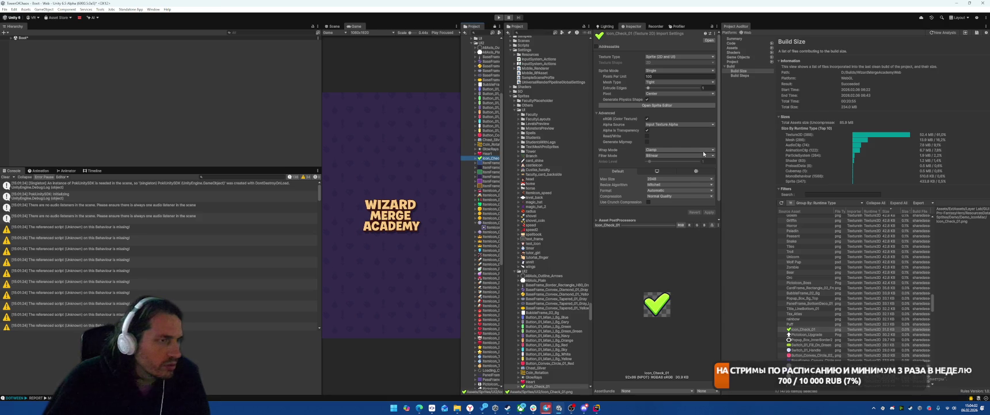
Set Popup_Box_InnerBorder2's mesh type to Full Rect and answer the unapplied import settings prompt
left_click(665, 196)
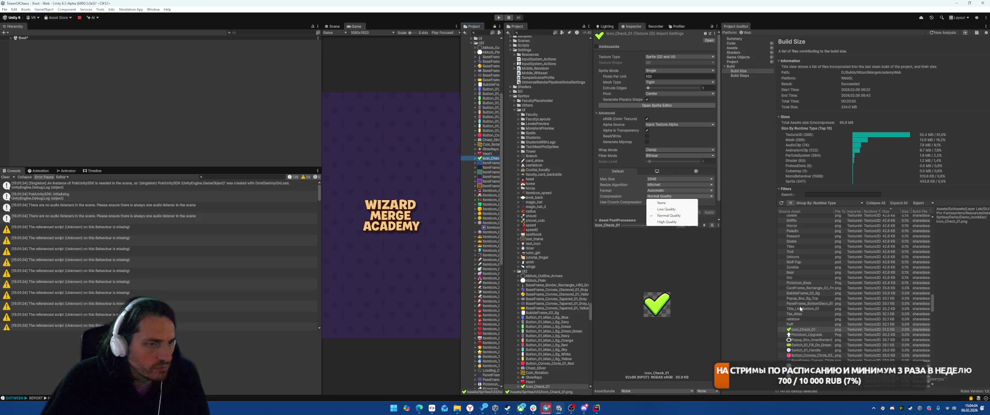
left_click(799, 335)
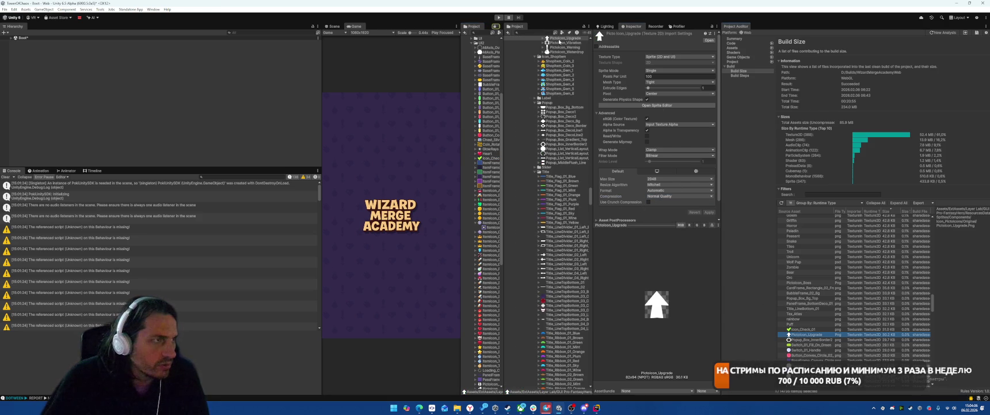
left_click(790, 340)
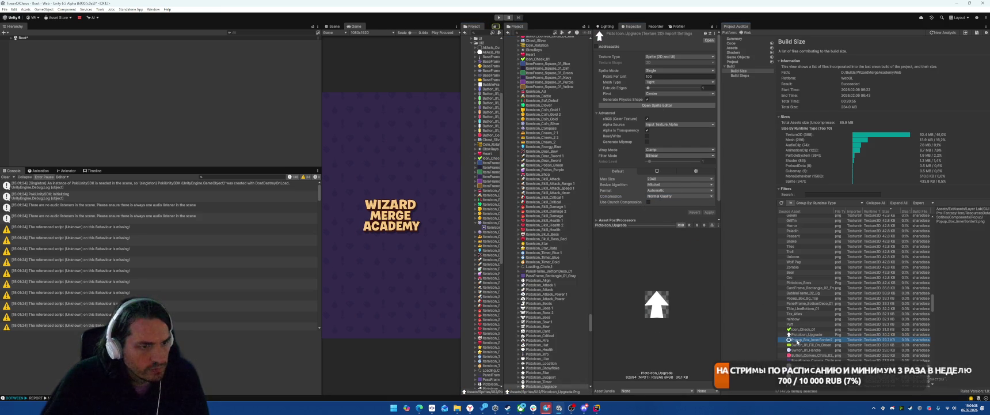
left_click(679, 82)
left_click(662, 85)
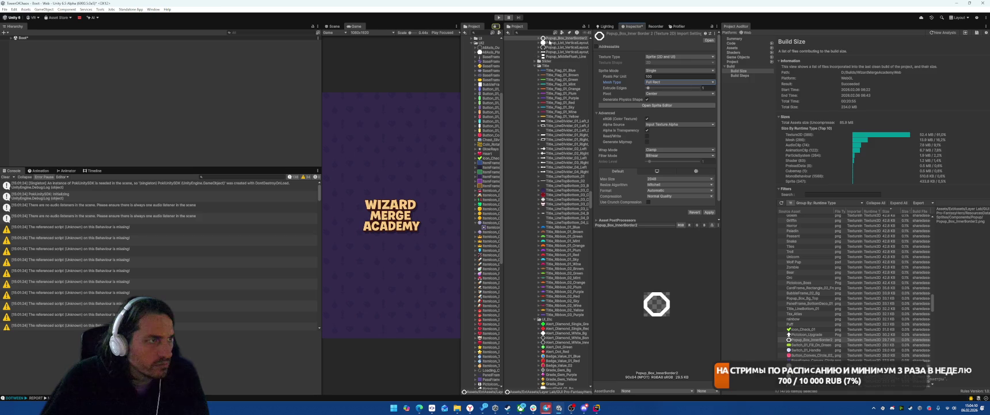
left_click(489, 103)
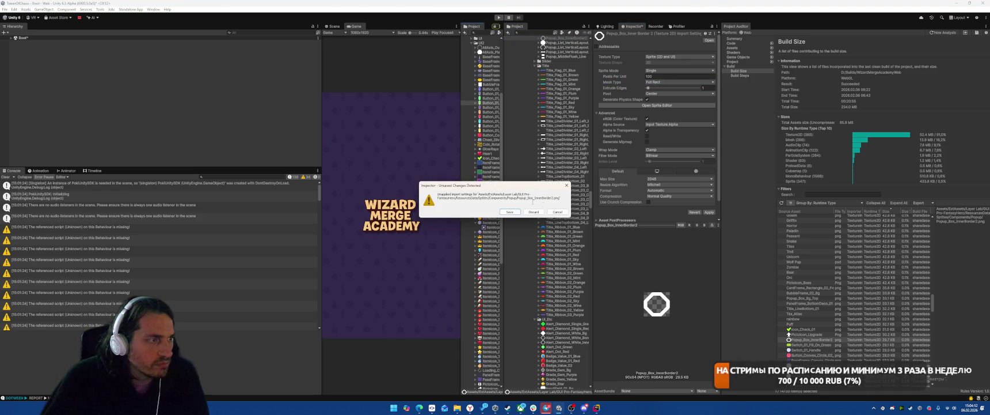
left_click(509, 212)
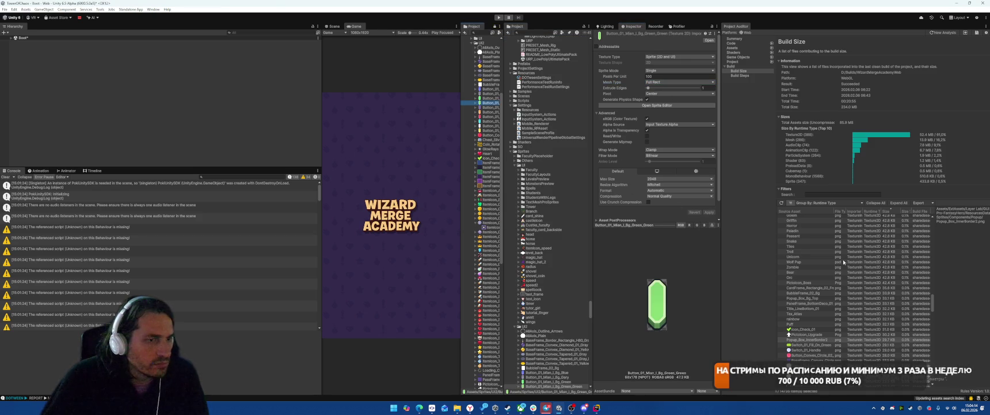
Set Switch_01_Fill_On_Green's mesh type from Tight to Full Rect
left_click(800, 339)
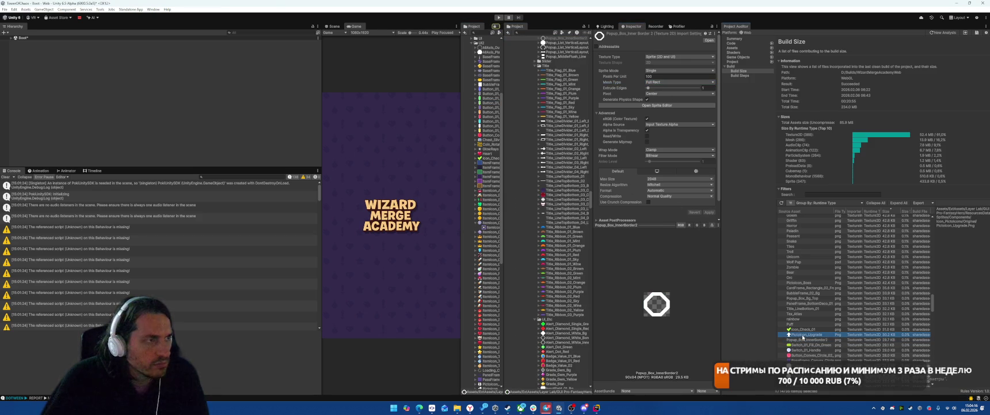
left_click(807, 339)
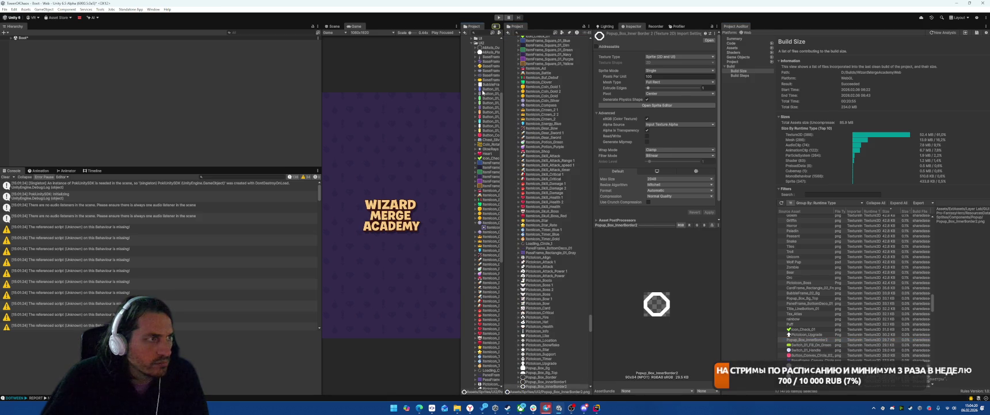
left_click(790, 344)
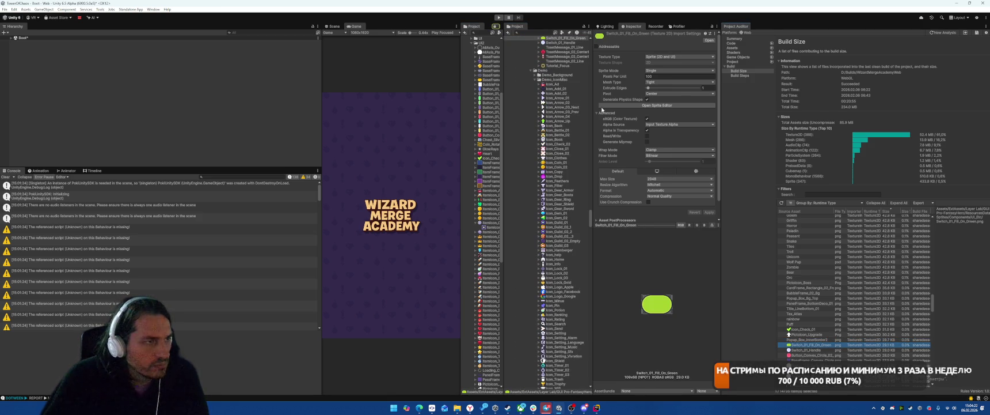
left_click(660, 87)
left_click(673, 82)
left_click(663, 85)
Review Switch_01_Handle and BaseFrame_Convex_Circle_01_Gray import settings, locating them in the project
left_click(560, 38)
scroll(530, 125, "up", 10)
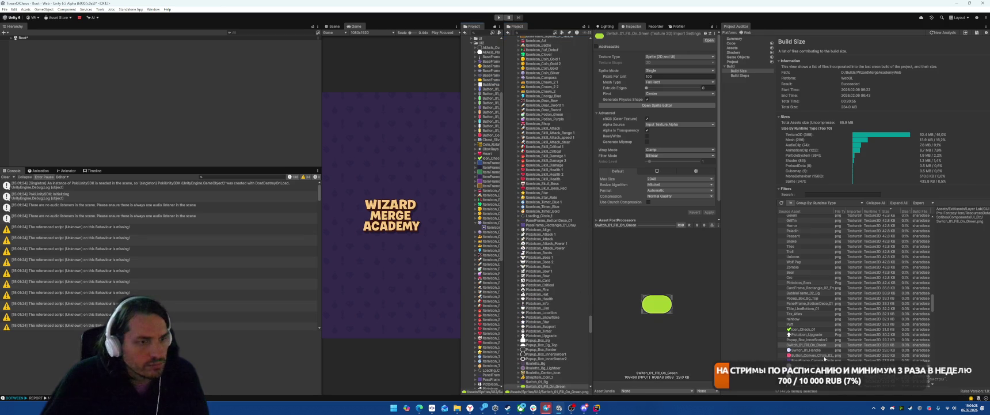
left_click(803, 349)
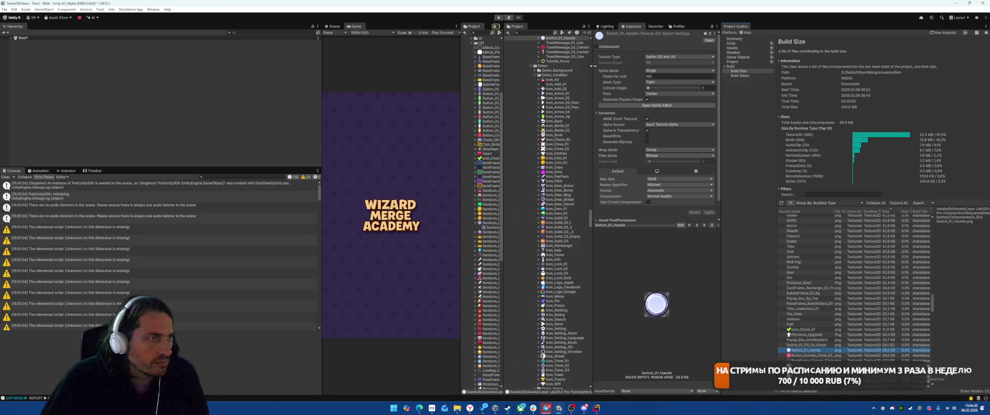
left_click(561, 38)
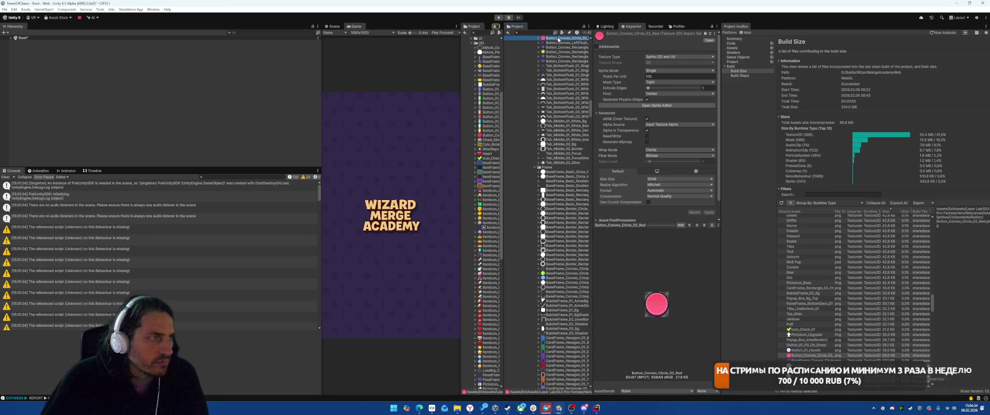
scroll(581, 163, "up", 10)
left_click(800, 359)
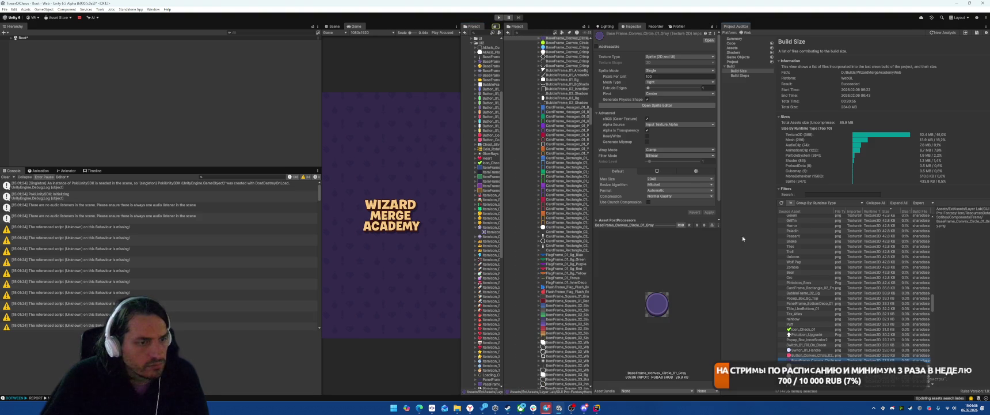
scroll(550, 57, "up", 10)
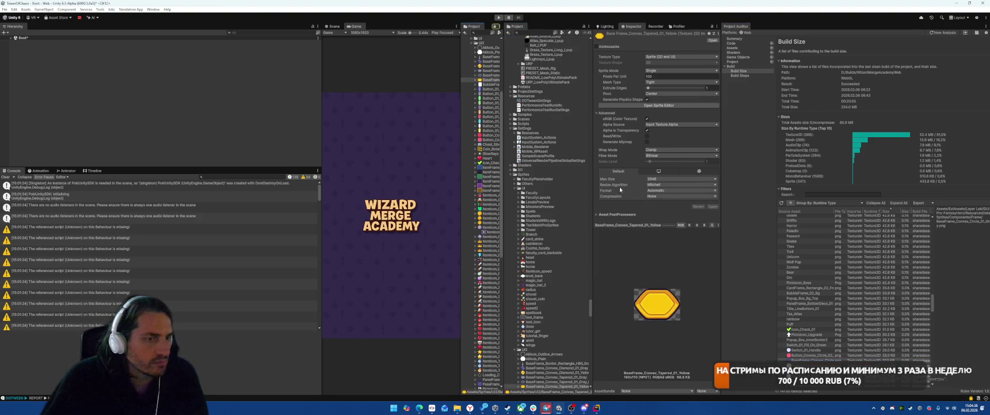
scroll(806, 311, "down", 3)
Switch Popup_List_VerticalLayout_Bg and Slider_Level_02_Level to Full Rect mesh type and apply each
left_click(812, 314)
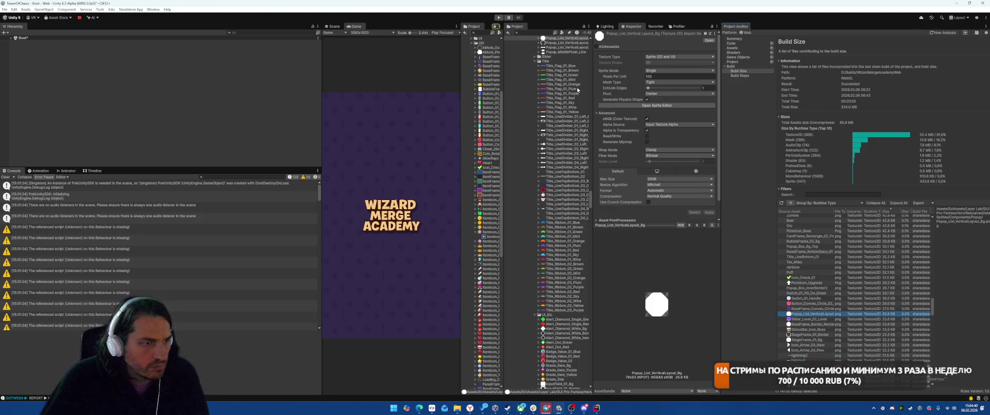
left_click(654, 84)
left_click(662, 79)
left_click(709, 212)
left_click(547, 38)
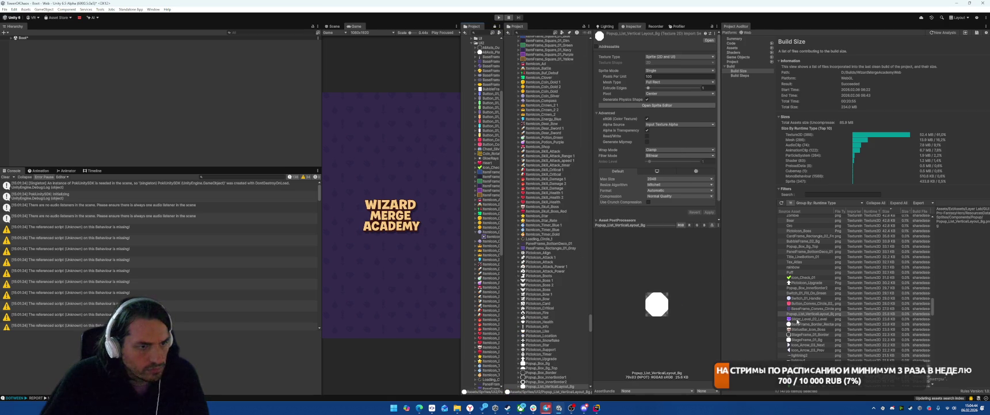
left_click(812, 318)
left_click(656, 84)
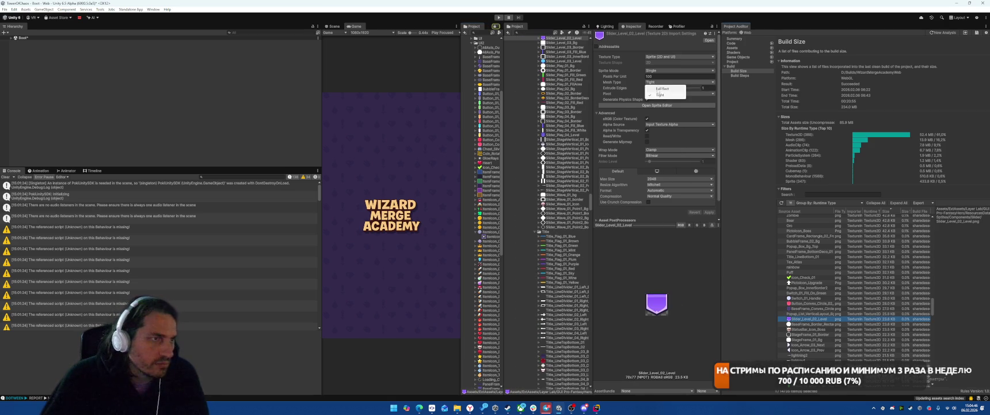
left_click(662, 78)
left_click(709, 213)
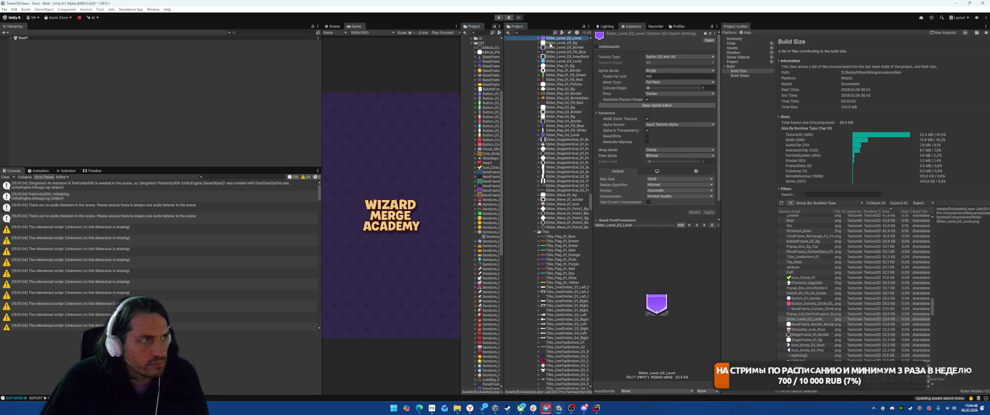
Switch BaseFrame_Border_Rectangle_H80_Bg and StageFrame_01_Border to Full Rect mesh type and apply each
left_click(804, 324)
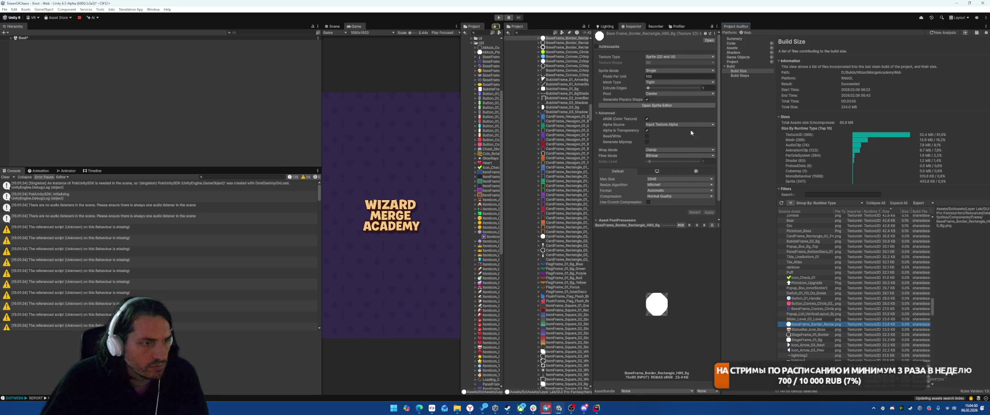
left_click(663, 82)
left_click(662, 86)
left_click(709, 212)
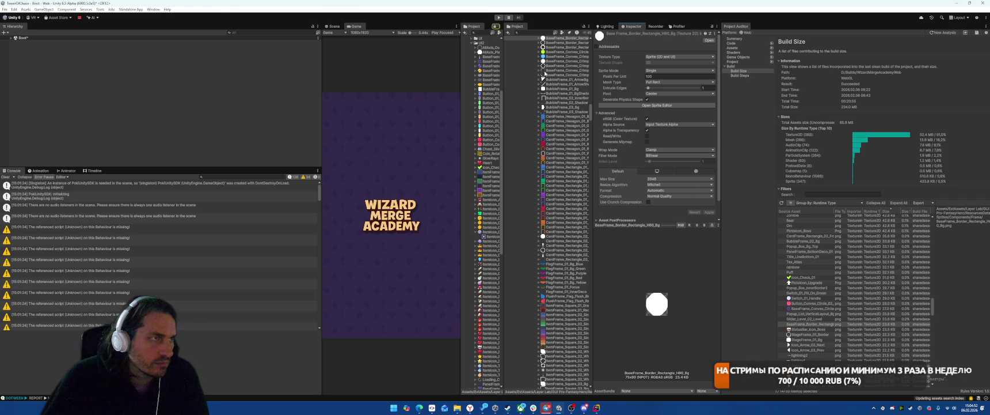
double_click(847, 323)
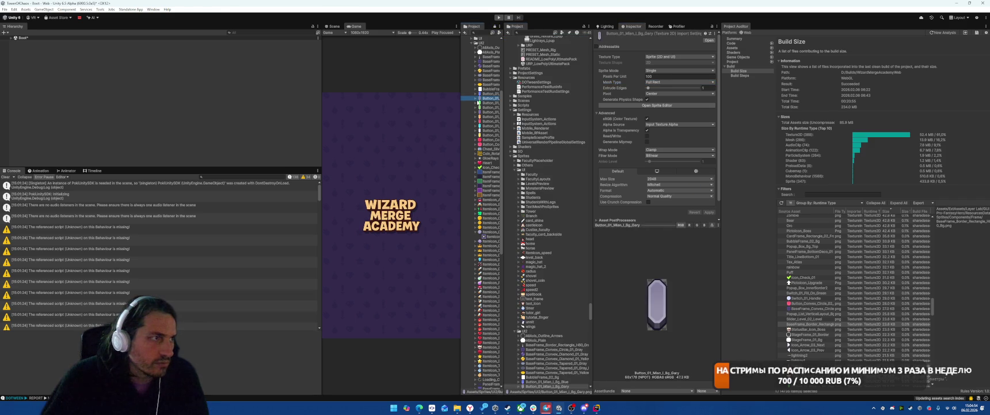
double_click(847, 329)
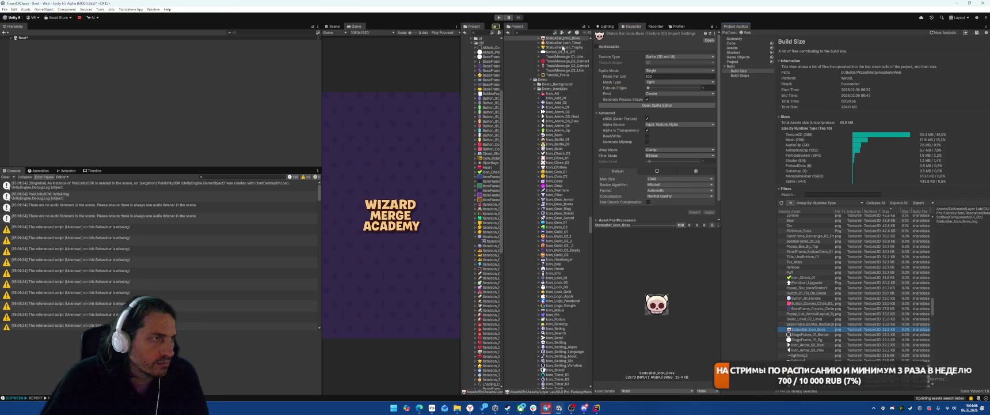
double_click(806, 330)
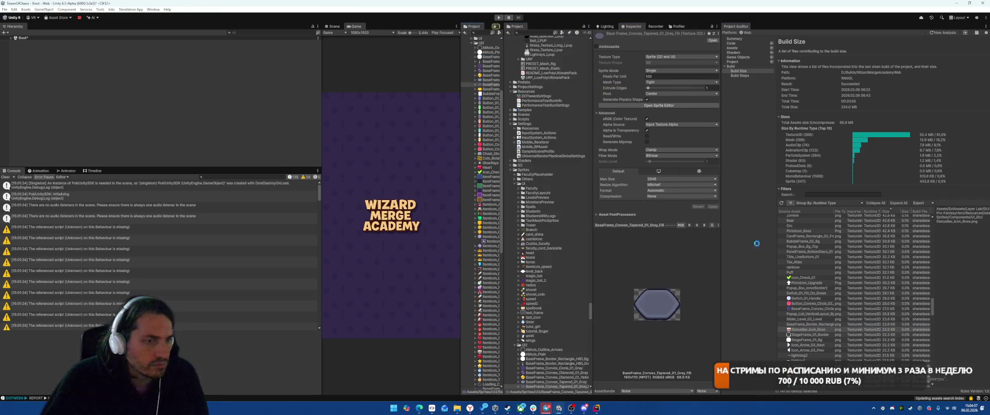
double_click(808, 334)
left_click(650, 82)
left_click(657, 87)
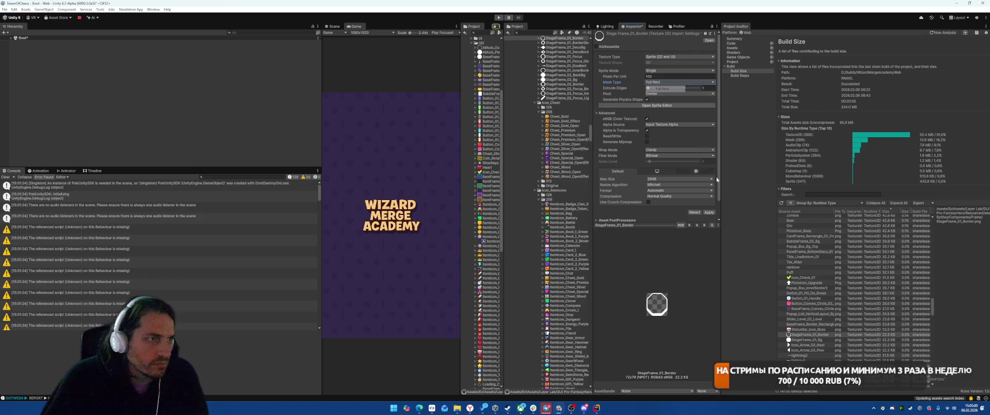
left_click(709, 212)
Change StageFrame_01_Bg's mesh type to Full Rect and apply it
double_click(808, 339)
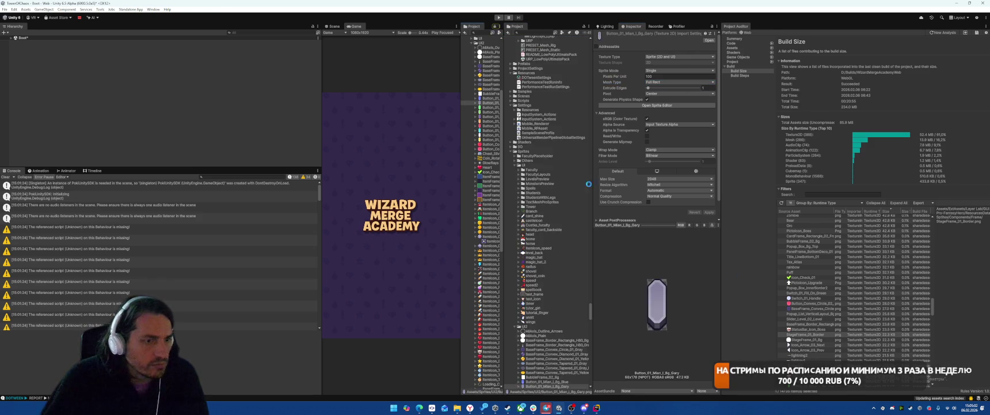
left_click(680, 81)
left_click(662, 86)
left_click(711, 212)
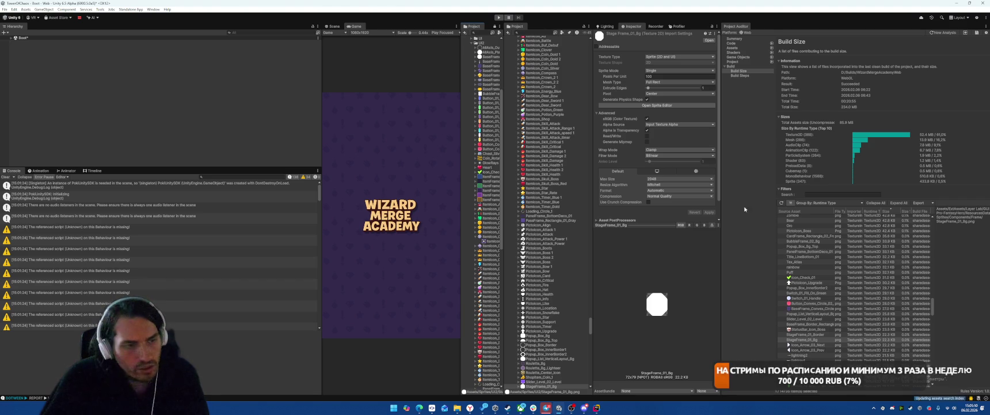
Review Icon_Arrow_03_Next, Icon_Arrow_03_Prev and the lightning2 texture's import settings
double_click(803, 345)
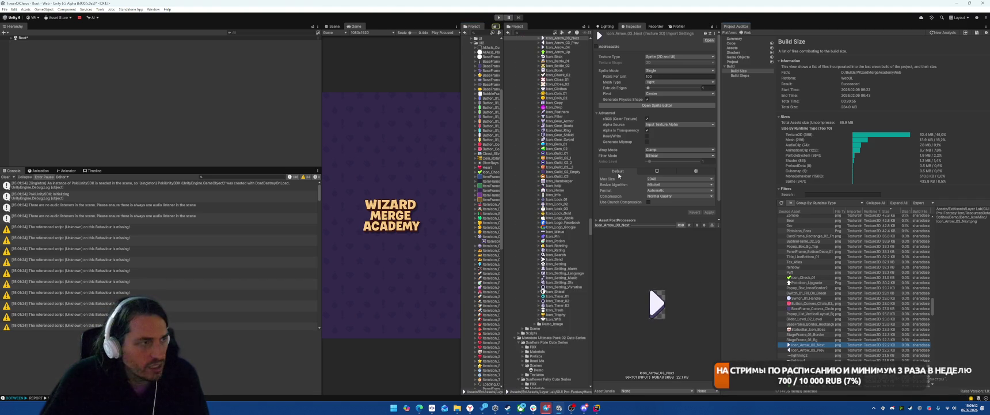
double_click(804, 344)
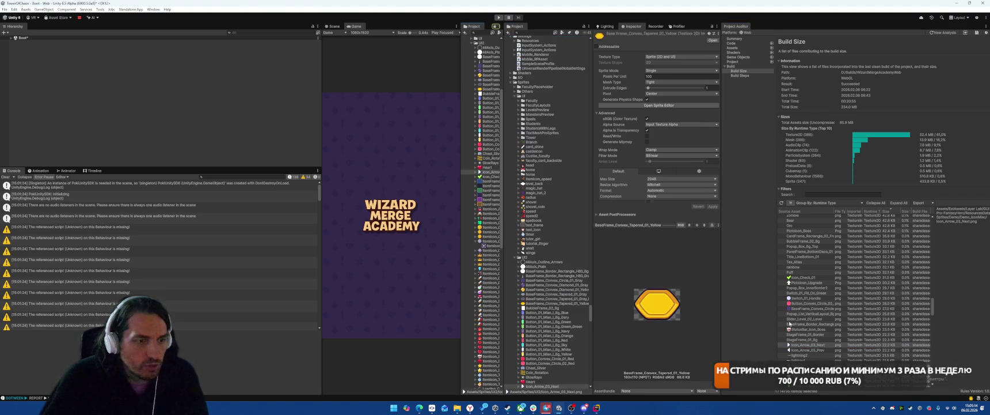
left_click(803, 350)
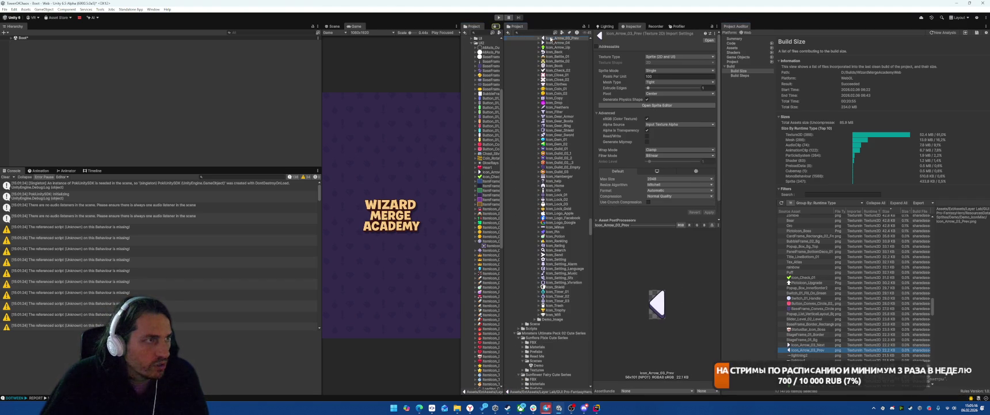
left_click(801, 355)
scroll(683, 176, "down", 3)
Give lightning2 Low Quality crunch compression at quality 100, apply, and cap it at 128
left_click(668, 192)
left_click(685, 205)
left_click(648, 198)
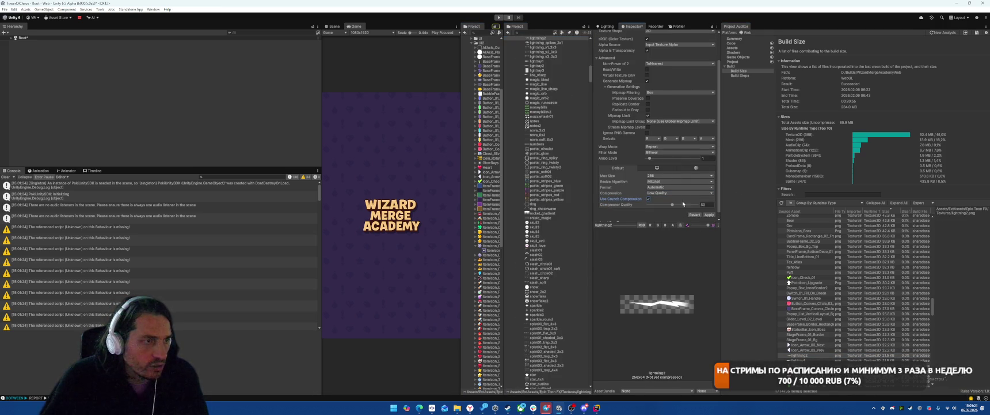
type("100")
left_click(711, 216)
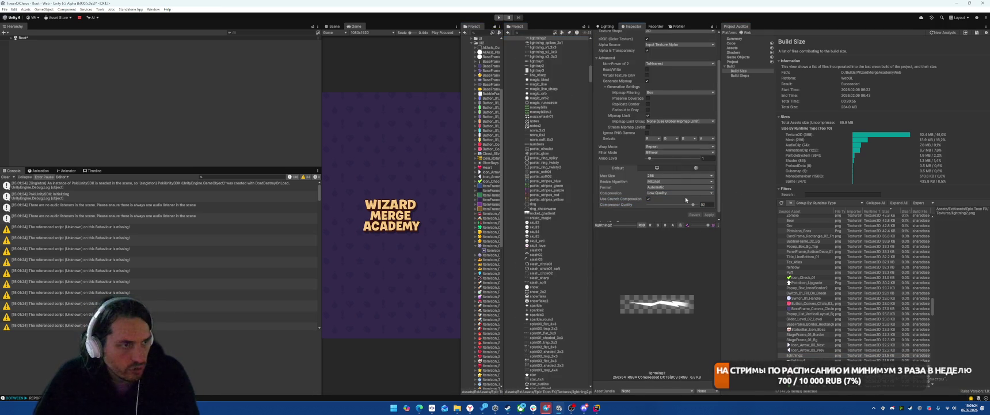
left_click(663, 175)
left_click(663, 193)
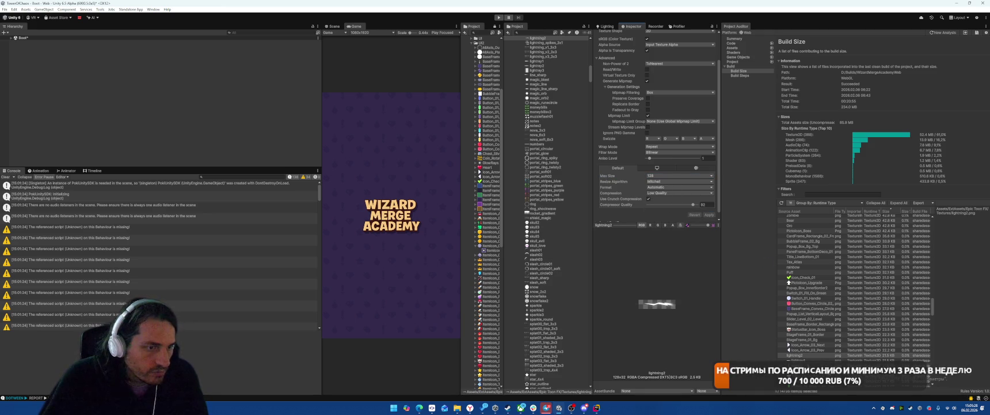
Set lightray1 to 128 max size with Low Quality crunch compression and apply
left_click(536, 61)
left_click(680, 175)
left_click(662, 193)
left_click(662, 193)
left_click(666, 206)
left_click(648, 199)
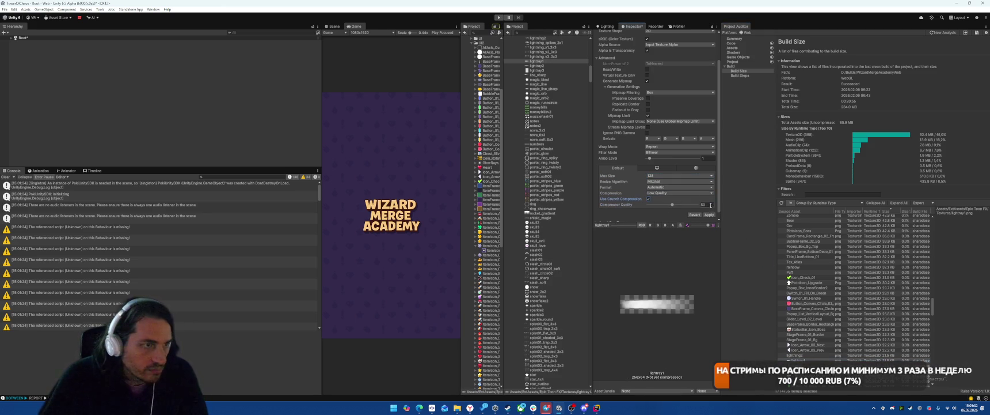
left_click(707, 213)
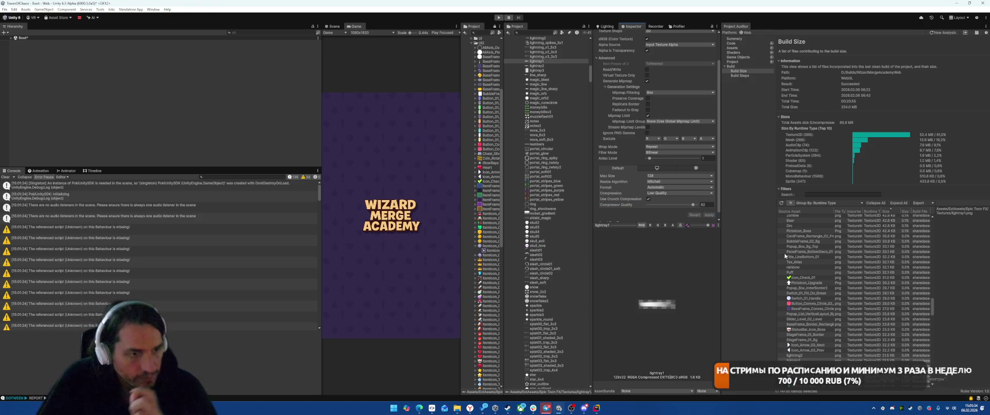
scroll(802, 333, "down", 2)
Set wave3 to 128 max size with Low Quality crunch compression
left_click(801, 331)
left_click(679, 175)
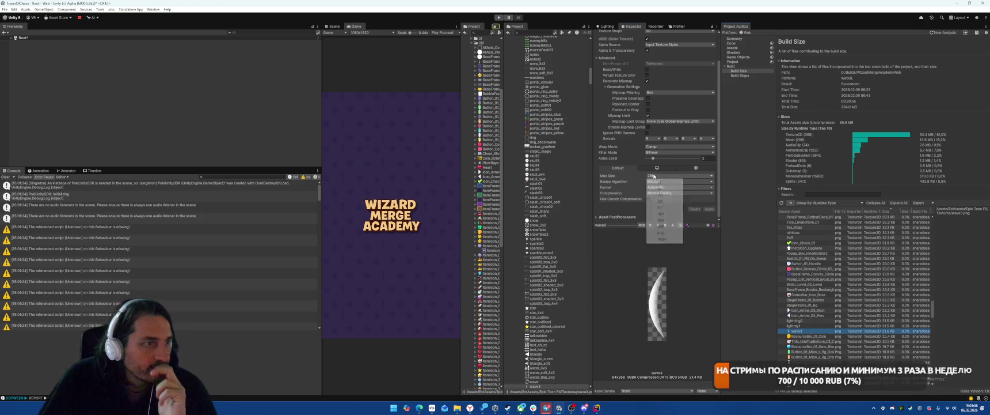
left_click(660, 195)
left_click(679, 193)
left_click(666, 205)
left_click(649, 199)
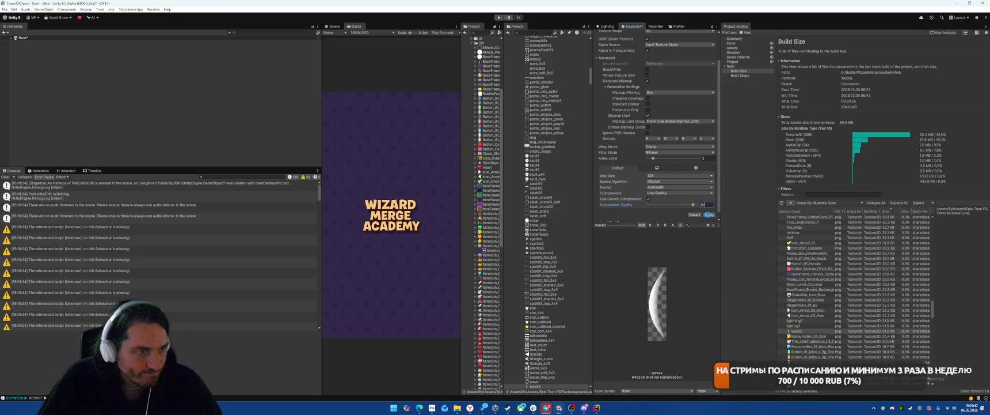
Apply wave3's new settings and locate ResourceBar_01_Coin in the project folders
left_click(709, 215)
left_click(812, 336)
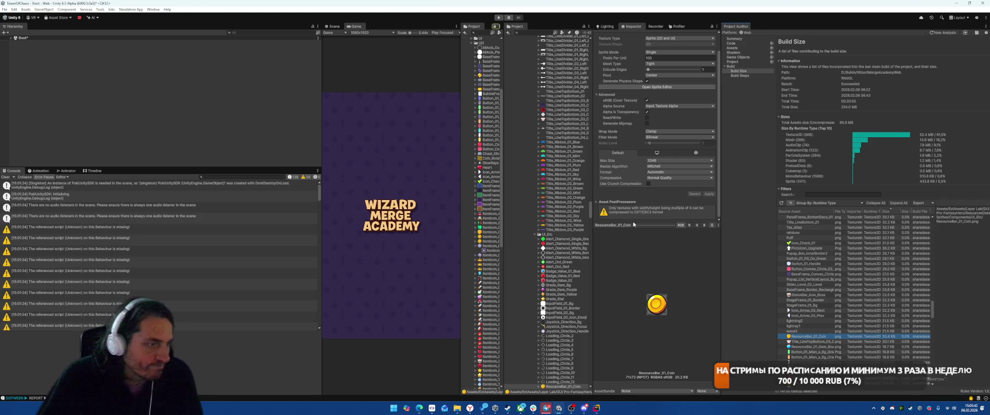
scroll(561, 358, "down", 2)
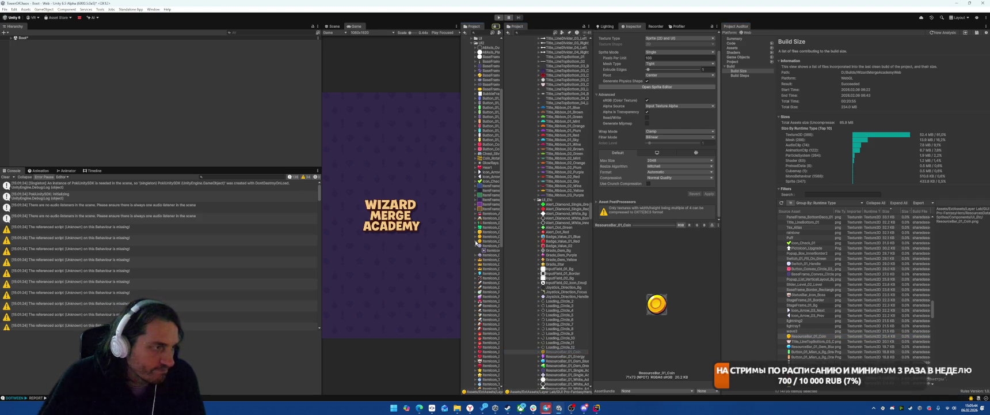
left_click(825, 354)
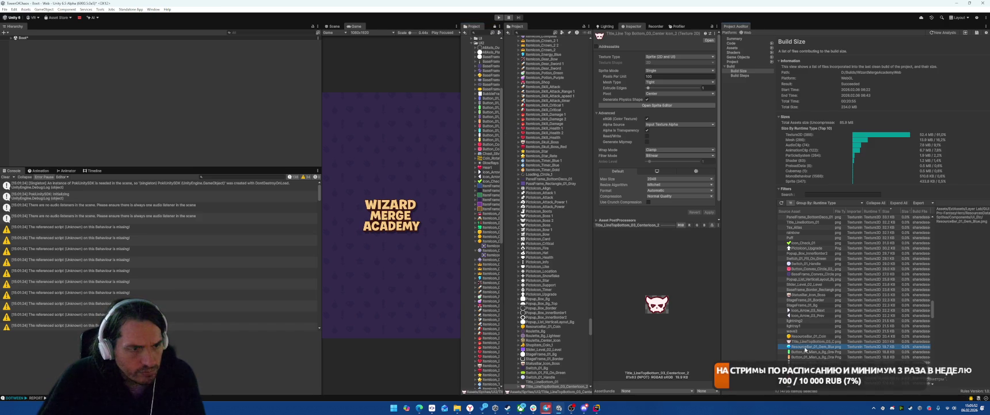
scroll(557, 74, "up", 3)
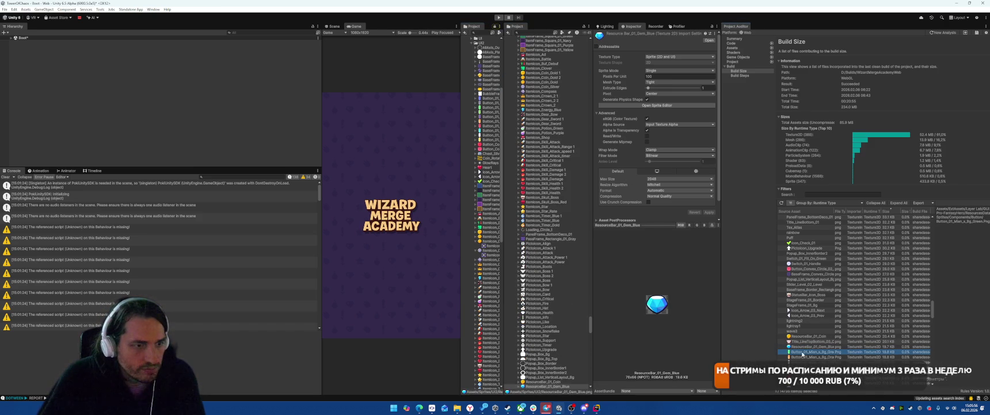
Browse the Button_01 sprites from the green to the navy and red variants with arrow keys
left_click(803, 351)
left_click(562, 38)
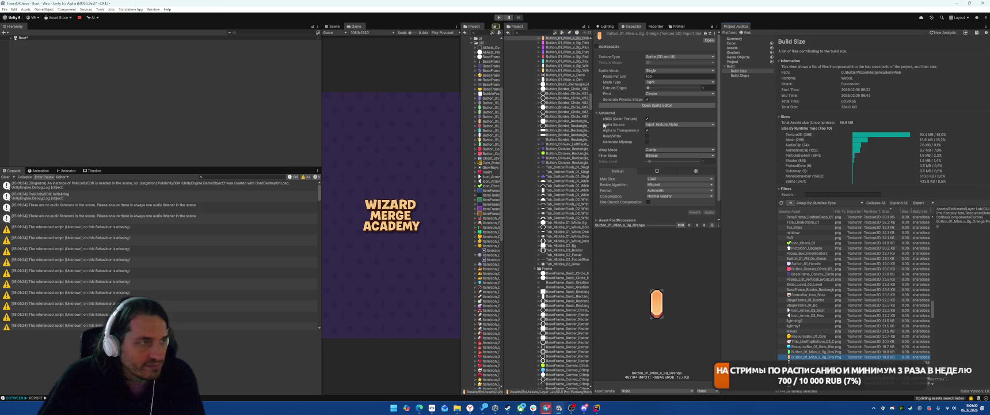
key("Down")
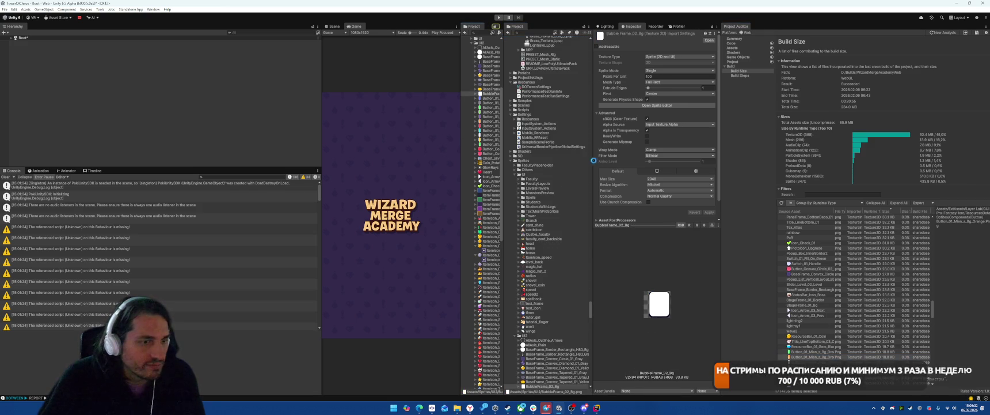
key("Down")
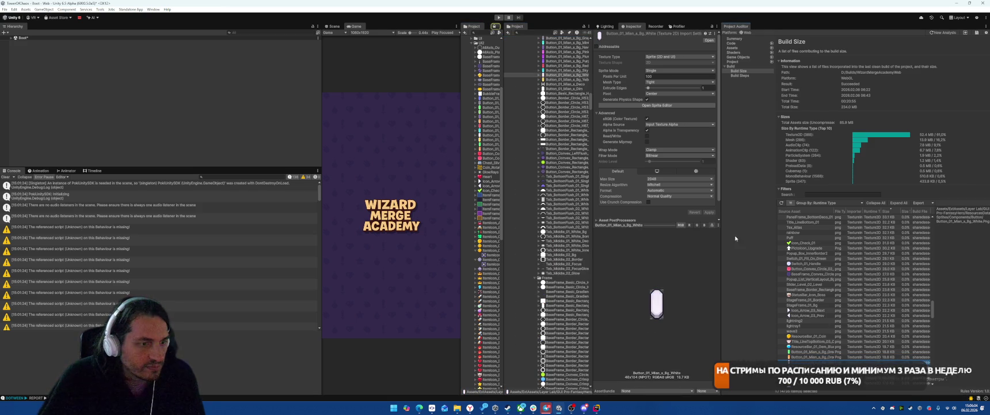
scroll(506, 127, "up", 10)
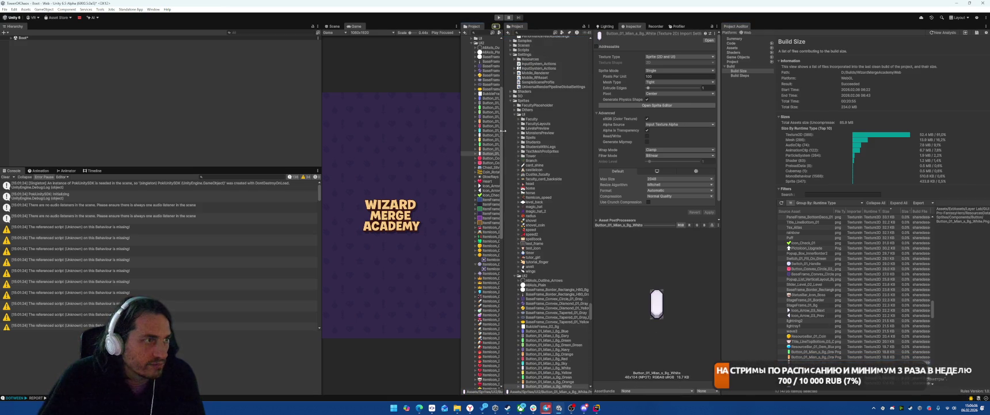
key("Up")
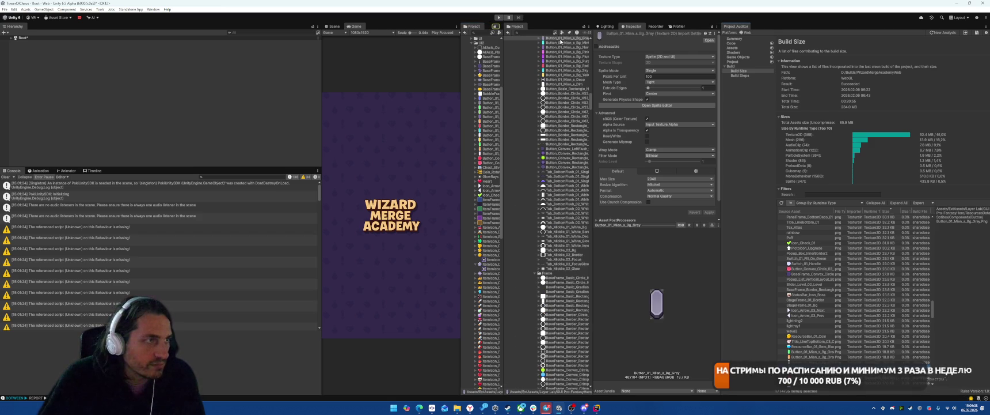
key("Down")
key("Down")
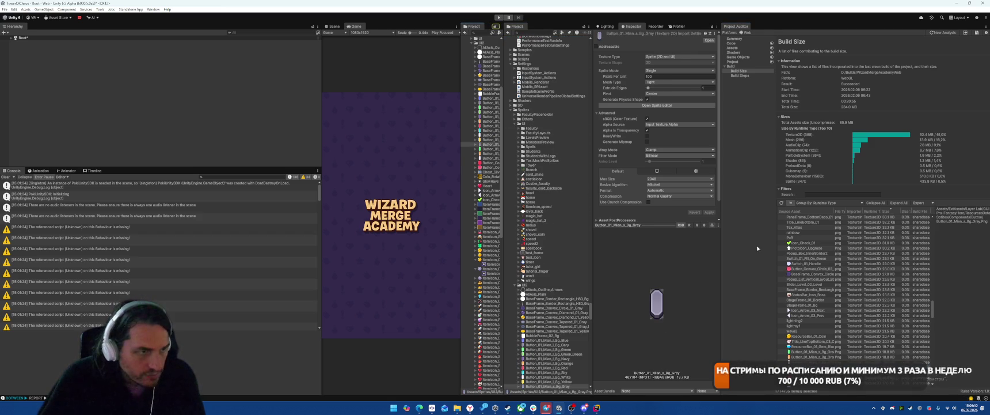
key("Down")
scroll(582, 112, "up", 5)
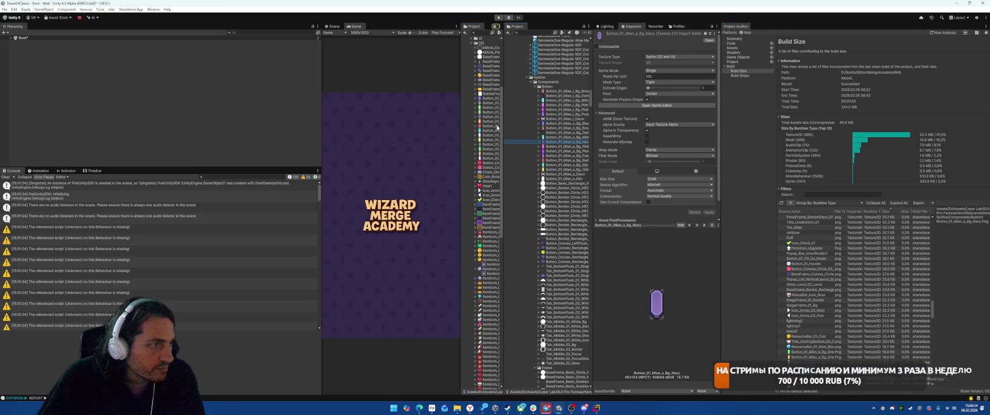
key("Down")
key("Down")
key("Down")
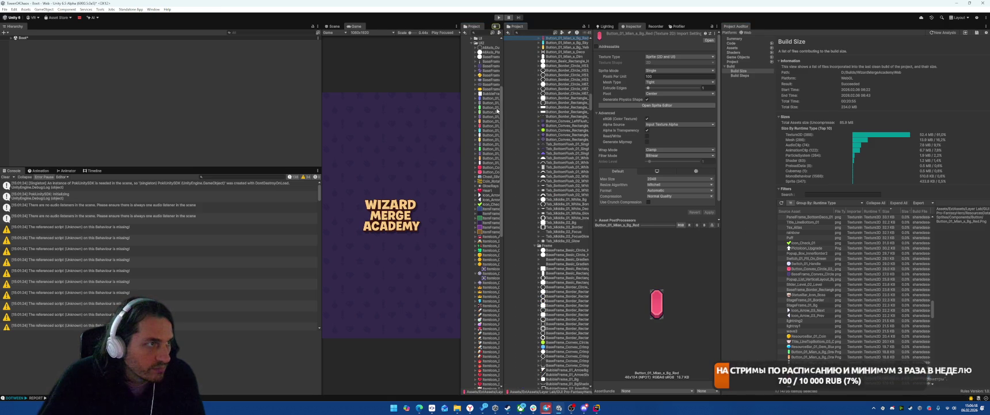
key("Down")
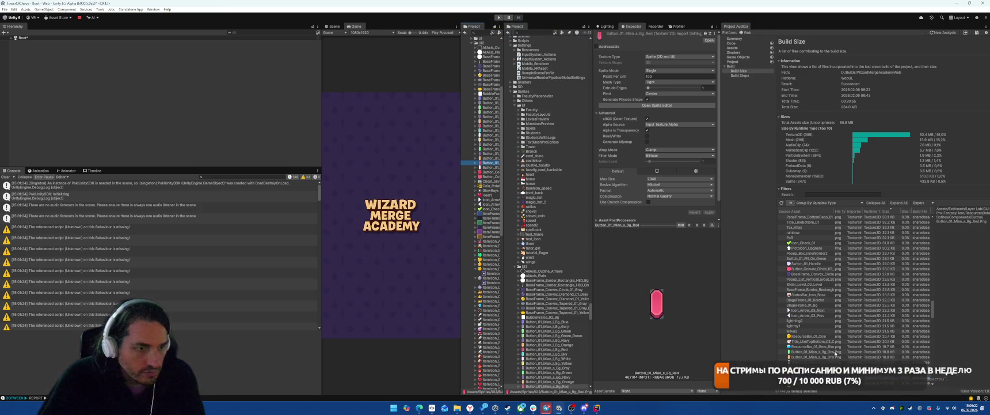
Move Icon_Lock_Gold into the Sprites/UI2 folder
scroll(833, 353, "down", 1)
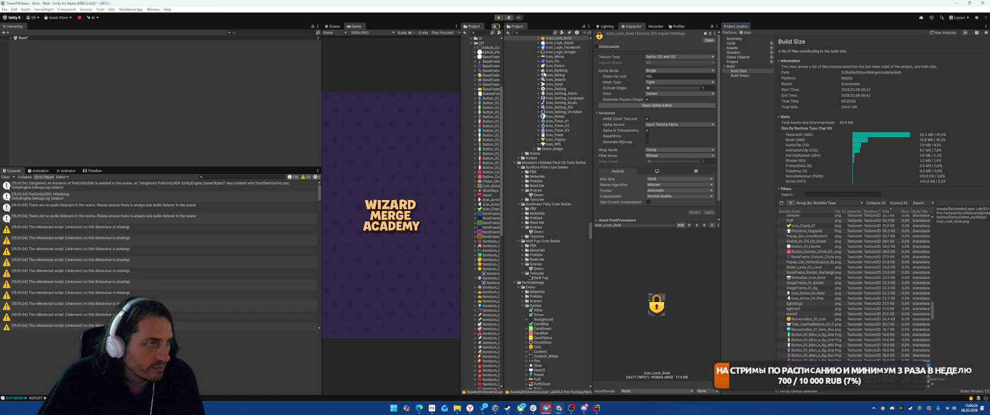
scroll(543, 75, "up", 2)
left_click_drag(554, 74, 481, 102)
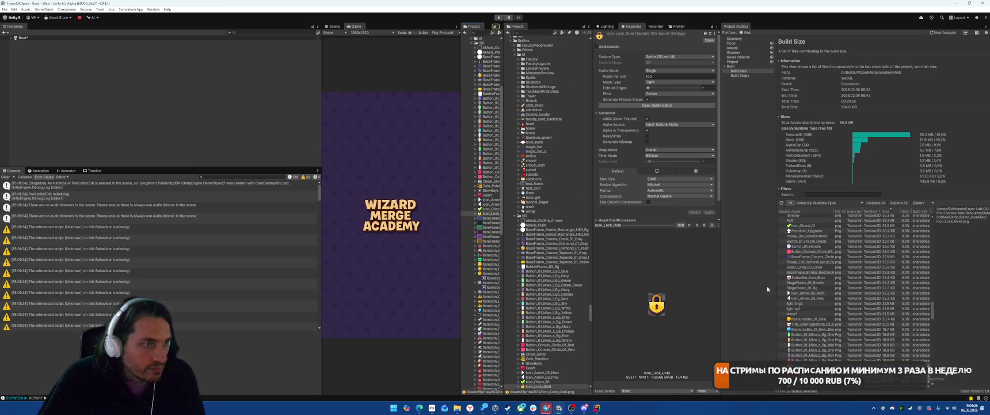
scroll(827, 344, "down", 3)
Make Button_Border_Circle_H67_White_Bg a Full Rect mesh, then review Alert_Diamond_Single_Red and Itemicon_Book_1_Green
left_click(805, 301)
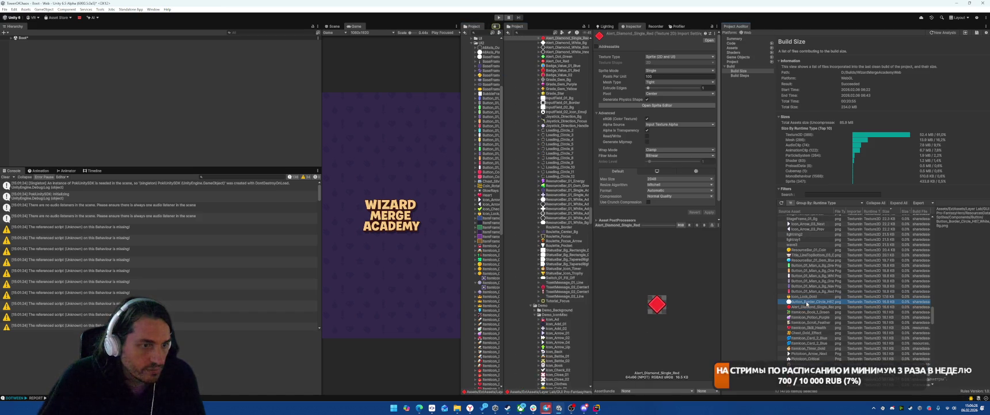
scroll(562, 81, "up", 3)
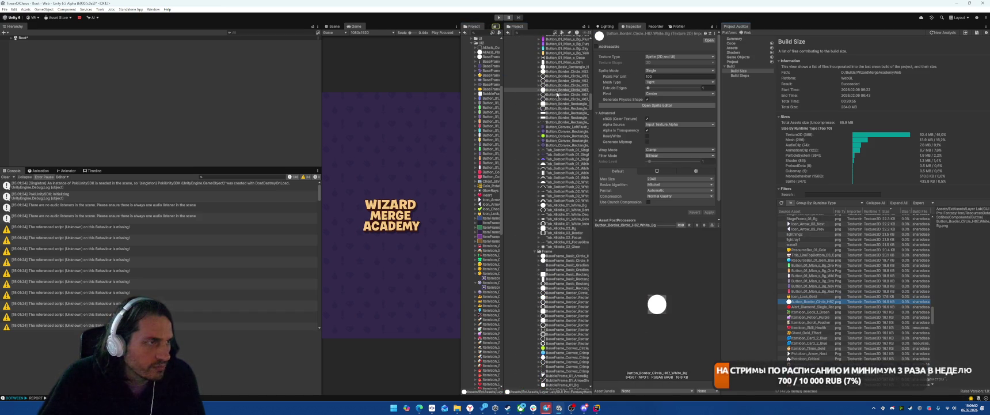
left_click(658, 83)
left_click(662, 88)
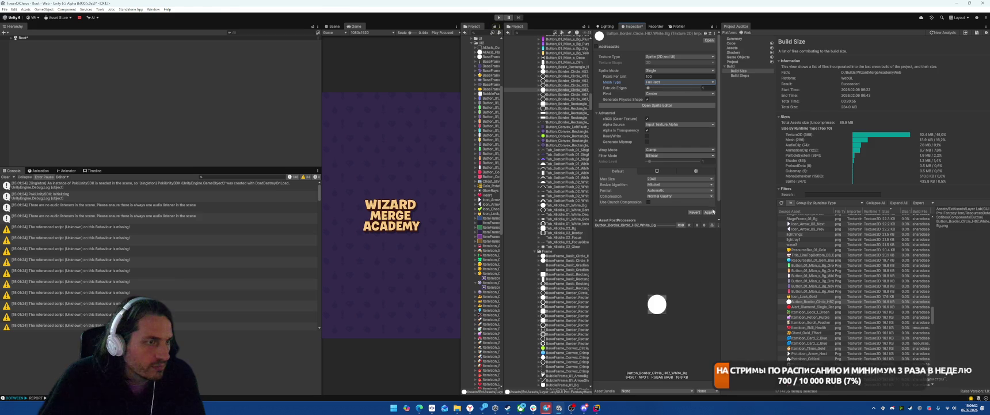
left_click(836, 302)
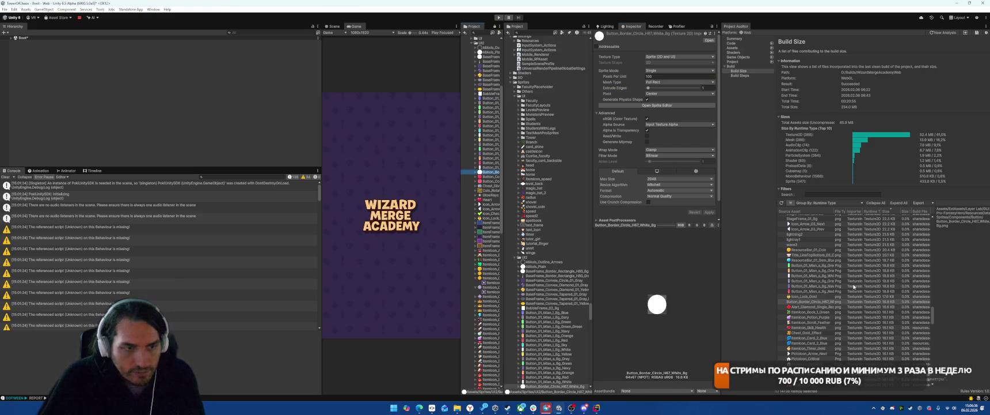
left_click(810, 307)
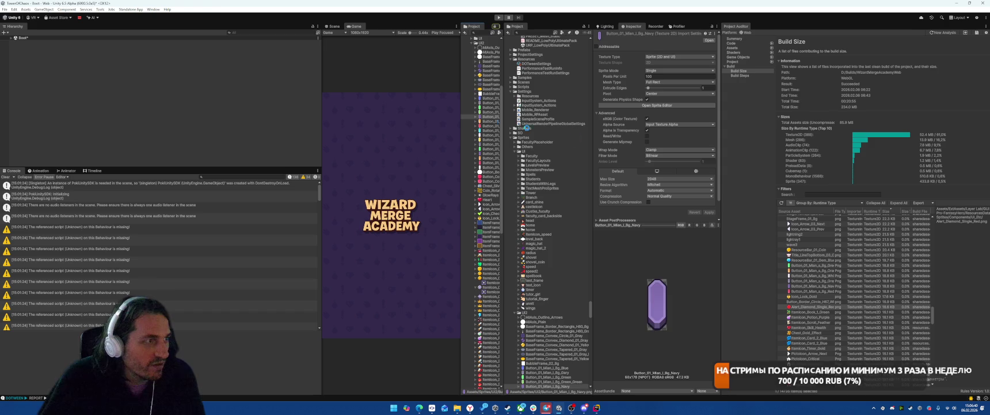
left_click(841, 312)
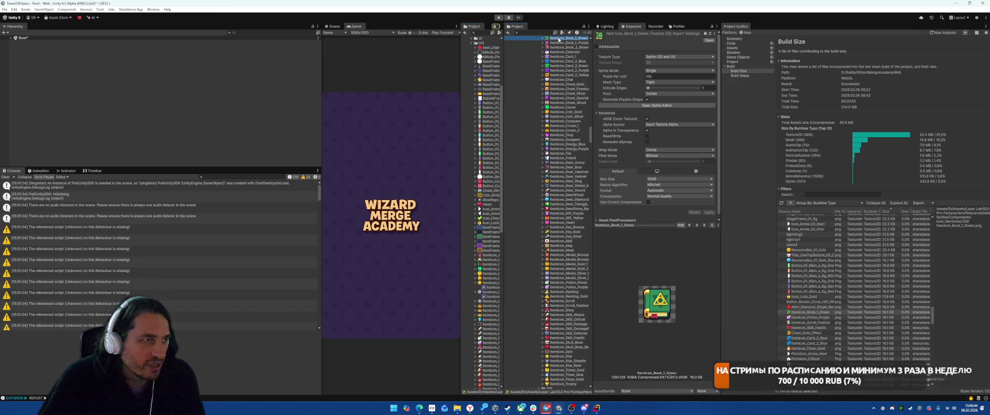
Review Itemicon_Potion_Purple, Itemicon_Scroll_Feather and Itemicon_Skill_Health, locating Scroll_Feather in the project
left_click(813, 316)
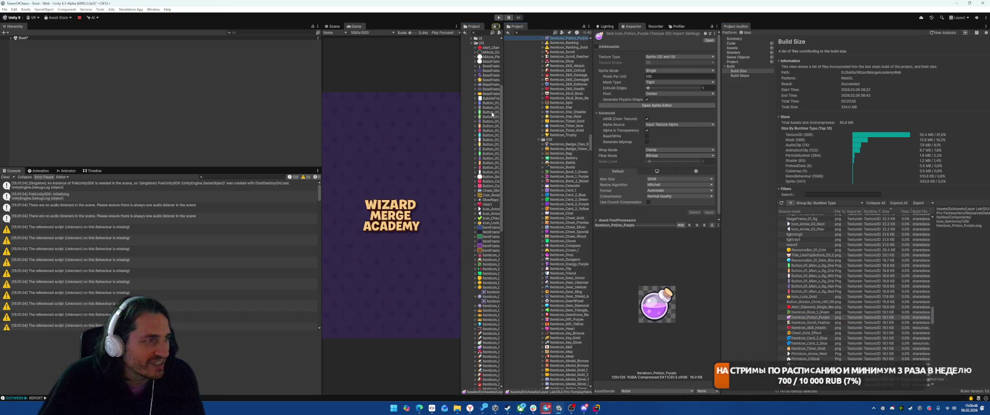
left_click(488, 112)
left_click(816, 316)
left_click(817, 322)
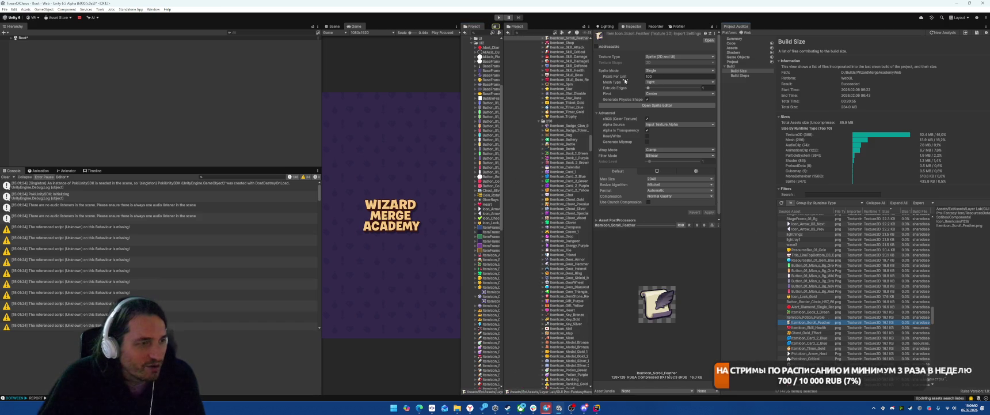
left_click(568, 40)
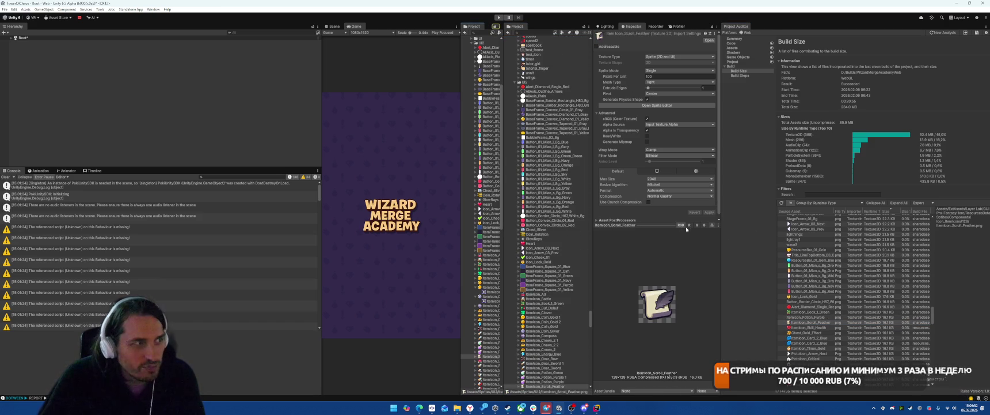
left_click(803, 327)
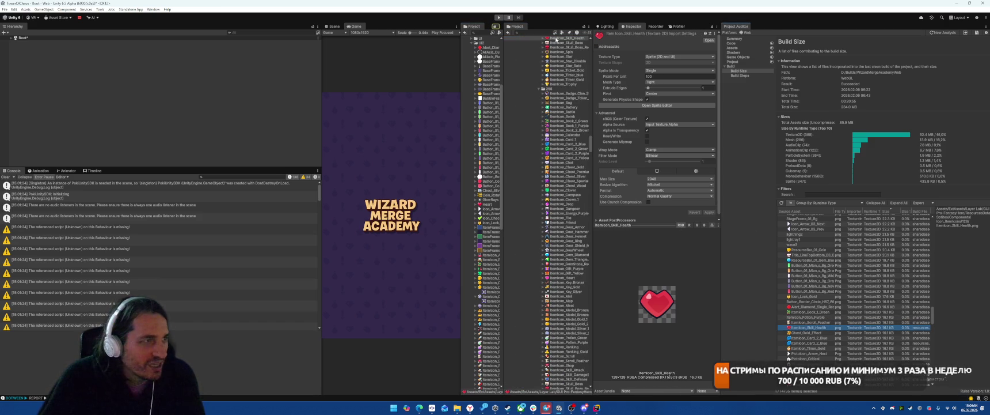
Locate Chest_Gold_Effect and both copies of Itemicon_Card_2_Blue in the project folders
key("Down")
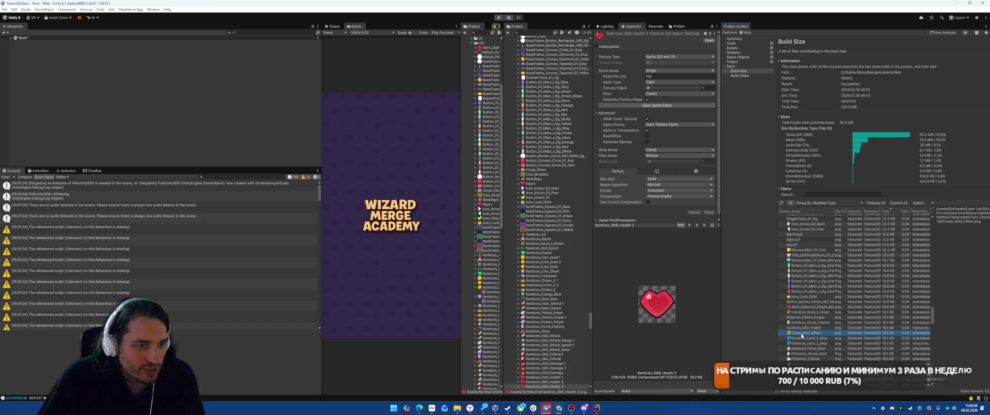
double_click(810, 332)
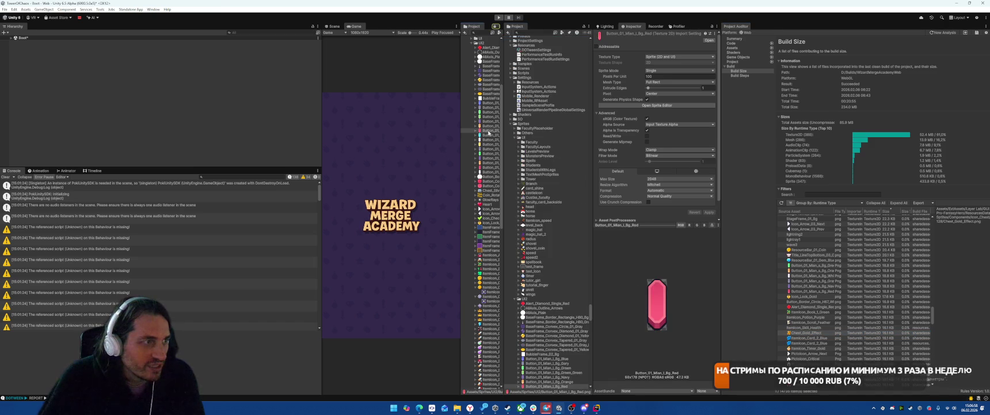
left_click(803, 339)
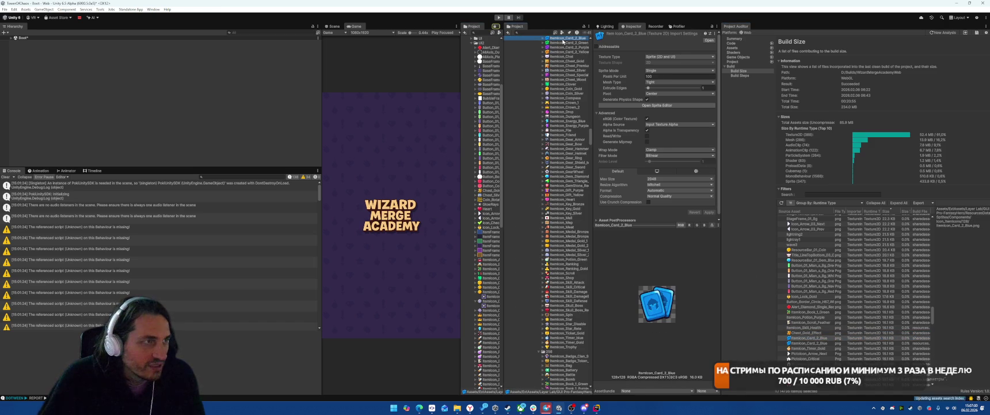
double_click(814, 343)
left_click(813, 343)
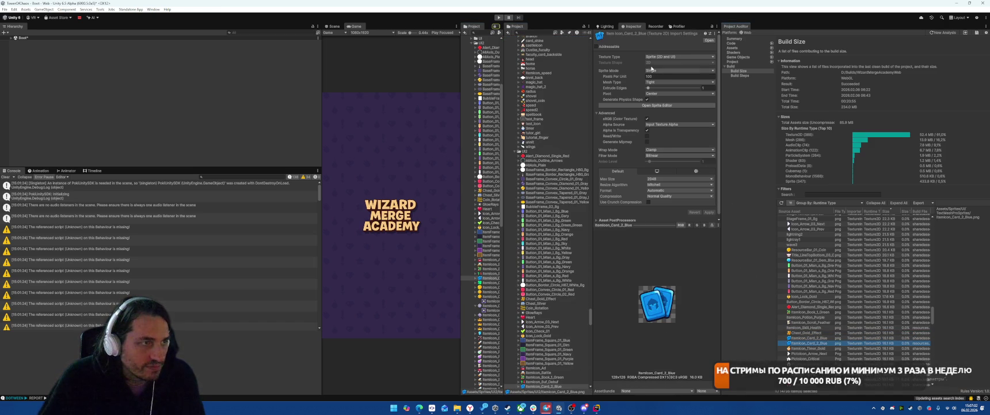
double_click(805, 344)
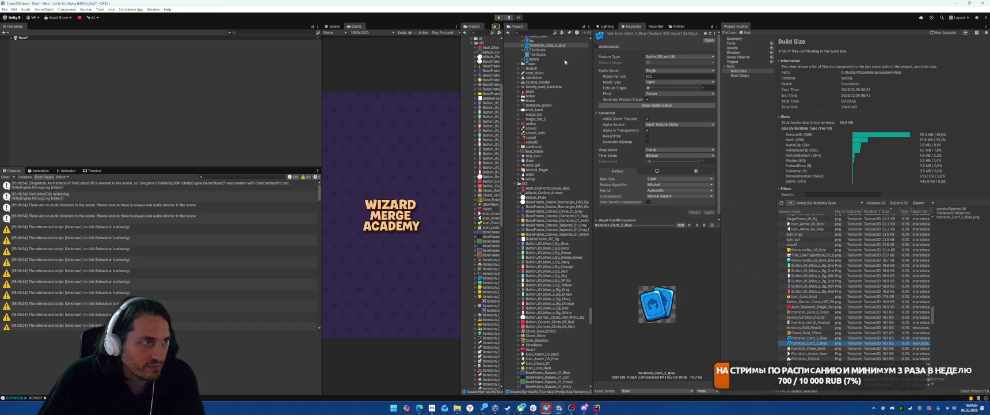
Step through Itemicon_Timer_Gold, the PictoIcon textures and Chest_Special down to Confetti_White
left_click(829, 348)
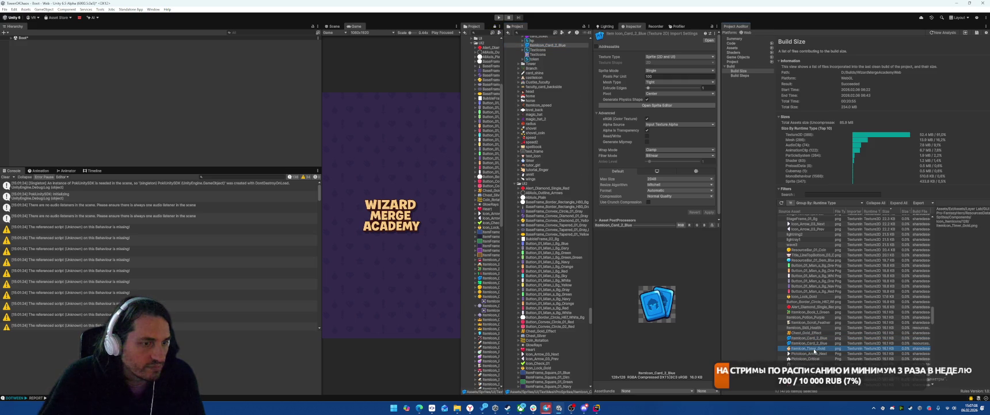
left_click(488, 113)
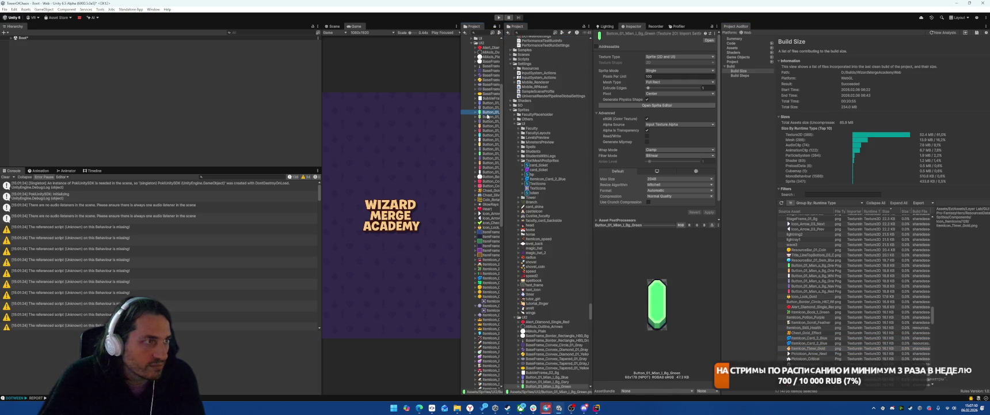
left_click(806, 348)
key("Down")
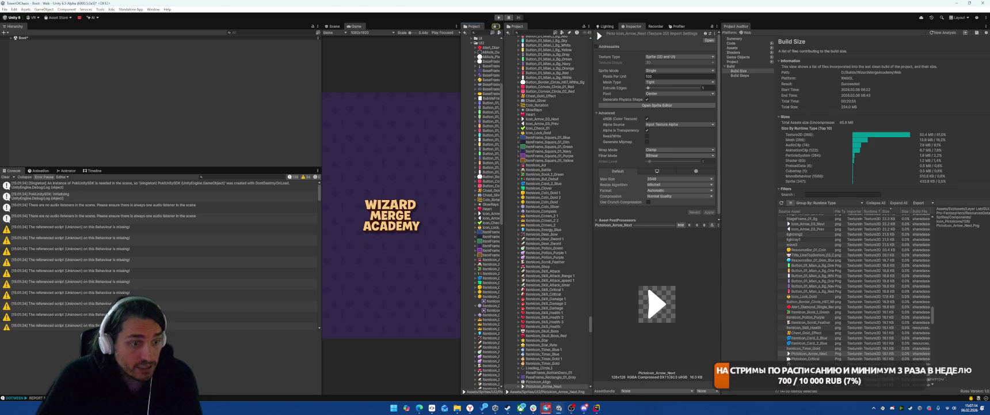
key("Down")
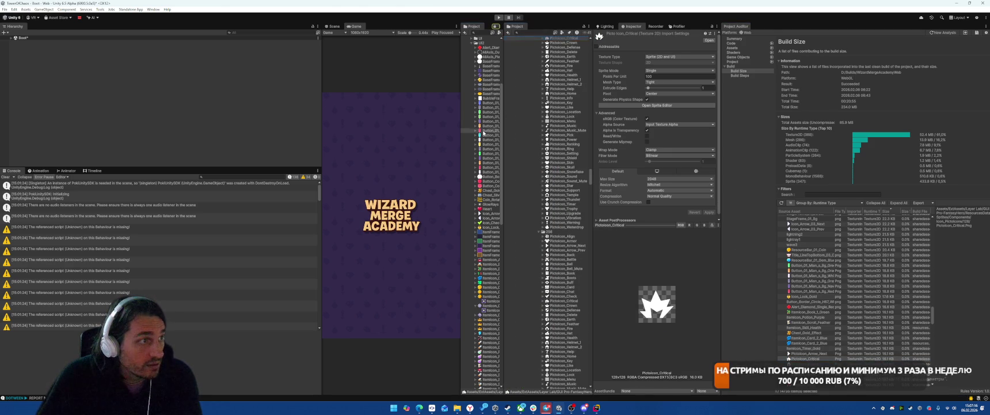
key("Down")
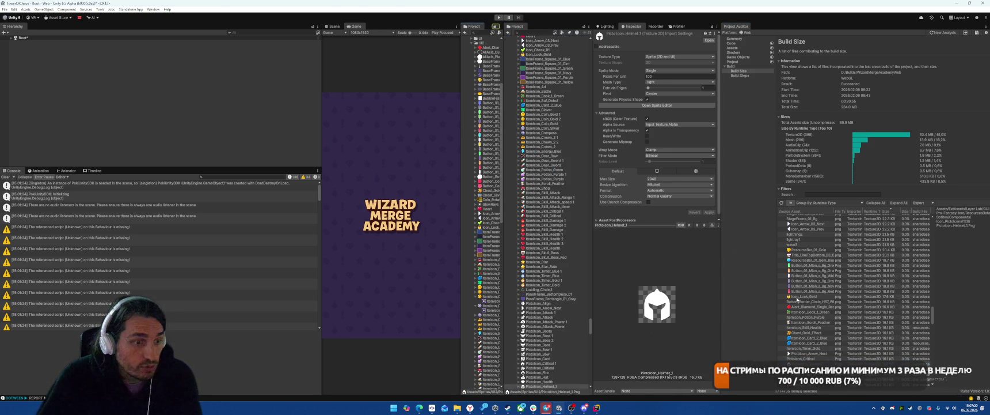
key("Down")
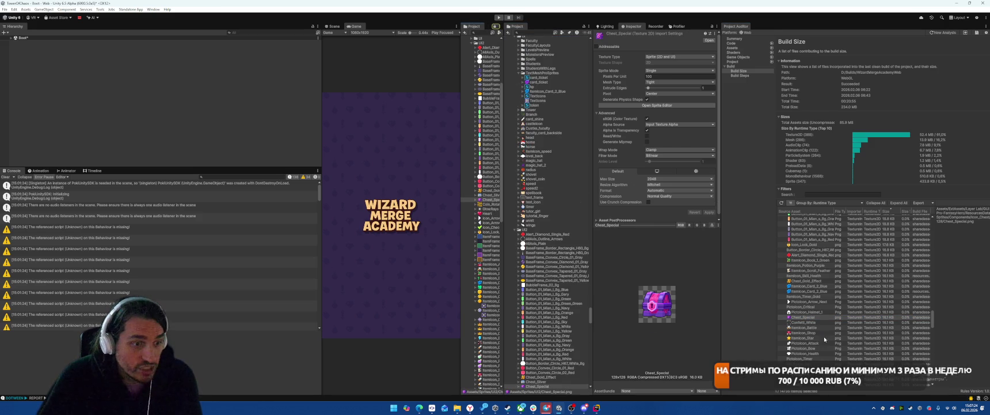
key("Down")
left_click(664, 179)
Reimport Confetti_White at max size 128 with Low Quality crunch compression at quality 92, then select ItemIcon_Battle
left_click(663, 197)
left_click(679, 196)
left_click(662, 203)
left_click(648, 202)
left_click(703, 207)
type("92")
left_click(709, 217)
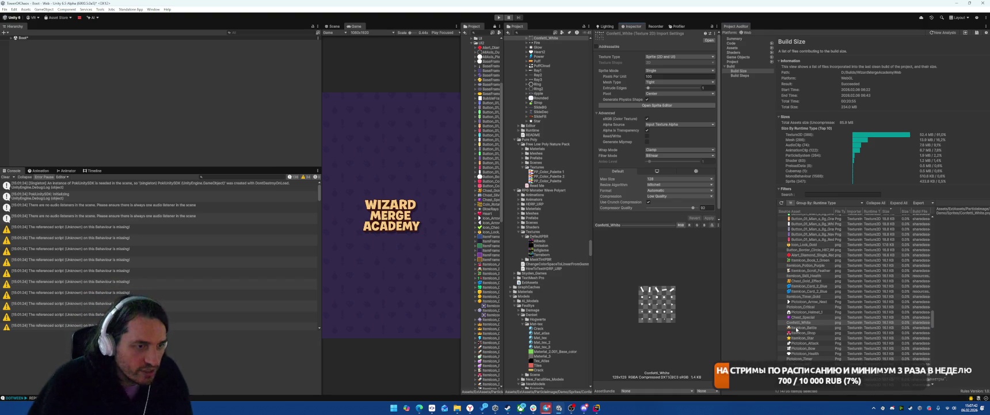
left_click(796, 328)
scroll(566, 165, "up", 3)
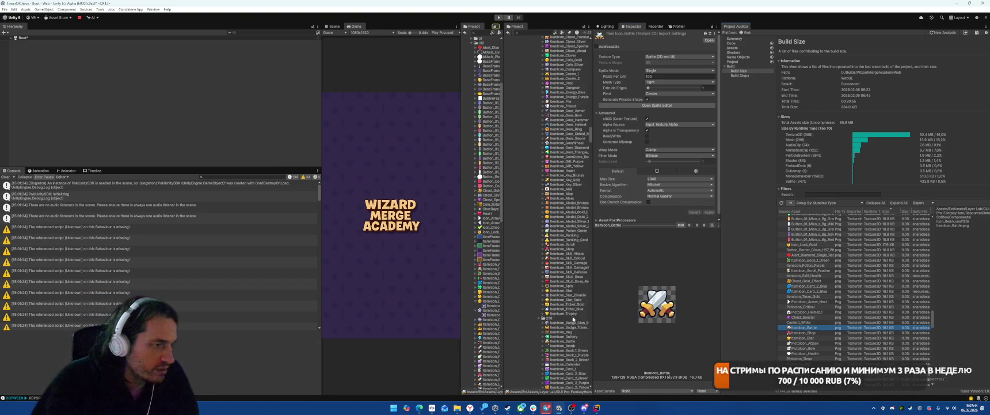
Inspect the ItemIcon_Battle, ItemIcon_Shop and ItemIcon_Star sprites and locate their copies in UI2
left_click(560, 91)
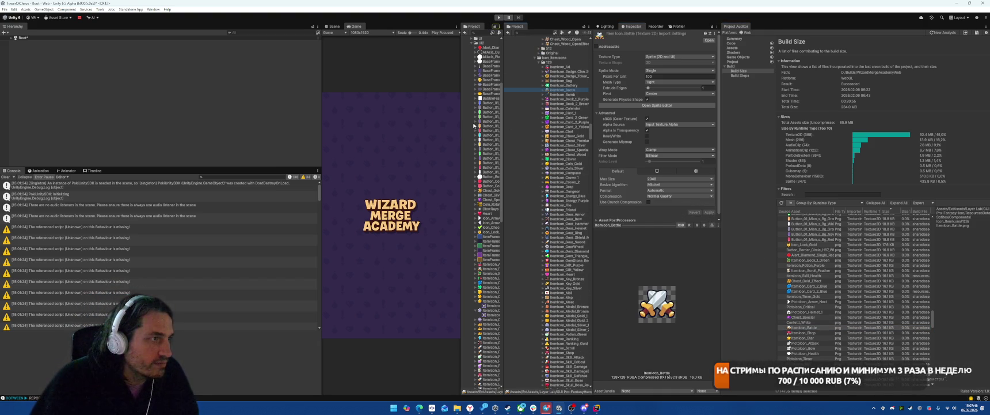
left_click(807, 333)
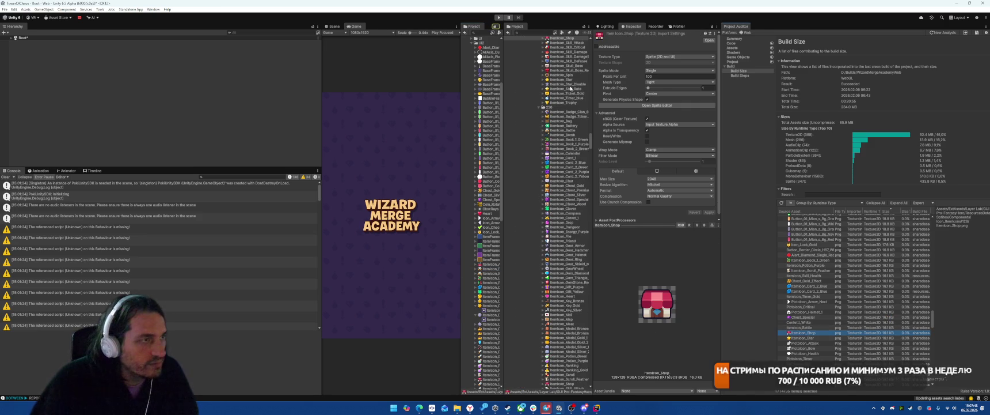
left_click(821, 327)
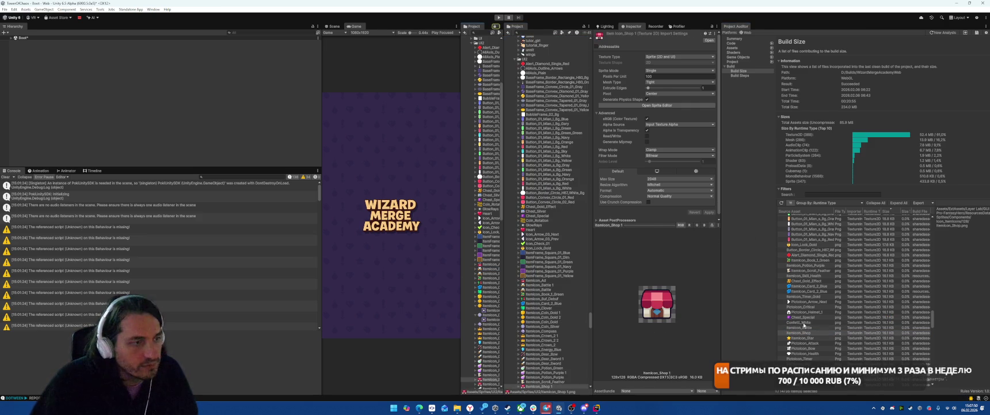
left_click(805, 339)
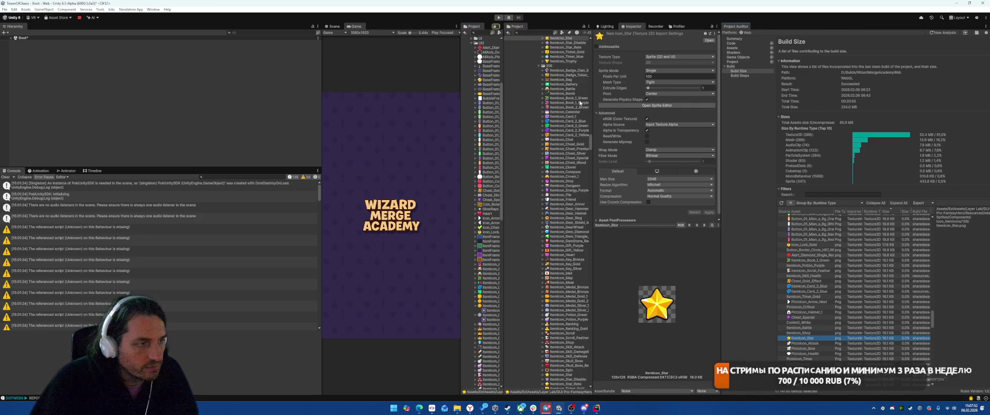
double_click(875, 336)
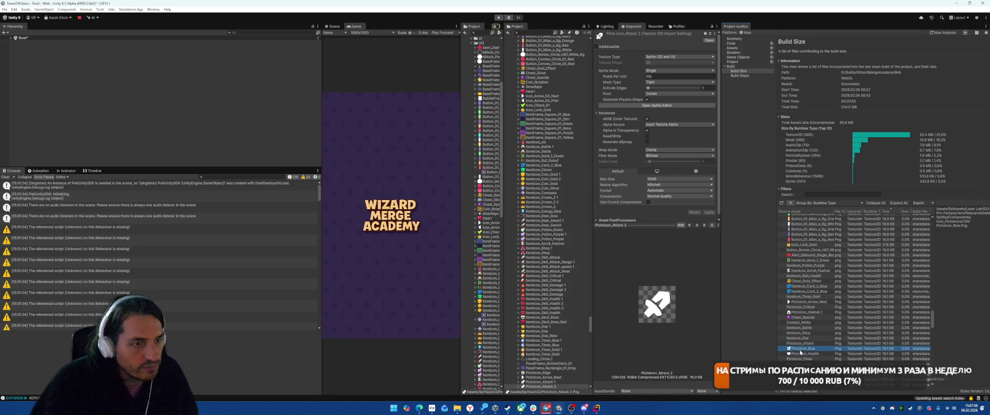
Inspect Button_01_Mian_l_Bg_Red, PictoIcon_Bow and PictoIcon_Health, opening their duplicate copies
left_click(490, 131)
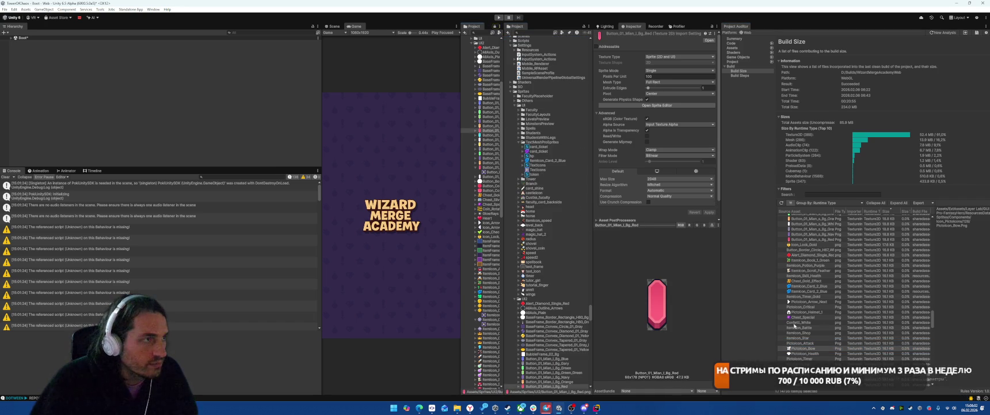
left_click(803, 348)
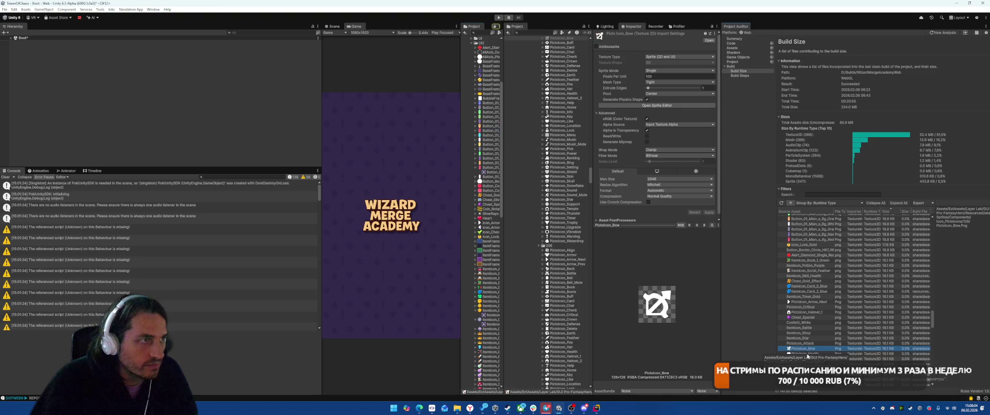
scroll(566, 145, "down", 5)
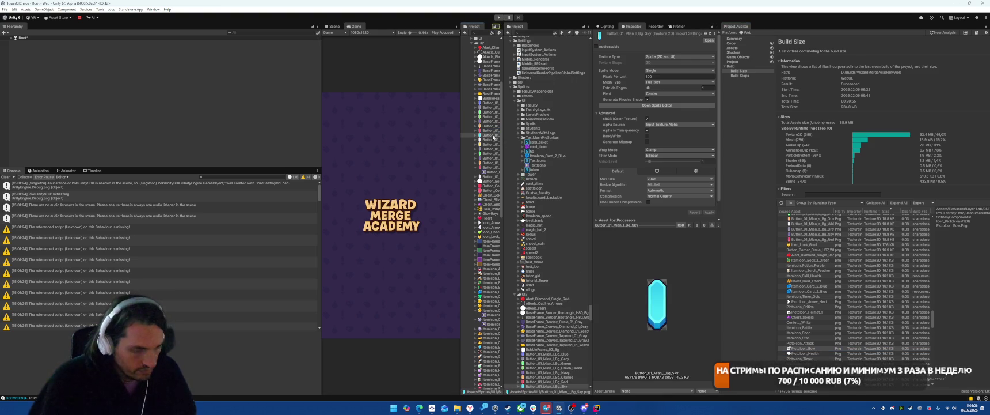
left_click(539, 386)
left_click(806, 353)
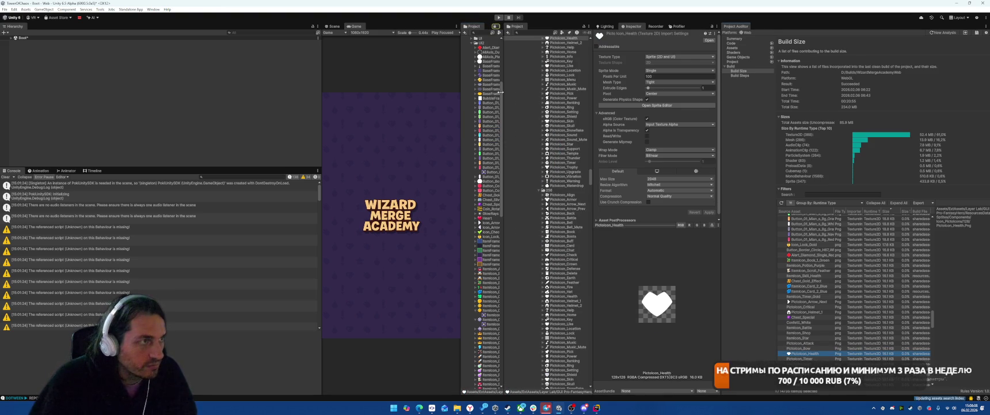
scroll(553, 231, "down", 5)
left_click(539, 385)
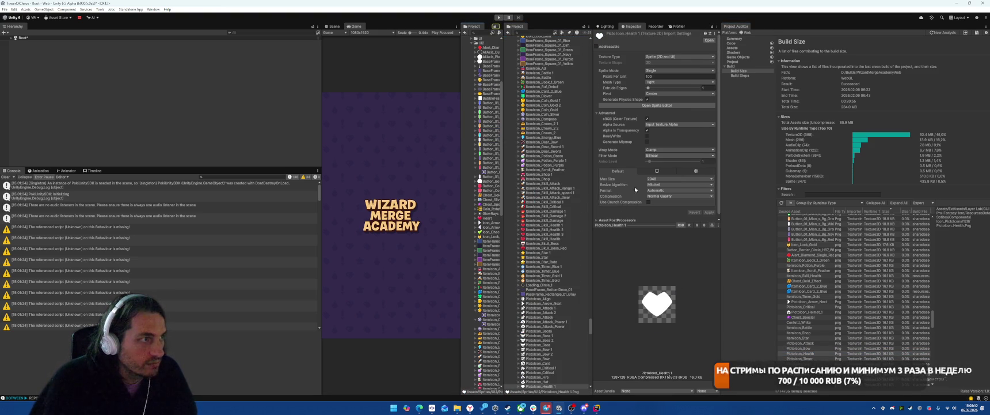
scroll(836, 309, "down", 1)
Inspect the PictoIcon_Timer, the_forest_leaf, the_hell_leaf and DebugFont textures
left_click(820, 307)
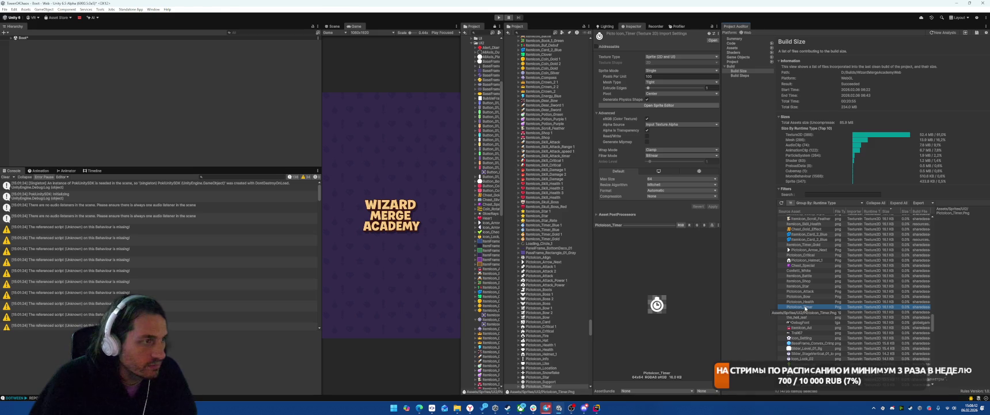
left_click(809, 312)
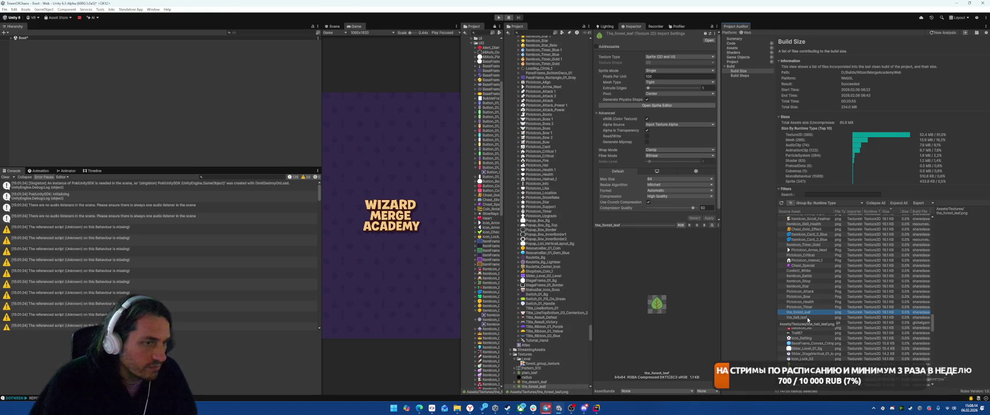
left_click(808, 318)
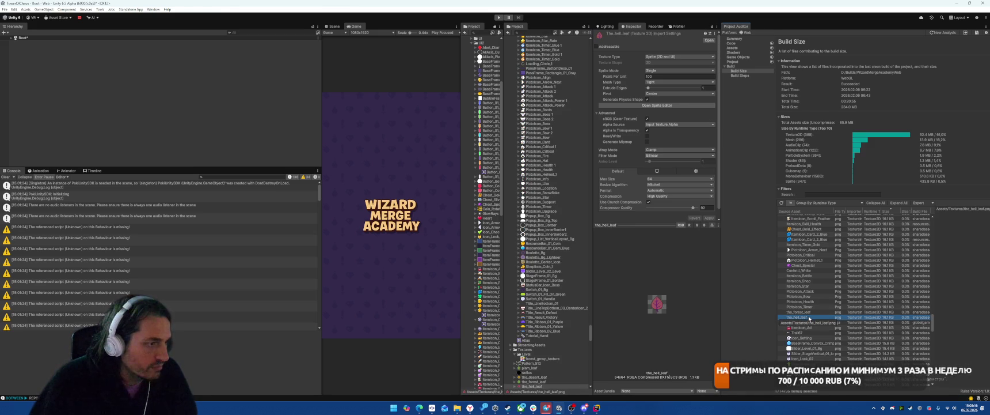
left_click(797, 323)
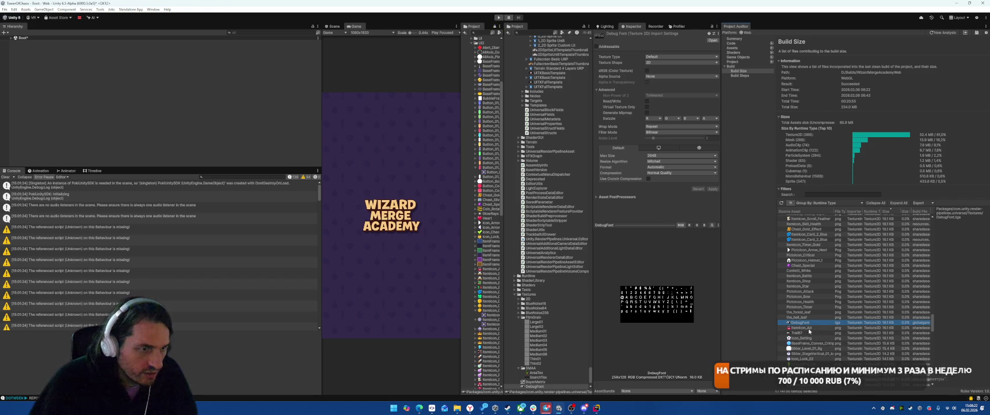
Put a copy of Itemicon_Ad into the UI2 folder and bring up Trail67's import settings
left_click(801, 327)
left_click_drag(552, 92, 495, 101)
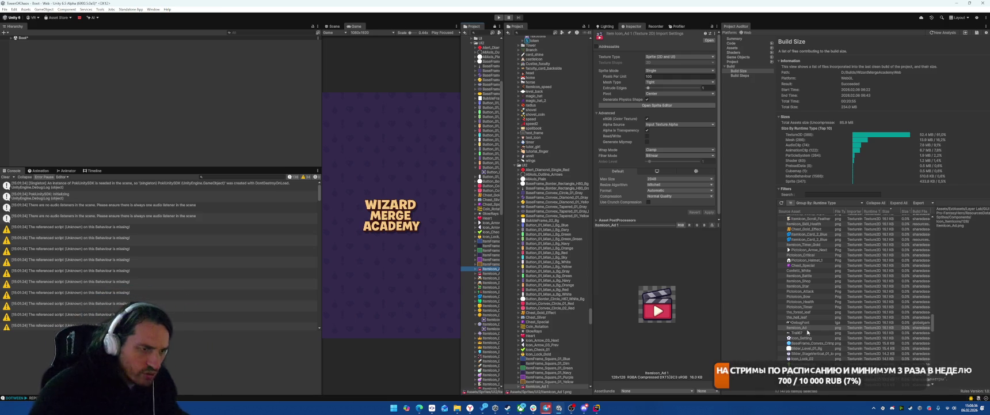
left_click(806, 333)
Reimport Trail67 at max size 128 with Low Quality crunch compression, then select Icon_Setting
left_click(658, 176)
left_click(656, 161)
left_click(656, 161)
left_click(659, 181)
left_click(679, 179)
left_click(662, 189)
left_click(648, 184)
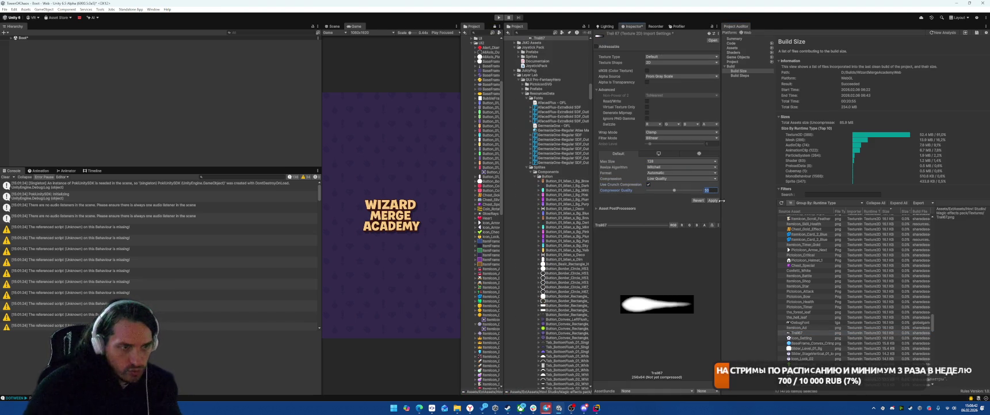
left_click(712, 200)
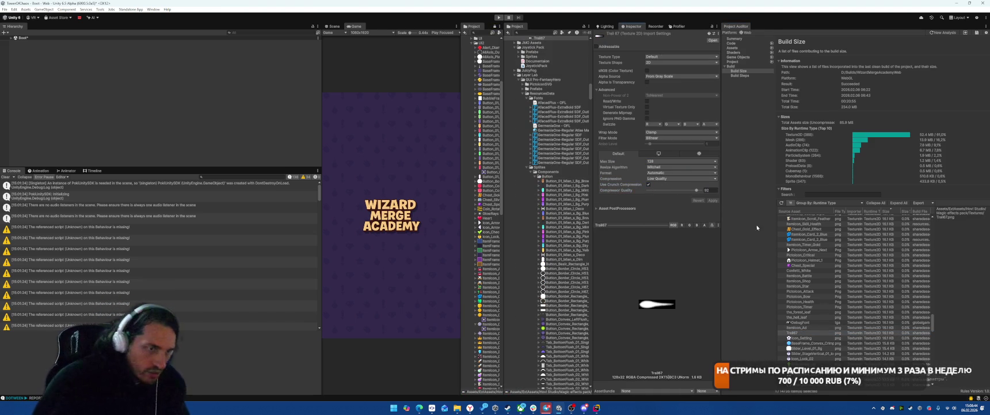
left_click(819, 338)
scroll(580, 77, "up", 3)
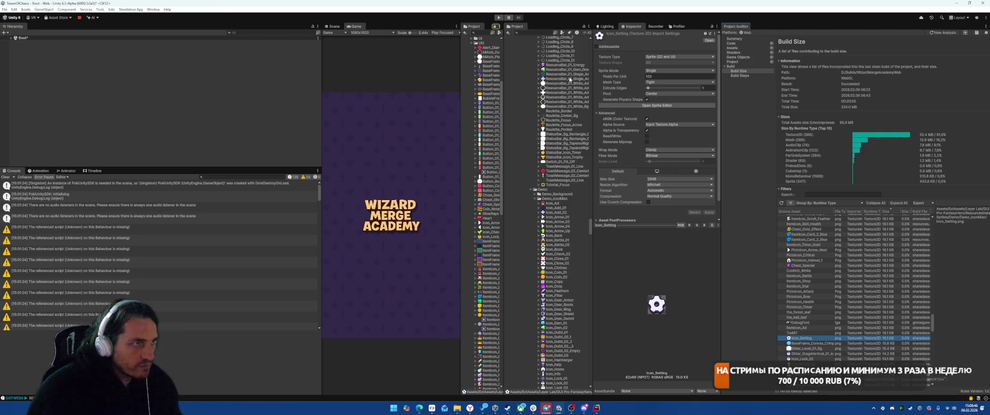
Locate Icon_Setting and reveal BaseFrame_Convex_Crimped_01_Single_Blue in the project folder tree
scroll(570, 174, "down", 6)
left_click(800, 338)
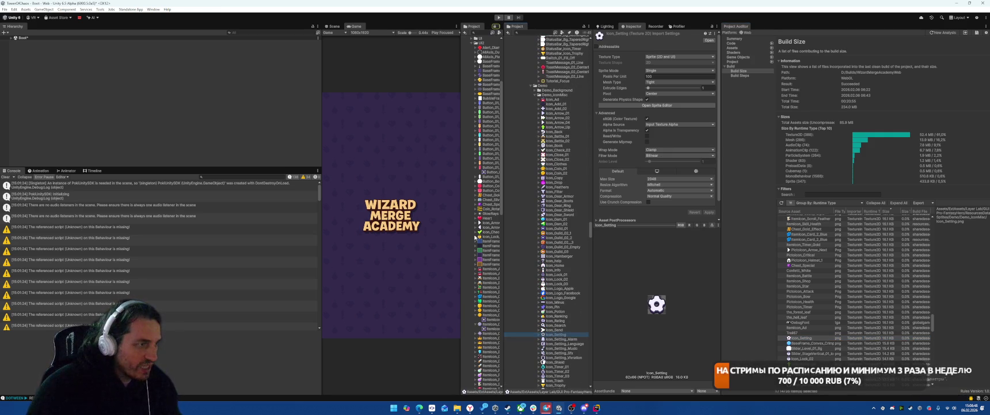
left_click(806, 343)
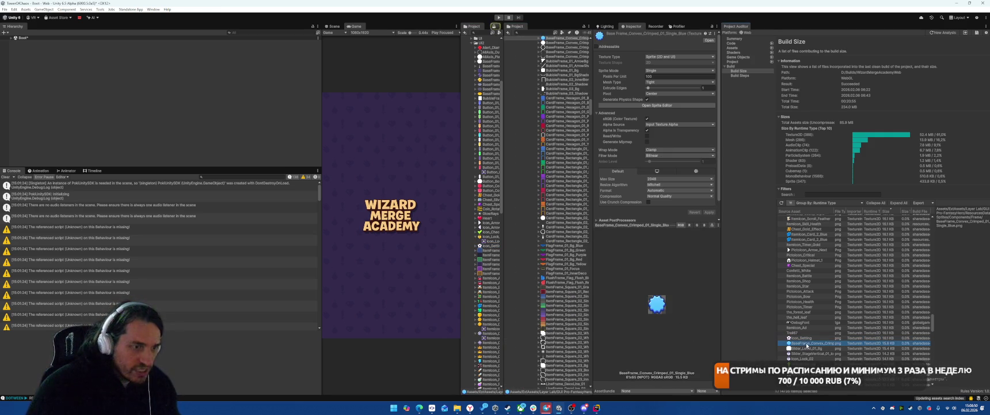
scroll(561, 85, "up", 4)
left_click(542, 109)
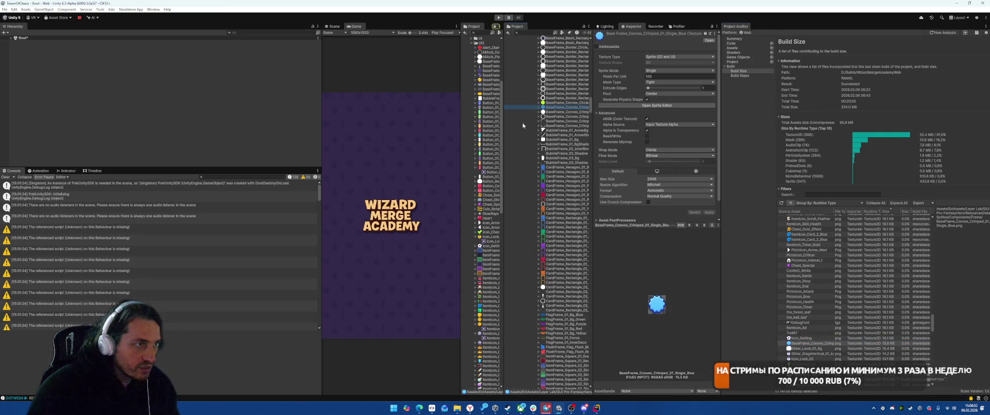
double_click(807, 343)
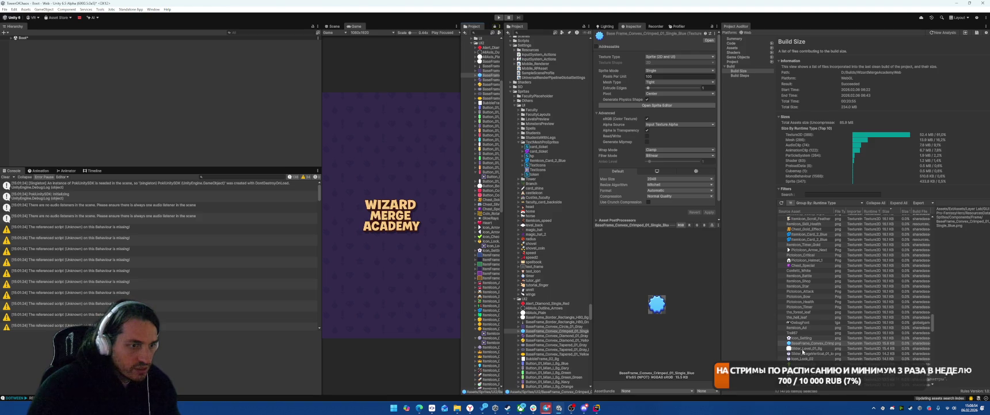
Inspect Slider_Level_01_Bg, Slider_StageVertical_01_Icon_Lock, Icon_Lock_02 and Icon_Arrow_Up and locate them in their folders
double_click(791, 348)
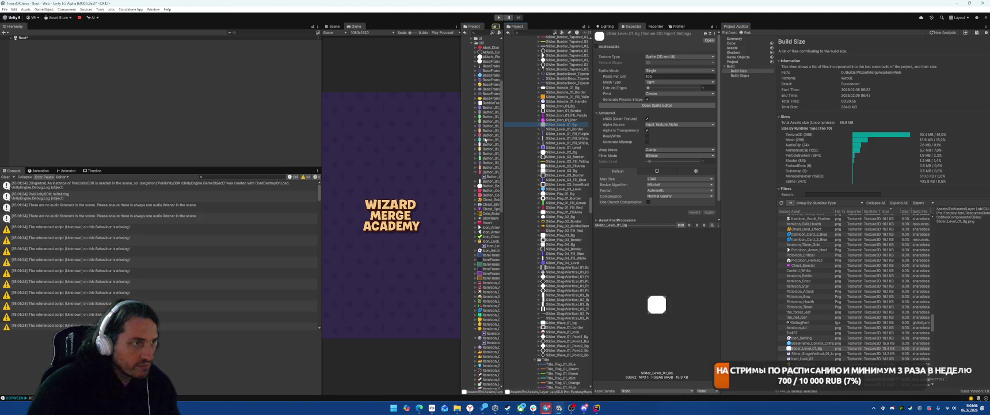
double_click(812, 348)
double_click(800, 354)
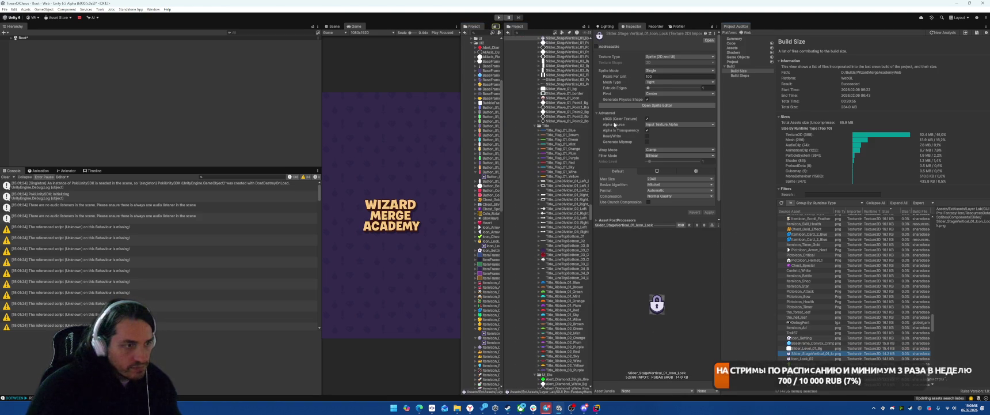
scroll(562, 68, "up", 3)
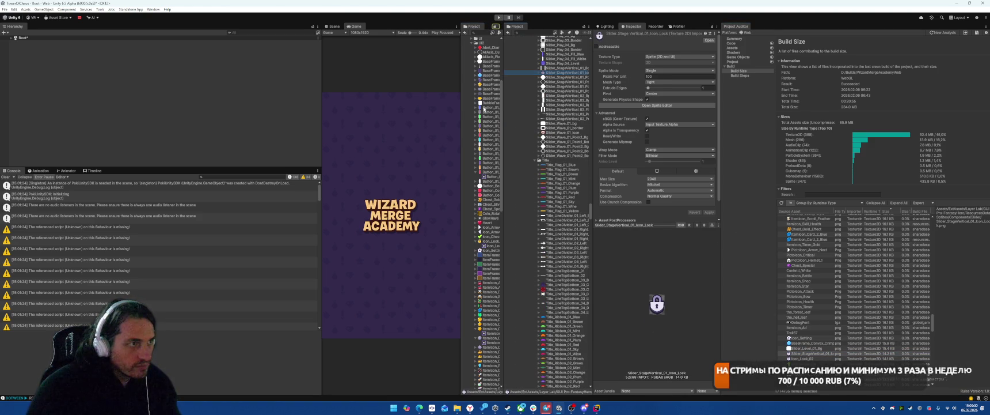
double_click(802, 358)
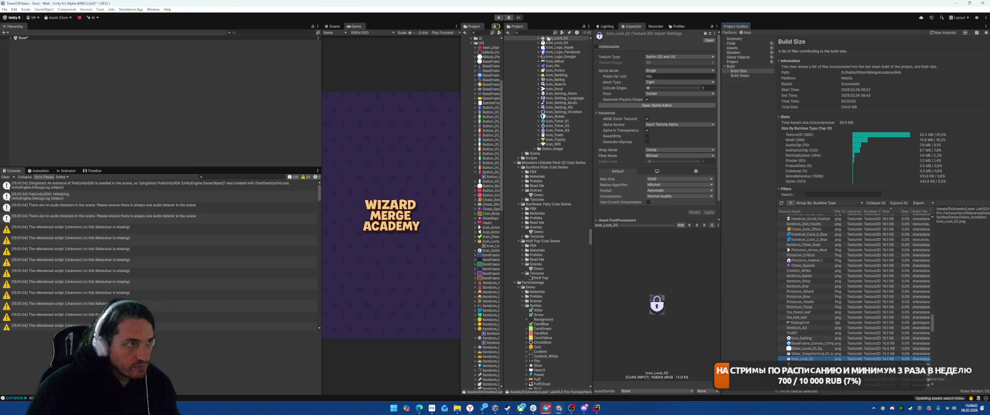
double_click(831, 358)
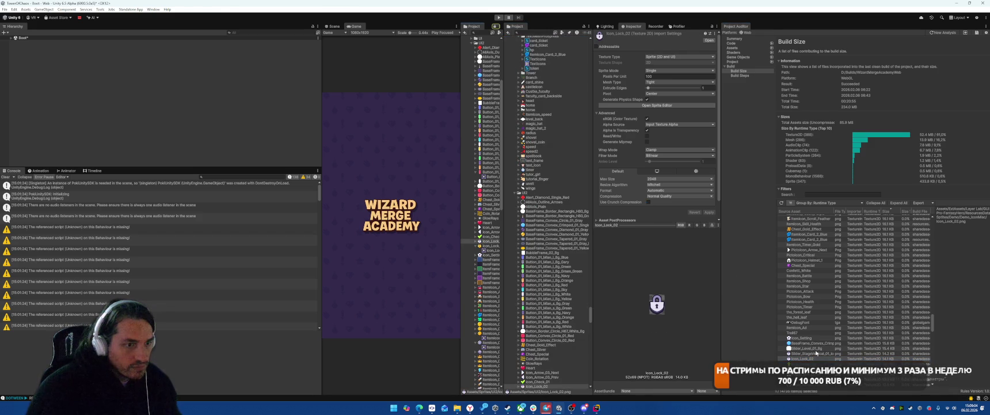
double_click(806, 326)
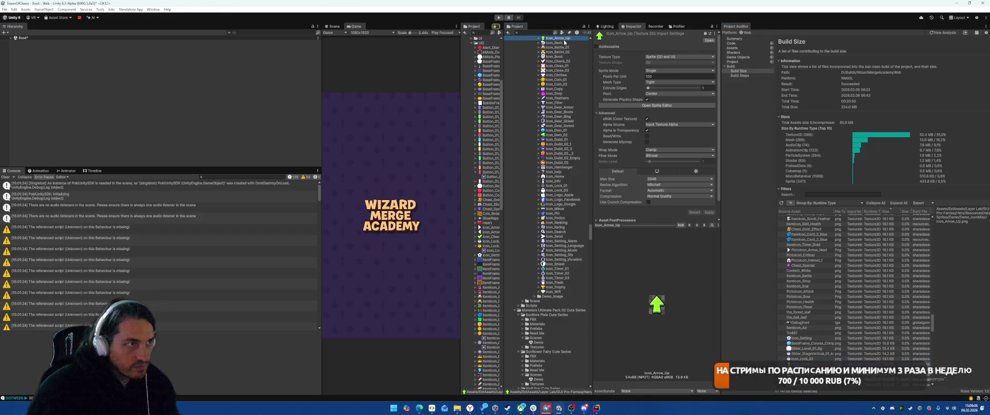
double_click(782, 294)
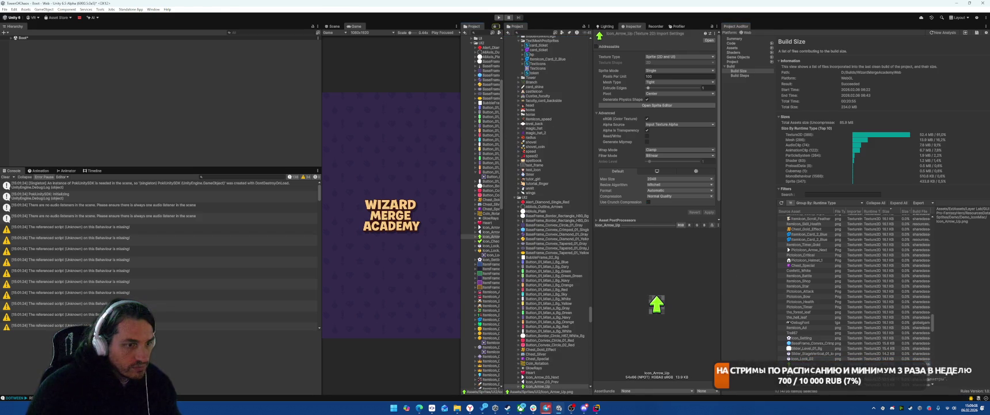
Set RewardFrame_01_InnerBg's mesh type to Full Rect and apply, then select Popup_Box_Deco1
double_click(806, 343)
scroll(562, 116, "down", 3)
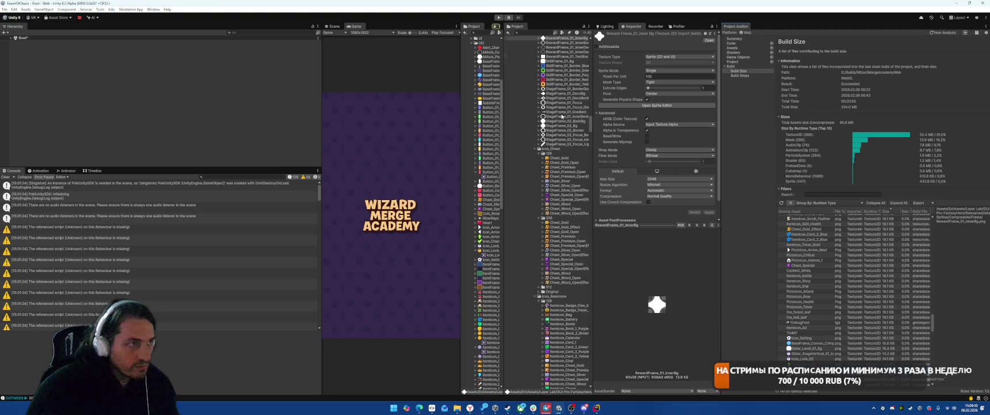
scroll(563, 117, "up", 3)
left_click(680, 82)
left_click(665, 88)
left_click(708, 212)
left_click(516, 89)
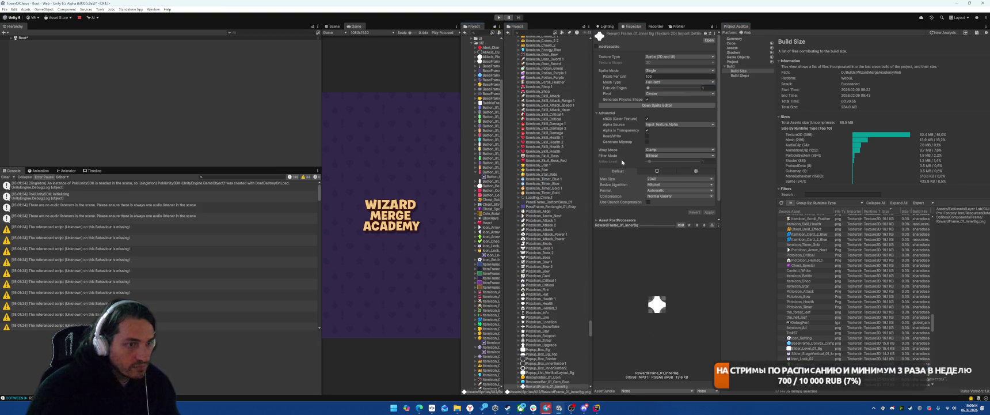
scroll(838, 271, "down", 3)
left_click(838, 319)
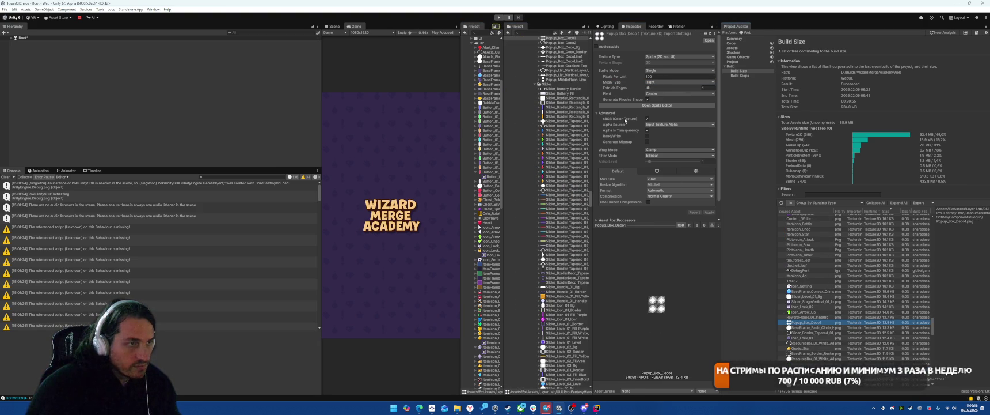
Switch Popup_Box_Deco1's sprite mesh type to Full Rect and apply it
scroll(558, 108, "up", 3)
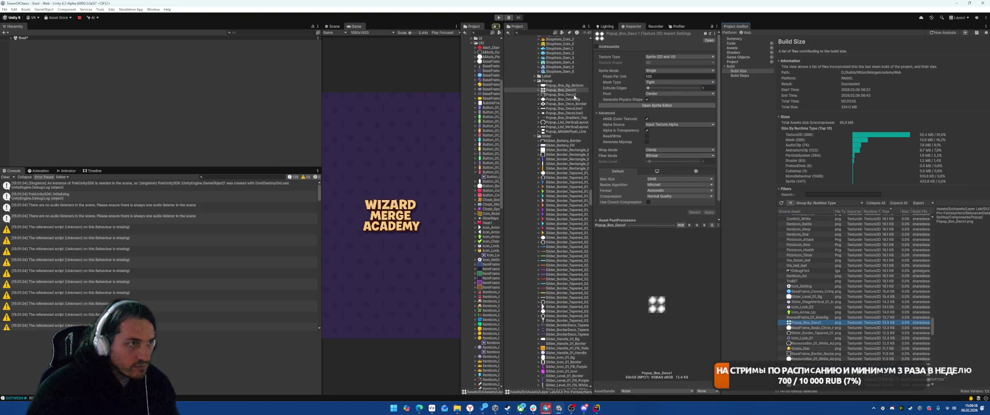
left_click(679, 82)
left_click(662, 86)
left_click(710, 212)
left_click(539, 90)
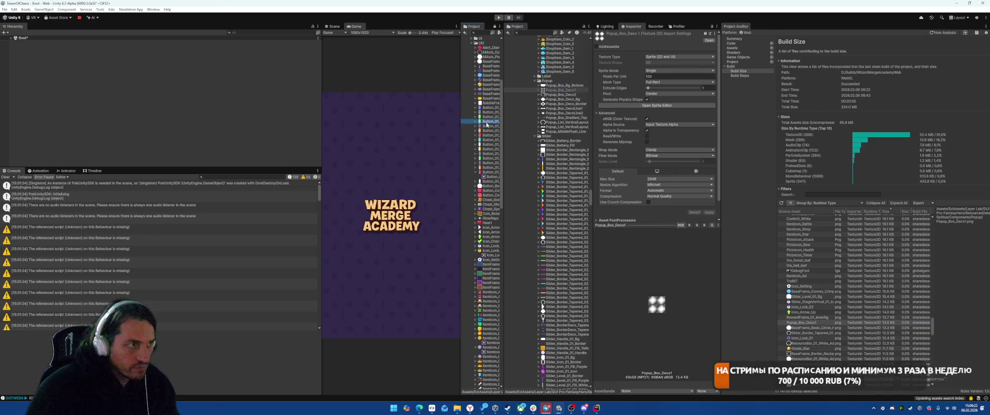
Reveal BaseFrame_Basic_Circle_H58 in its folder and set its mesh type to Full Rect
left_click(812, 327)
scroll(563, 83, "up", 3)
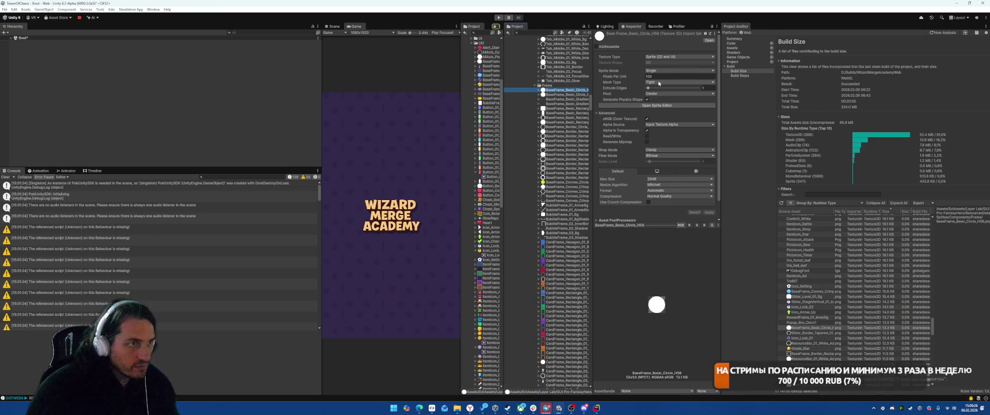
left_click(815, 328)
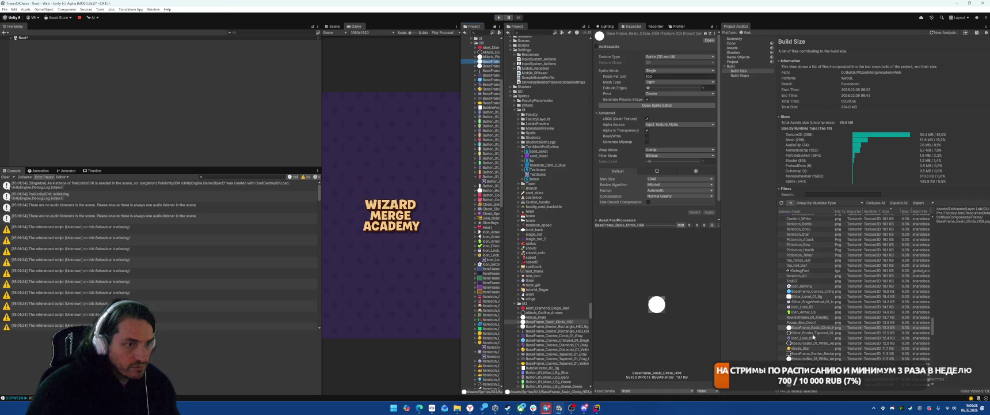
left_click(662, 87)
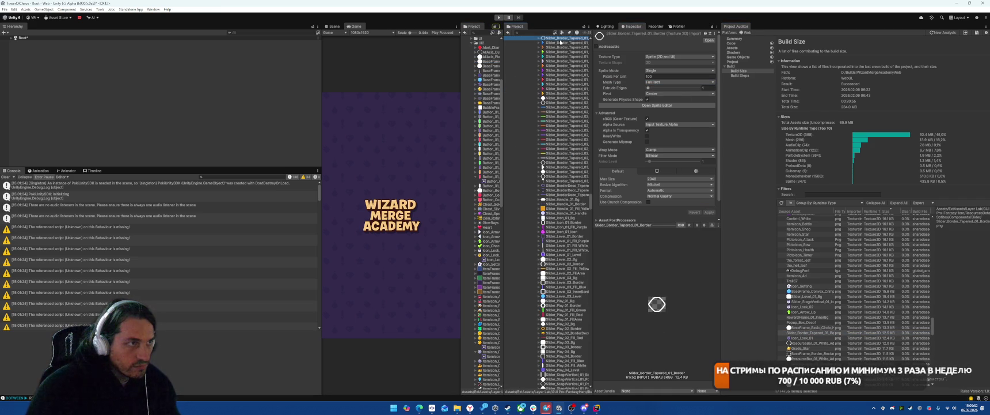
key("Down")
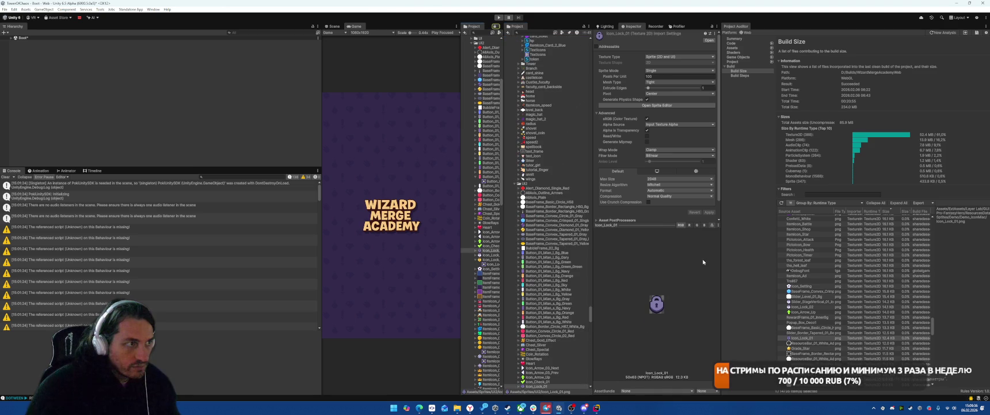
Give ResourceBar_01_White_Add_Border a Full Rect mesh type and apply
left_click(810, 344)
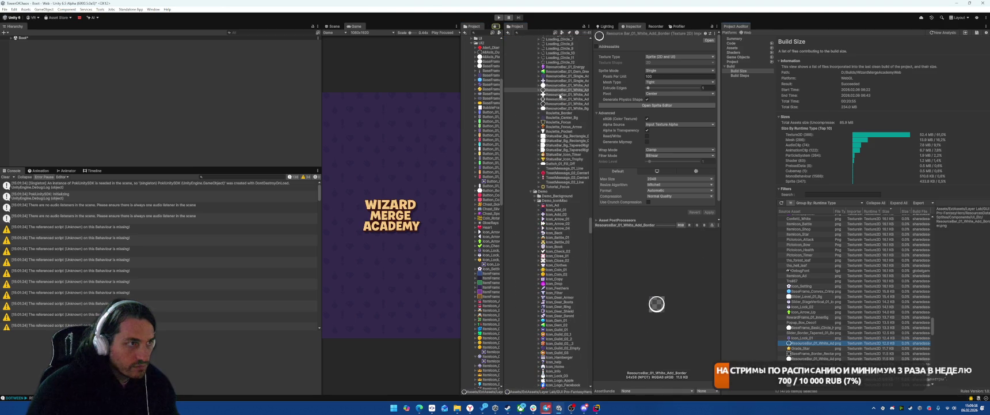
left_click(679, 81)
left_click(656, 88)
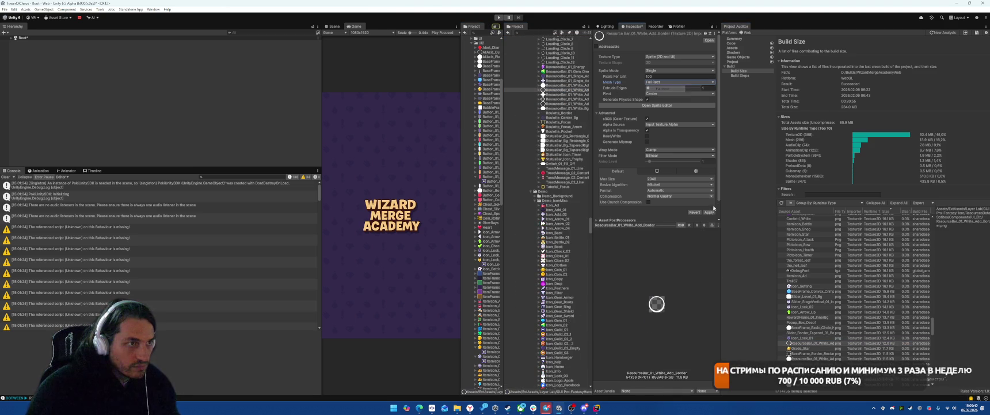
left_click(709, 212)
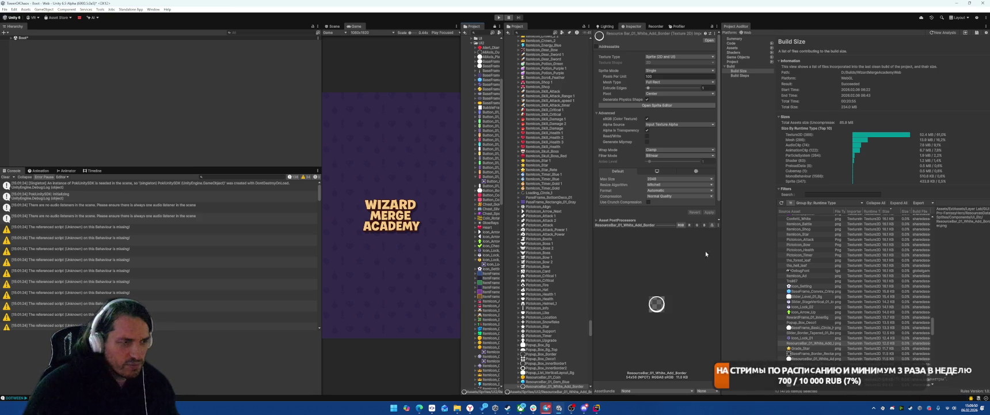
Check Grade_Star, then set the rectangle border frame's mesh type to Full Rect and apply
left_click(810, 347)
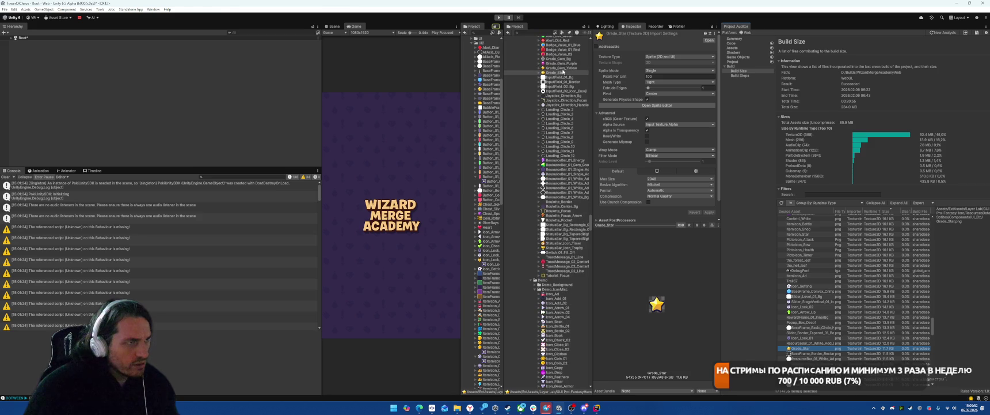
left_click(806, 353)
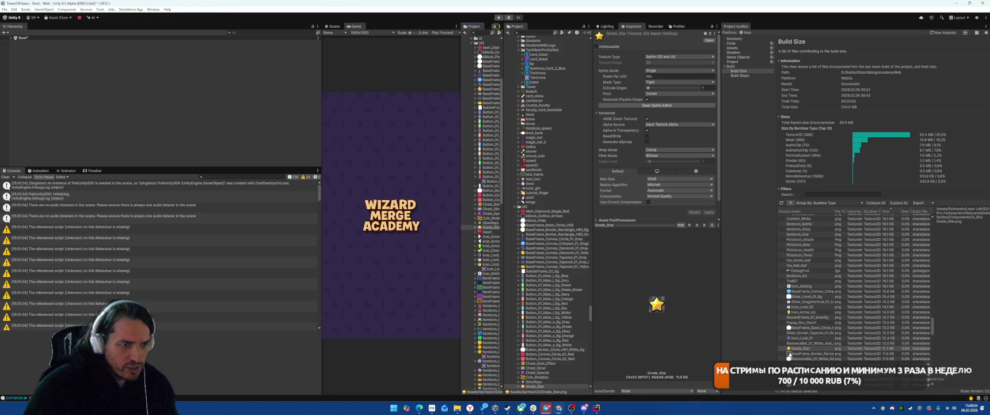
left_click(668, 81)
left_click(662, 88)
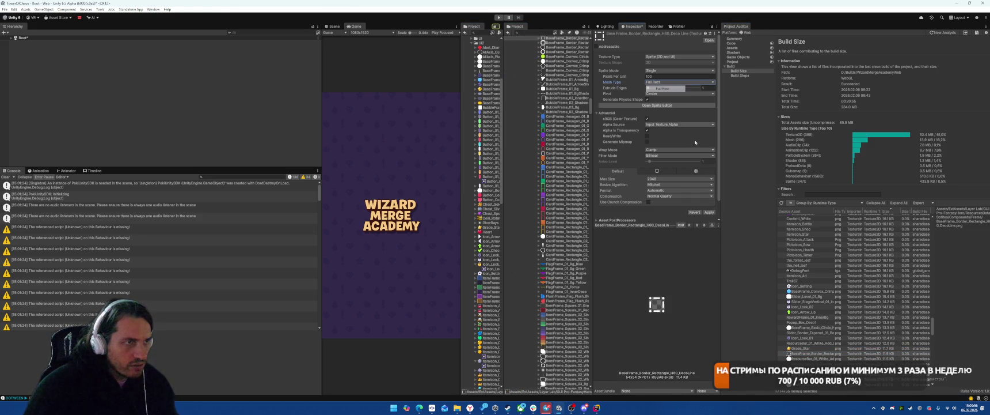
left_click(709, 212)
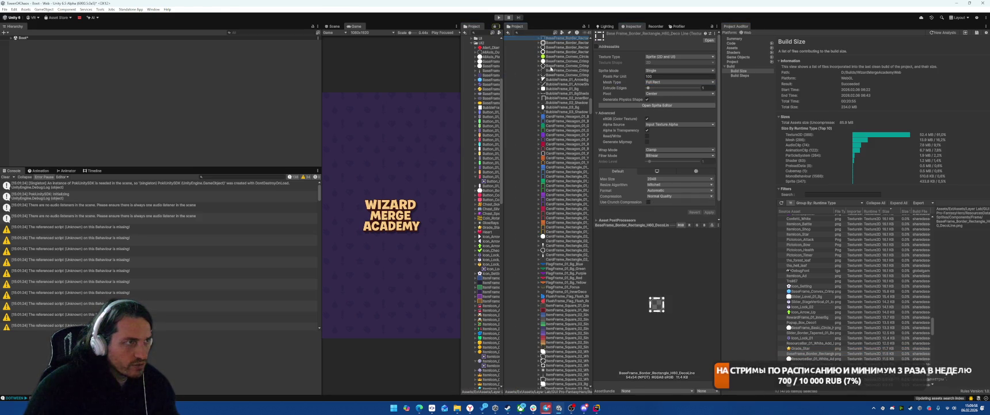
Browse the ResourceBar_01_White_Add_Bg copies and BubbleFrame sprites, ending on the healing texture
left_click(790, 359)
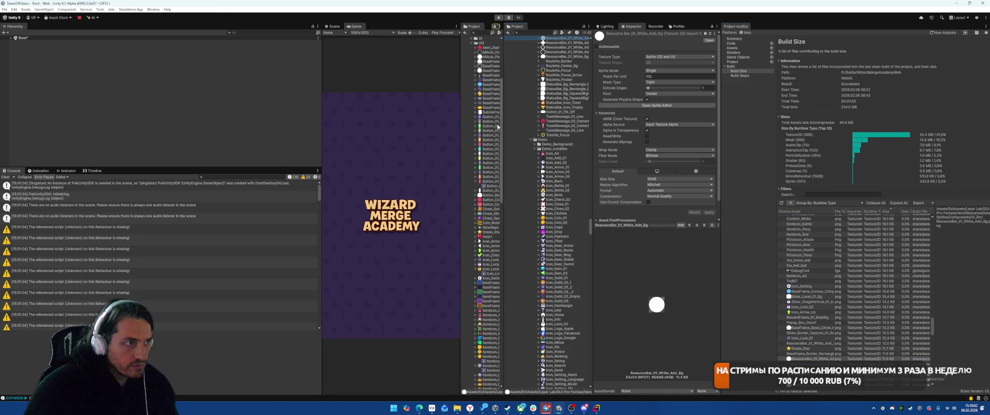
left_click(807, 344)
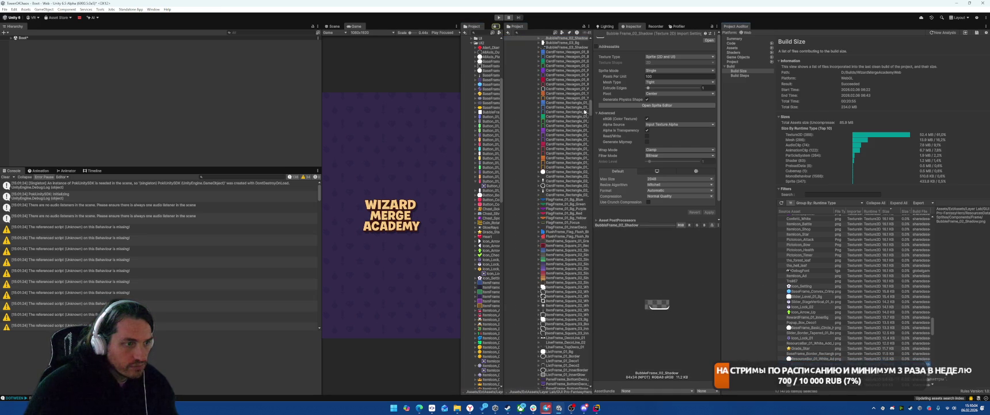
left_click(556, 90)
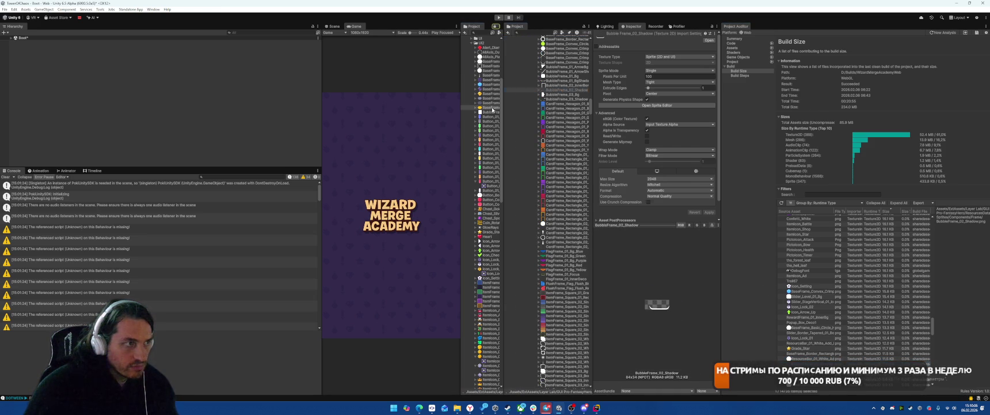
key("Down")
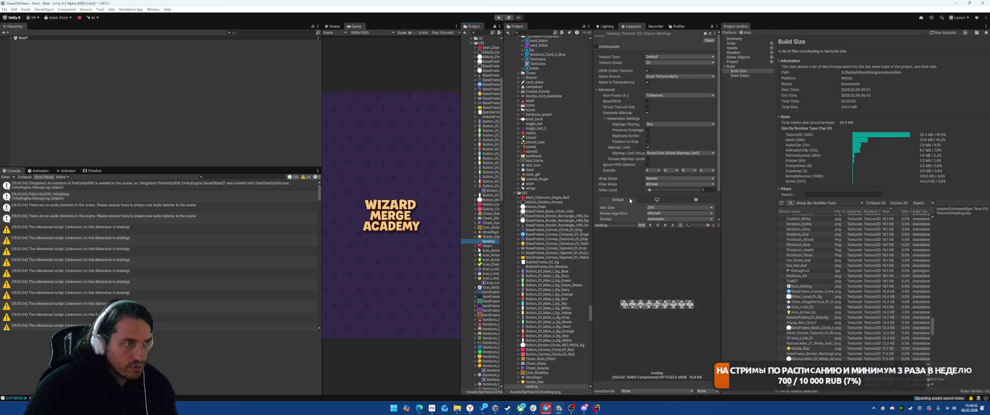
key("ctrl+z")
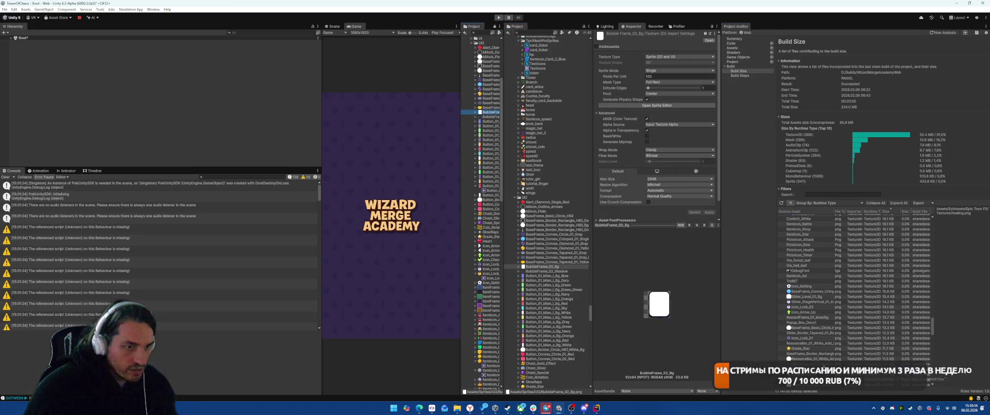
key("ctrl+y")
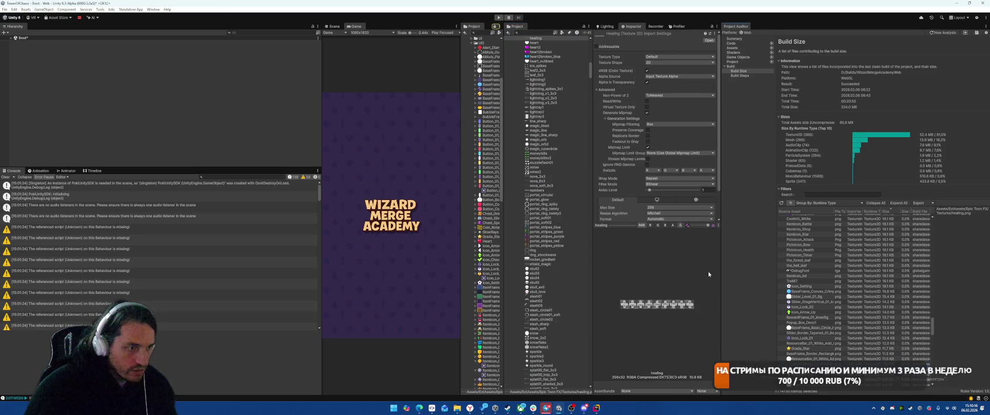
scroll(707, 251, "down", 2)
Reimport healing at max size 128 with Low Quality crunch compression at quality 82
left_click(668, 193)
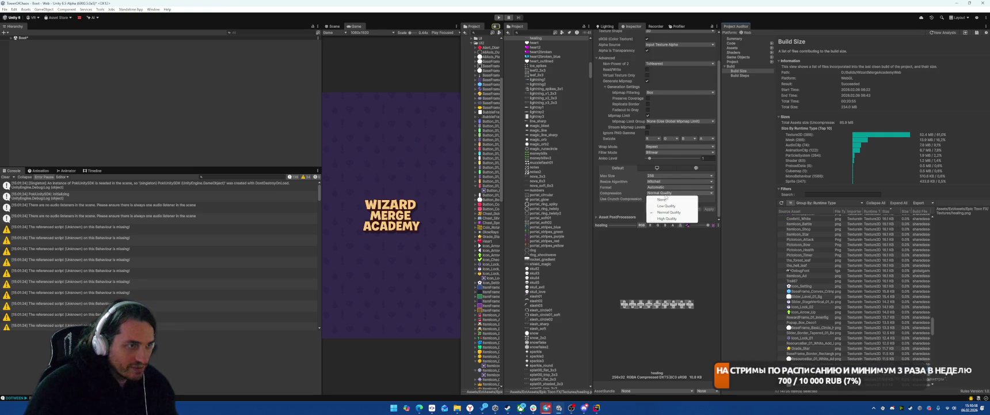
left_click(666, 205)
left_click(679, 176)
left_click(662, 192)
left_click(648, 199)
type("82")
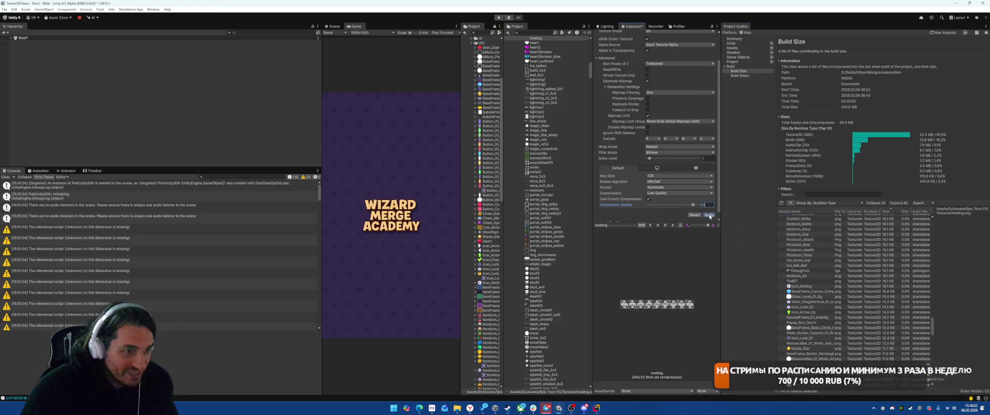
left_click(709, 214)
Reimport SampleEffect_1 at max size 128 with Low Quality crunch compression at quality 92
scroll(823, 320, "down", 2)
left_click(806, 340)
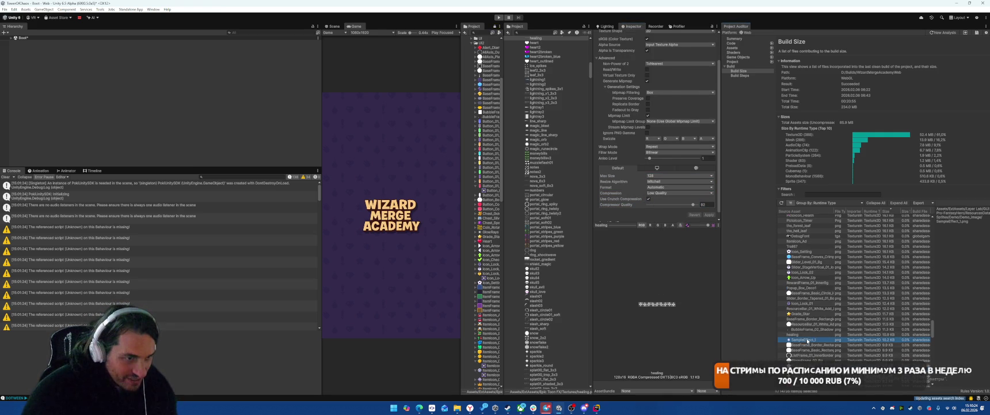
left_click(680, 160)
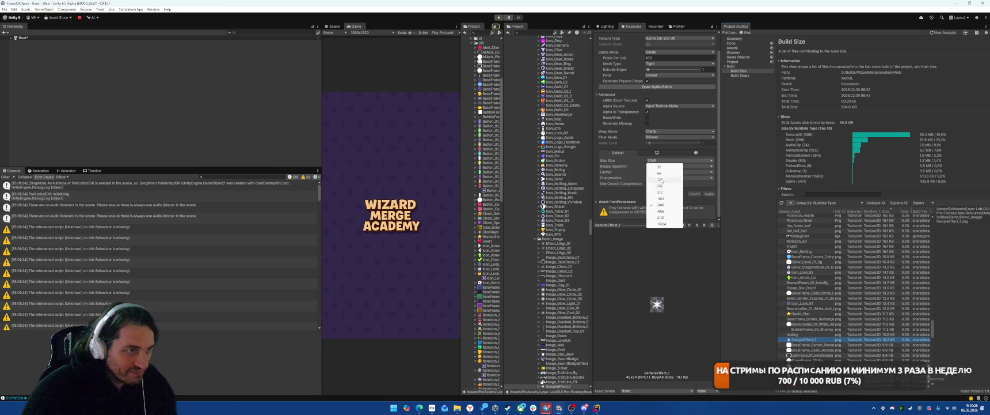
left_click(662, 175)
left_click(662, 178)
left_click(666, 190)
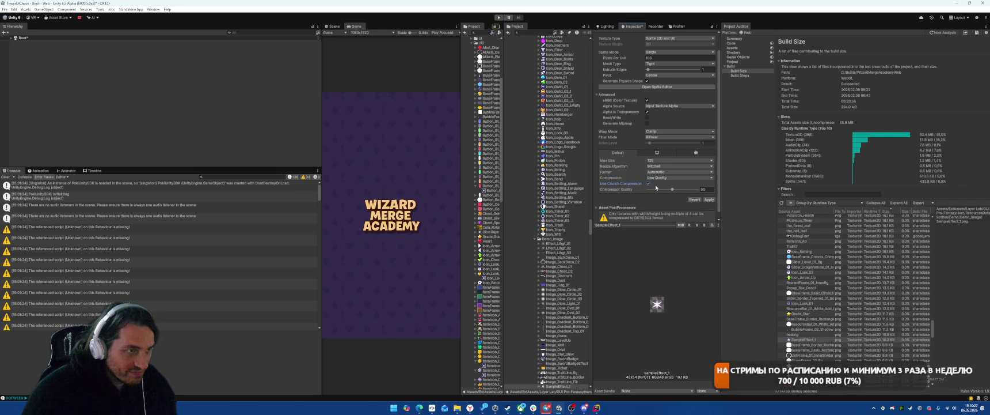
type("92")
left_click(709, 200)
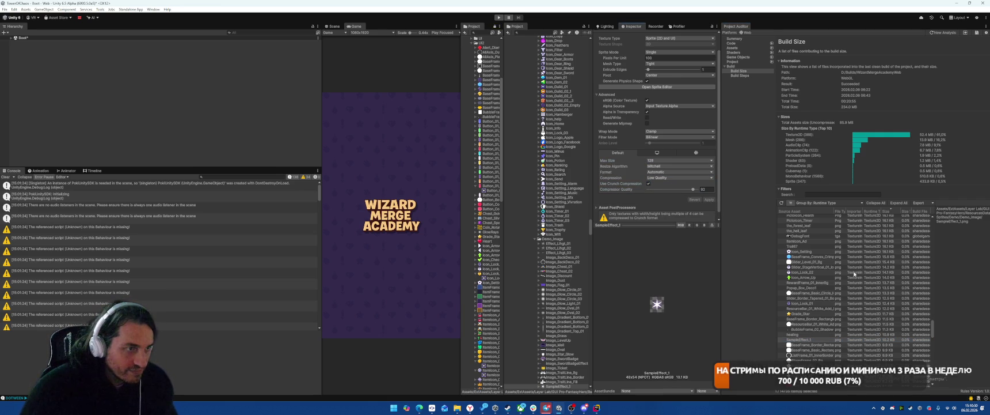
Shrink SampleEffect_1's max size to 32 and apply, then pick the rectangle border frame
scroll(832, 321, "down", 2)
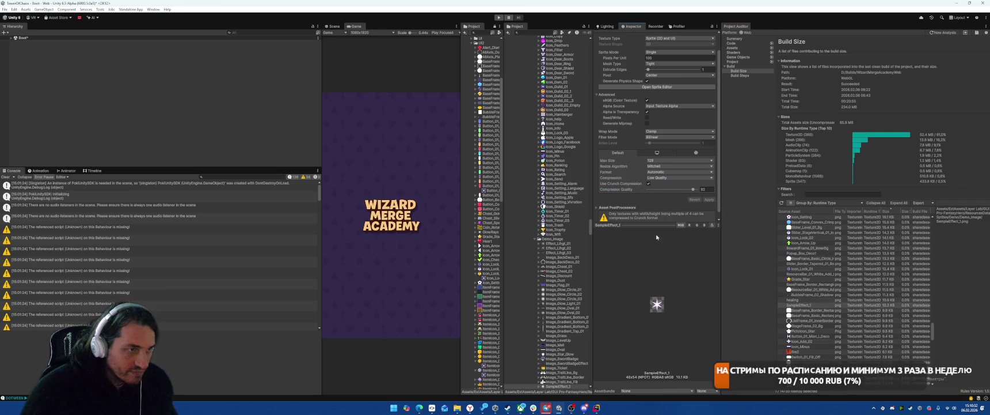
left_click(663, 160)
left_click(662, 164)
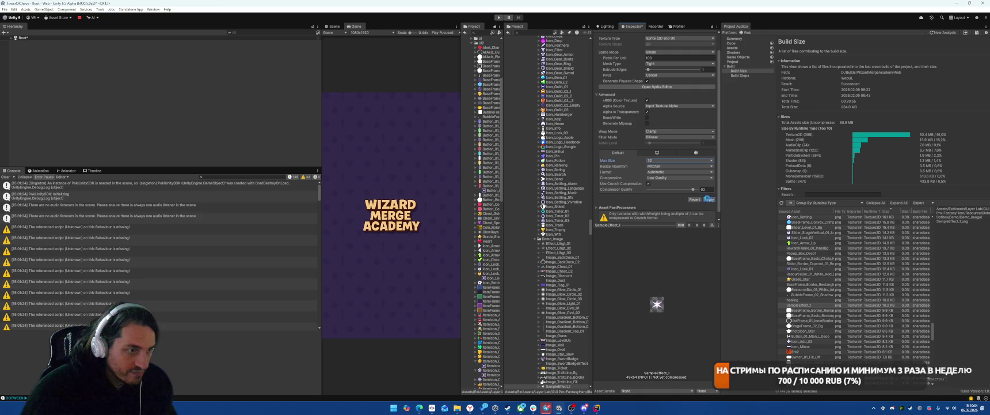
left_click(709, 199)
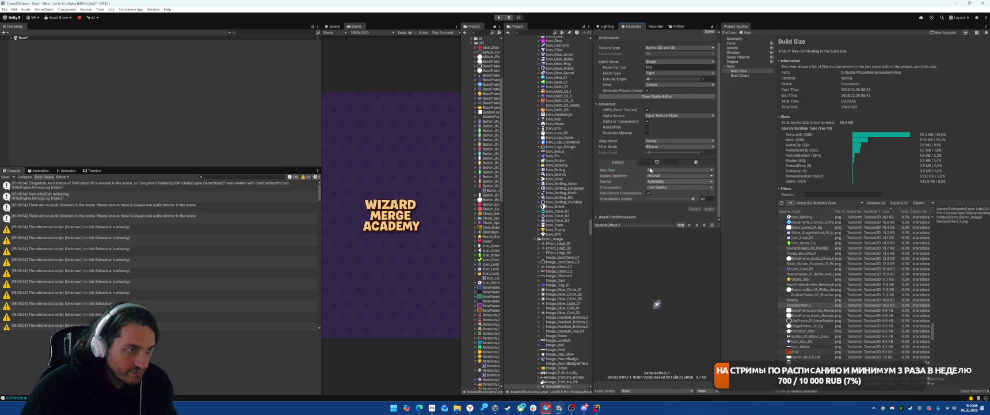
left_click(806, 310)
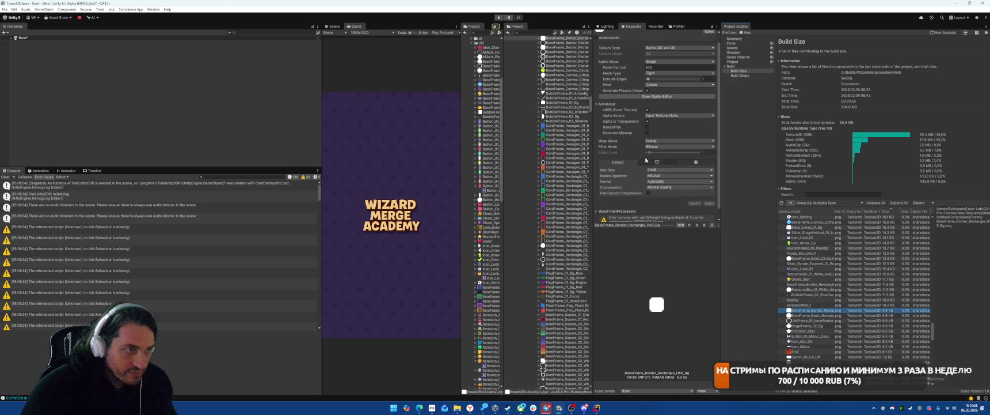
Switch the rectangle border frame and BaseFrame_Basic_Rectangle sprites to Full Rect meshes
left_click(680, 73)
left_click(662, 80)
left_click(709, 203)
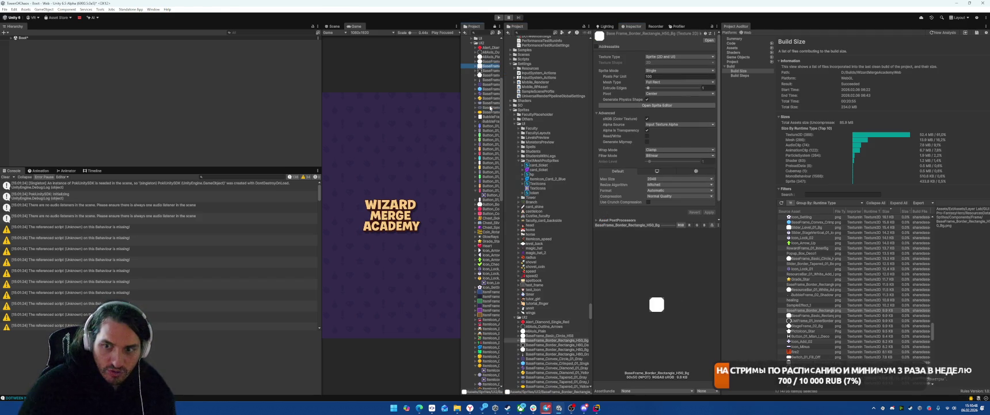
left_click(852, 314)
left_click(668, 82)
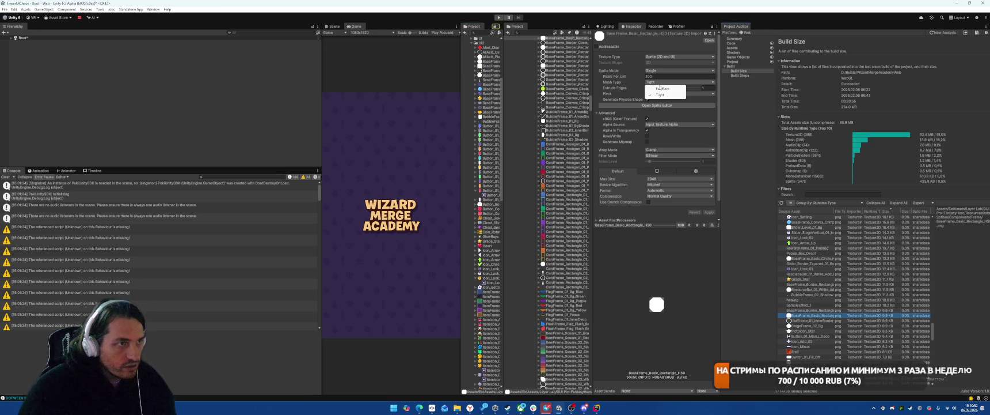
left_click(661, 88)
left_click(566, 39)
Set ListFrame_01_InnerBorder and StageFrame_02_Bg to Full Rect meshes and apply both
left_click(809, 321)
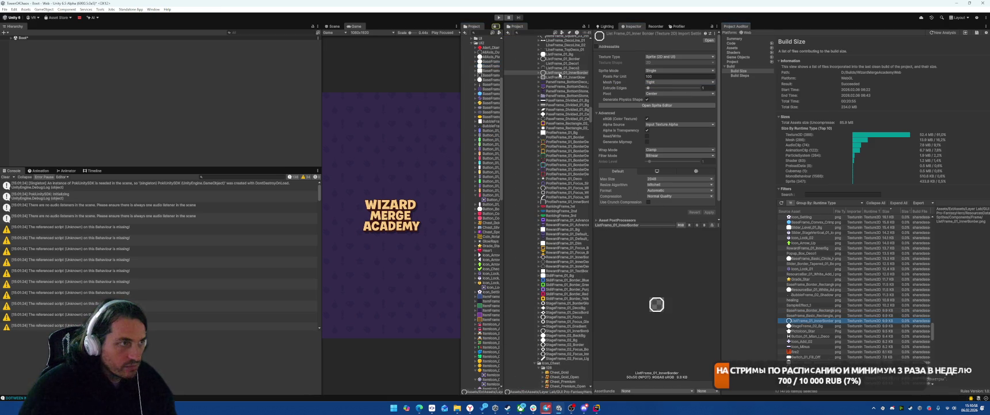
left_click(662, 84)
left_click(661, 88)
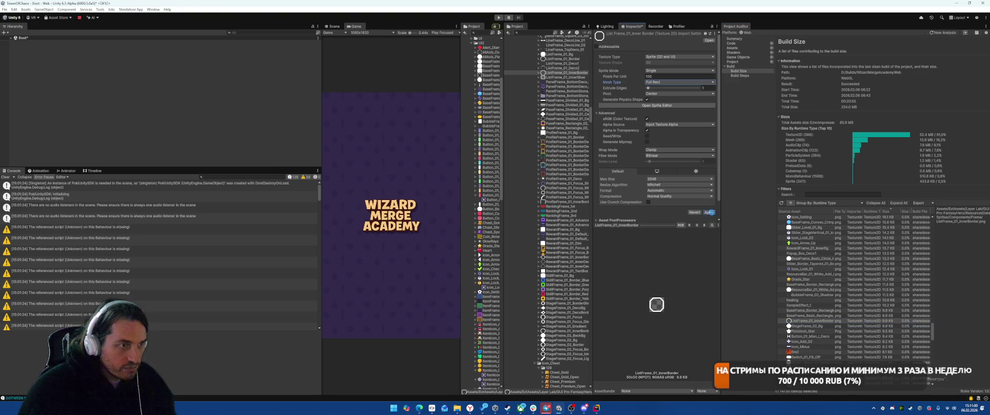
left_click(561, 73)
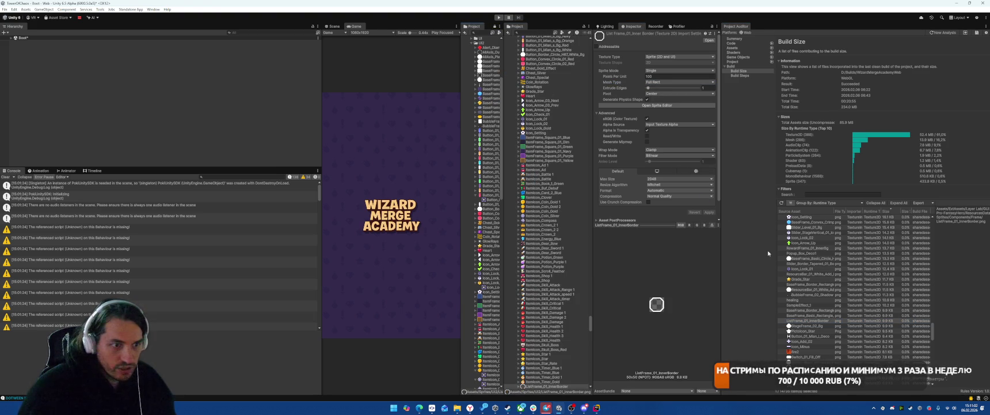
left_click(797, 326)
left_click(668, 85)
left_click(668, 91)
left_click(709, 211)
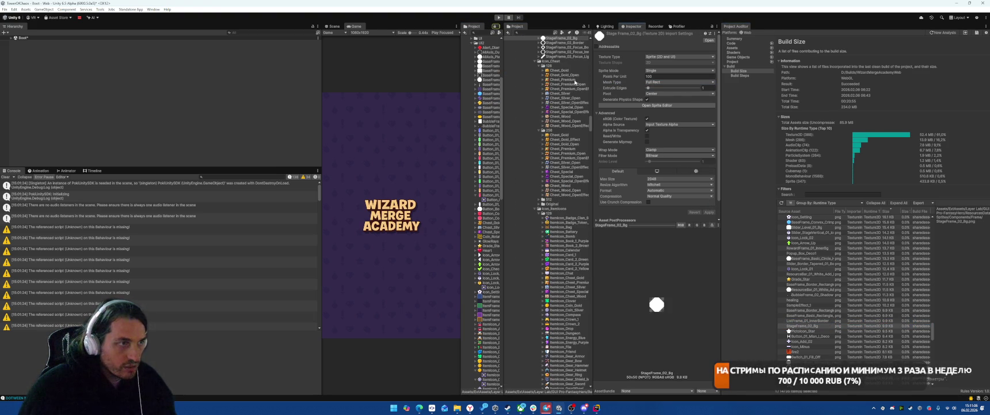
left_click(557, 43)
left_click(790, 326)
Try Full Rect on PictoIcon_Star, then revert its mesh type to Tight
left_click(790, 331)
left_click(651, 82)
left_click(656, 86)
left_click(657, 82)
left_click(659, 96)
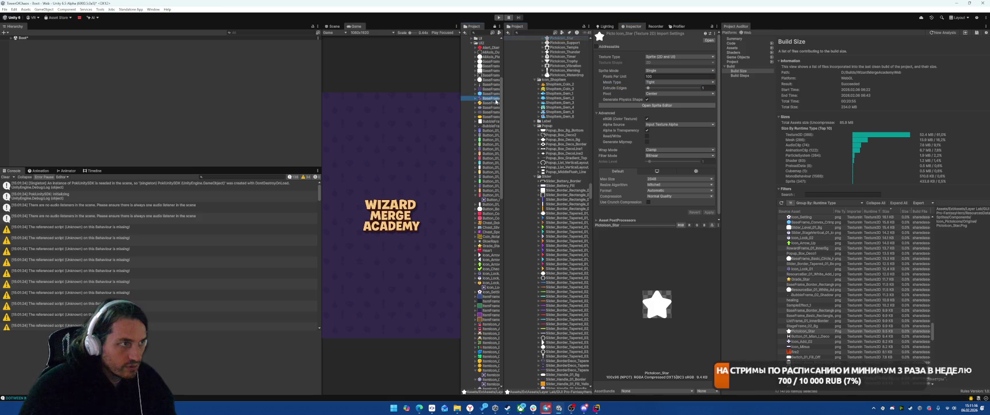
Give PictoIcon_Star 1 a Full Rect mesh, then look over Icon_Add_02 and Icon_Minus
left_click(798, 331)
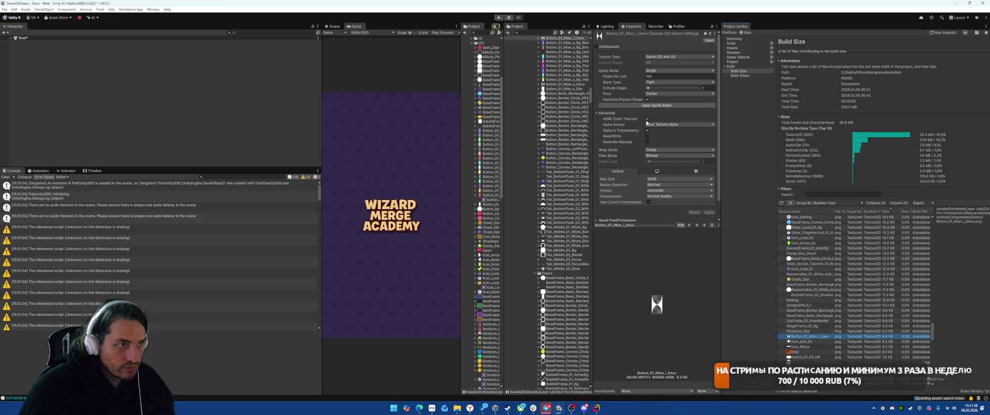
left_click(664, 89)
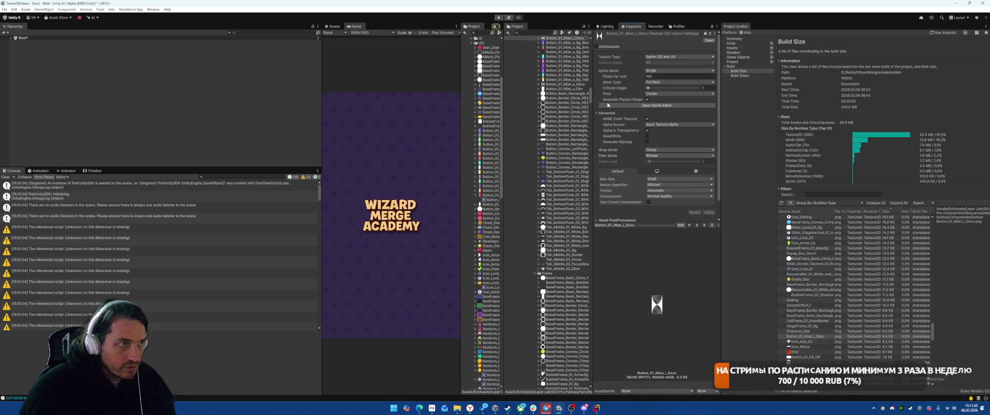
scroll(507, 107, "up", 10)
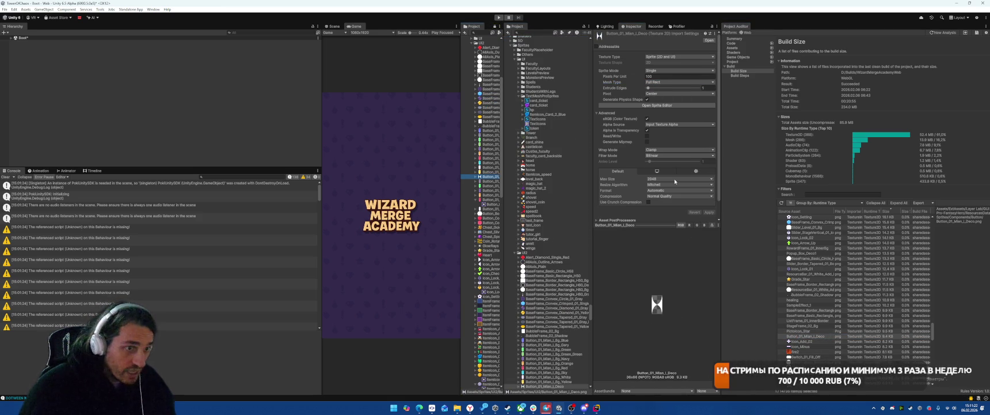
left_click(805, 341)
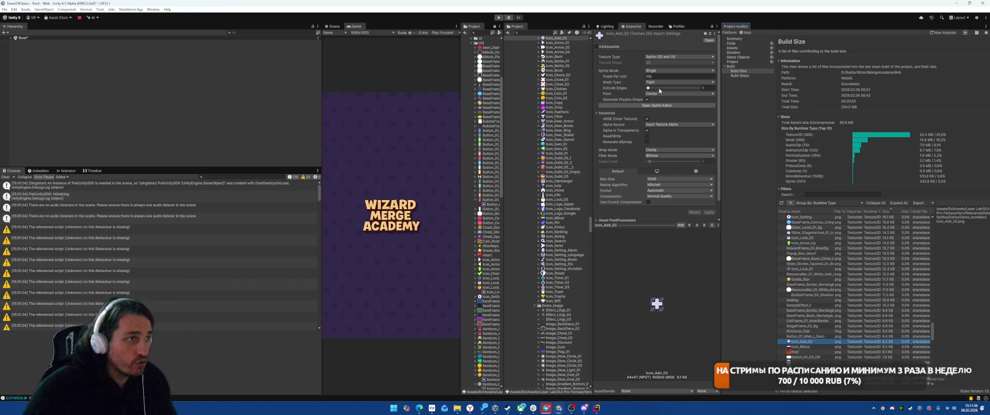
left_click(551, 39)
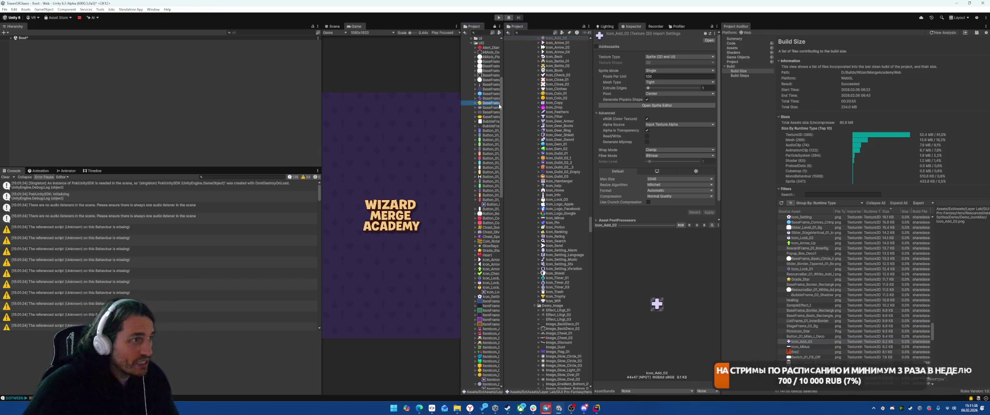
left_click(802, 347)
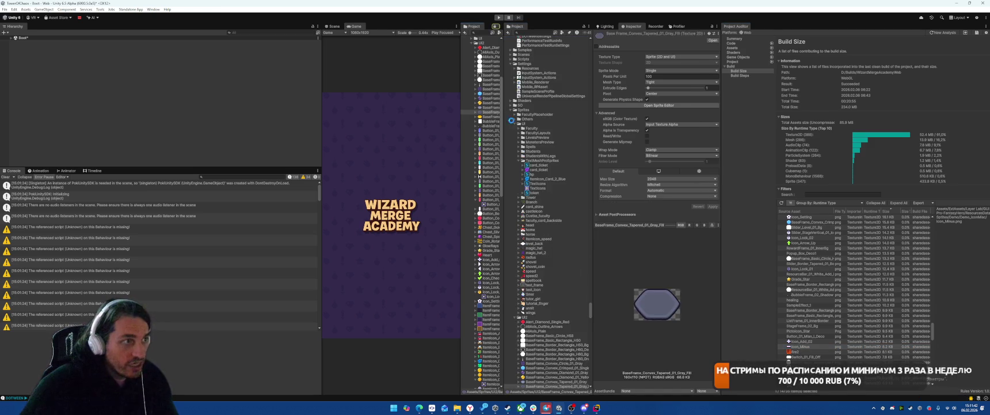
Set fire2 to Low Quality compression with crunch compression at 92 and apply
left_click(798, 351)
left_click(668, 196)
left_click(662, 208)
left_click(649, 202)
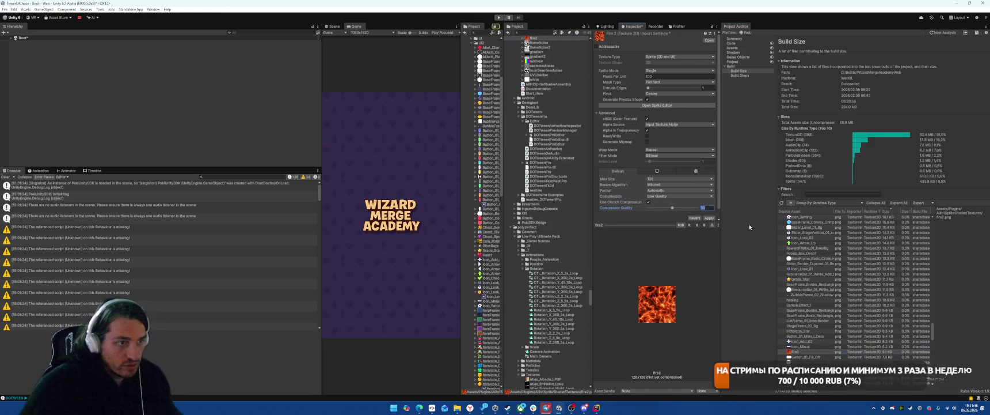
left_click(709, 218)
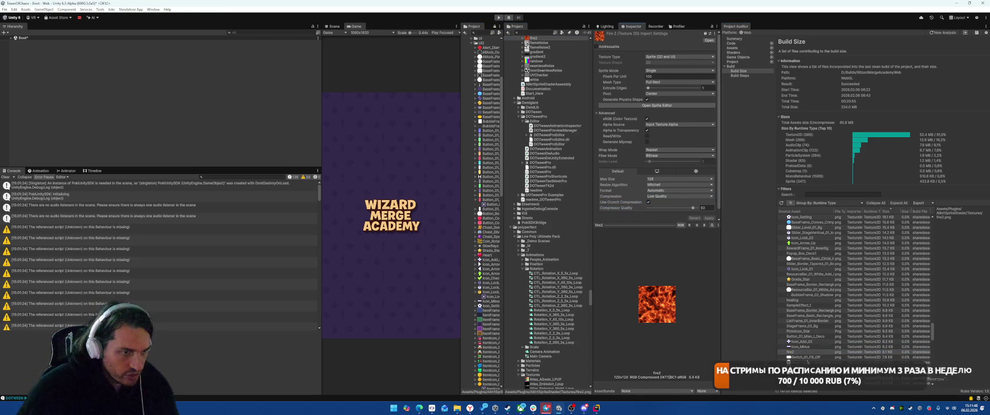
Switch Switch_01_Fill_Off's sprite mesh to Full Rect
left_click(806, 356)
left_click(679, 82)
left_click(662, 88)
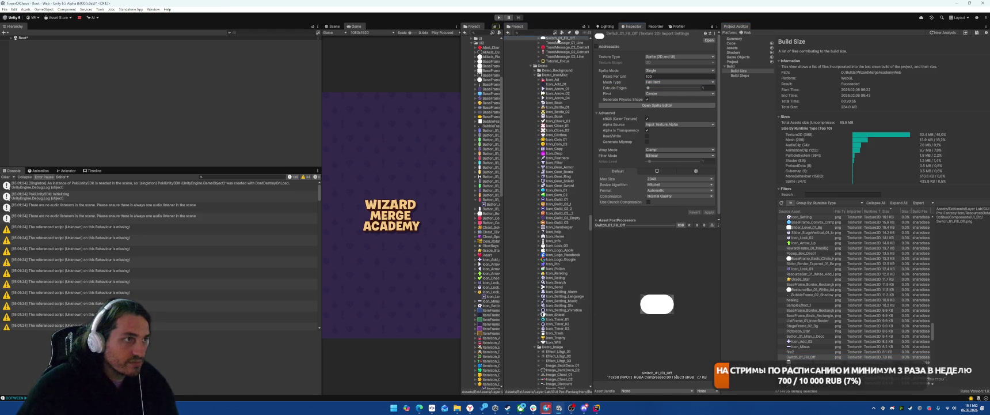
Give Button_Basic_Rectangle_H46_White and Slider_Play_04_Border Full Rect meshes
key("Down")
key("Down")
key("Down")
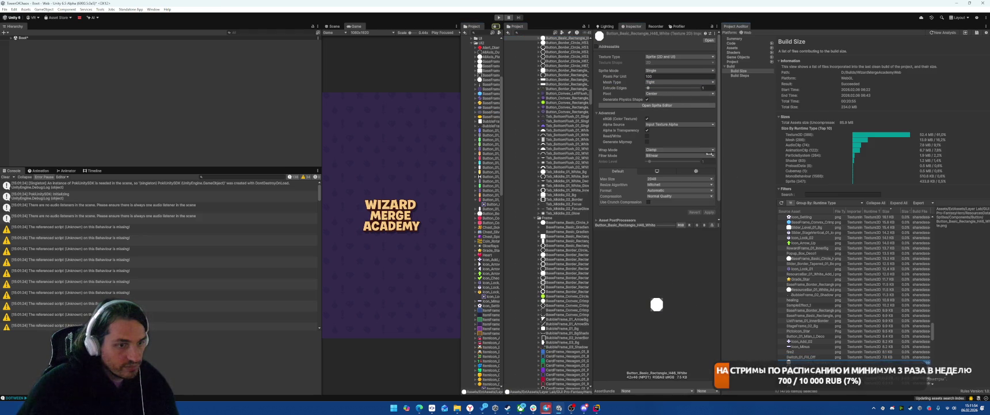
left_click(664, 88)
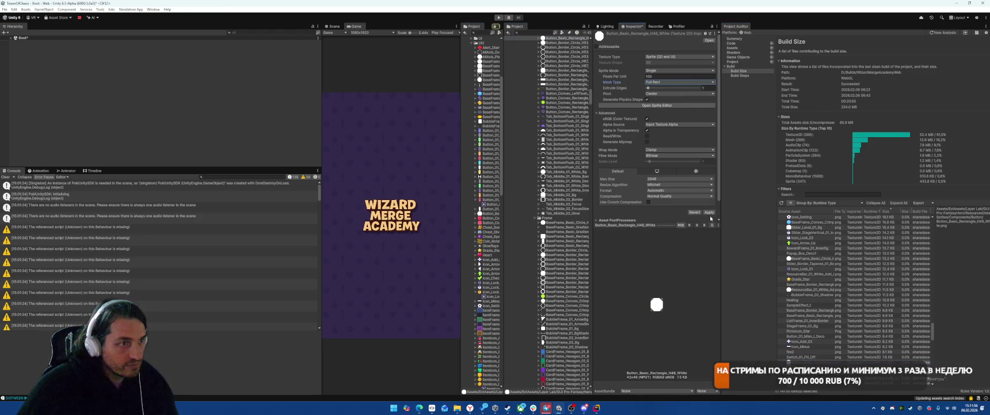
scroll(559, 42, "up", 10)
left_click(566, 39)
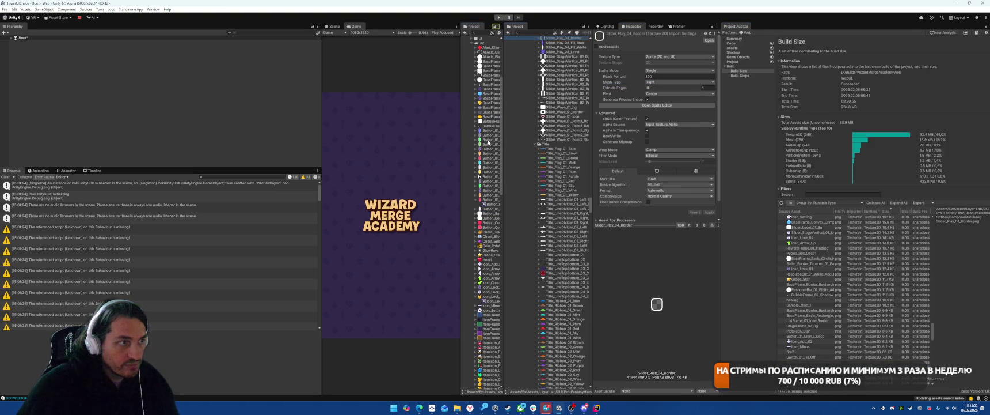
left_click(660, 82)
left_click(663, 88)
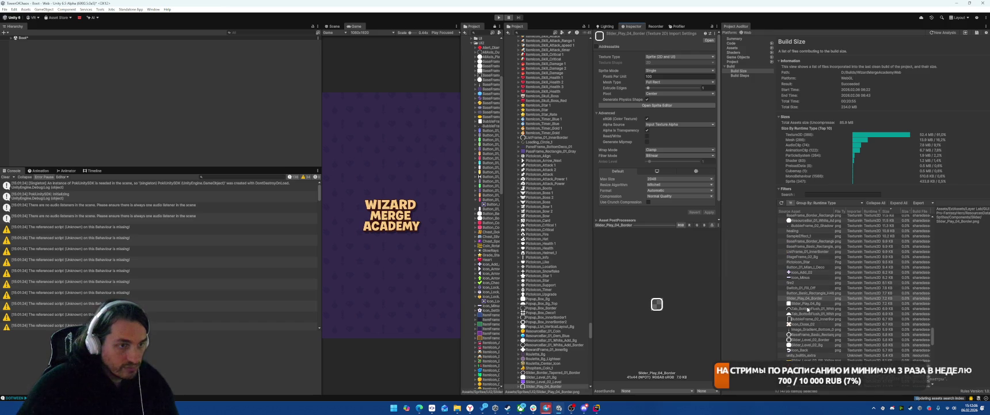
Set Slider_Play_04_Bg's mesh to Full Rect, apply, and locate it in the project
left_click(805, 304)
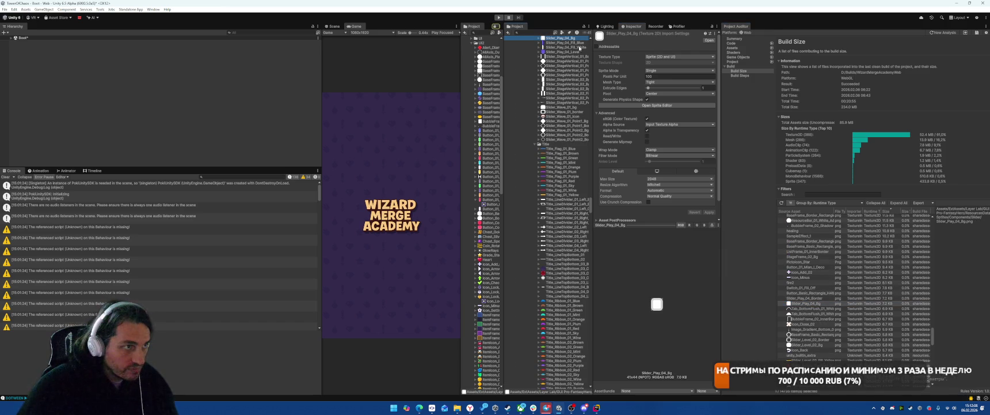
left_click(671, 81)
left_click(666, 89)
left_click(709, 212)
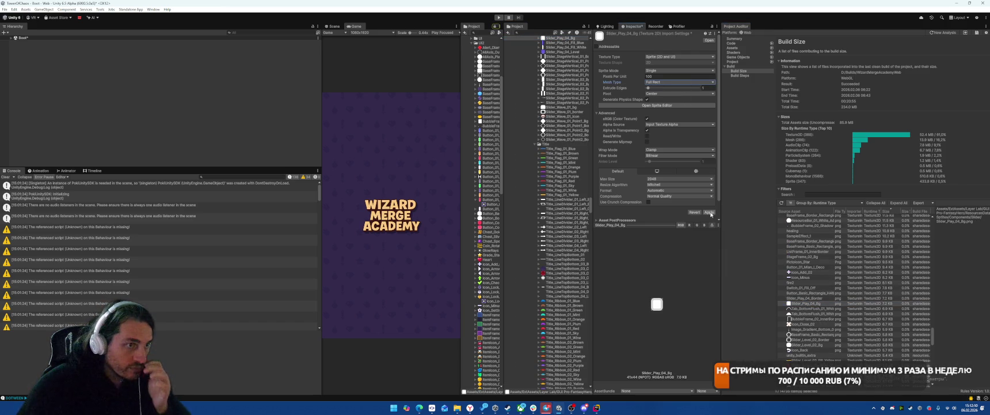
left_click(852, 303)
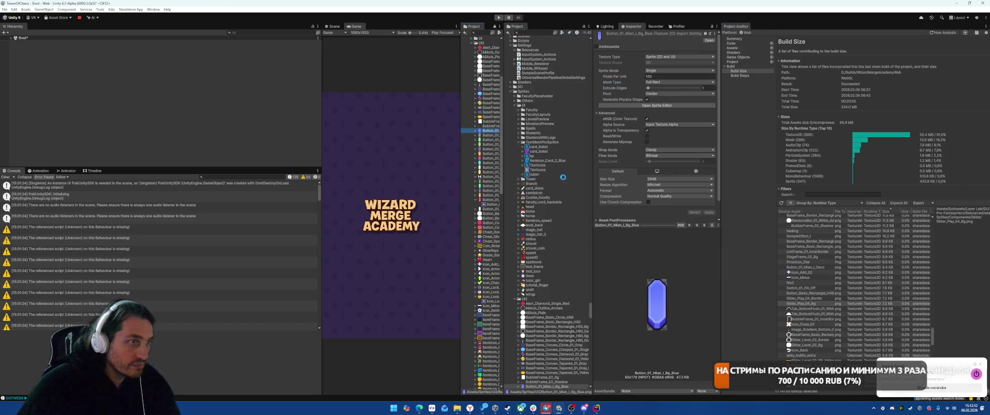
Set Tab_BottomFlush_01_White_Border and Tab_BottomFlush_01_White_Bg to Full Rect meshes and apply
left_click(824, 308)
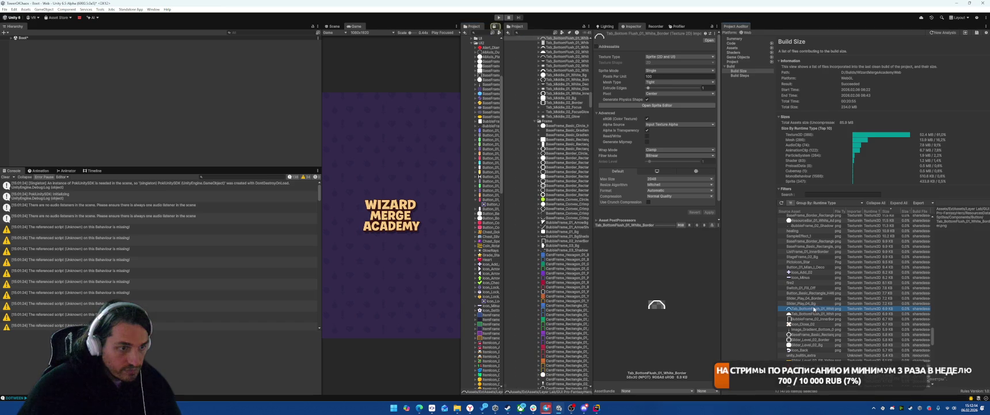
left_click(667, 81)
left_click(662, 77)
left_click(709, 212)
left_click(567, 42)
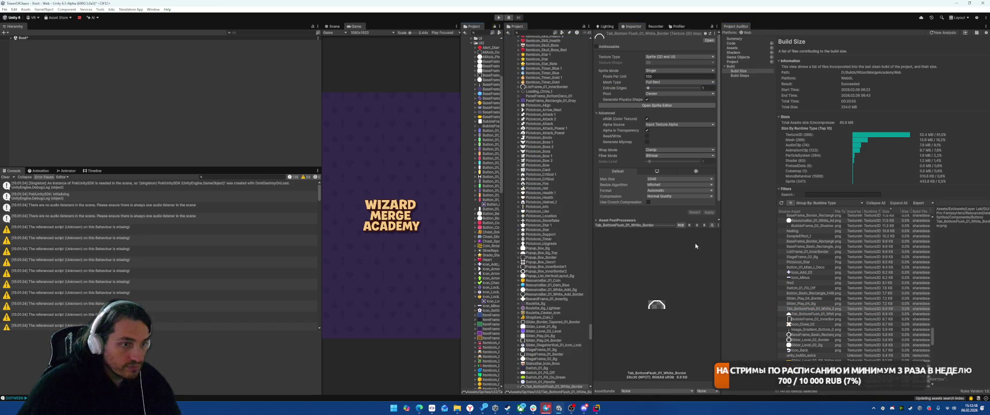
left_click(680, 81)
left_click(662, 86)
left_click(709, 212)
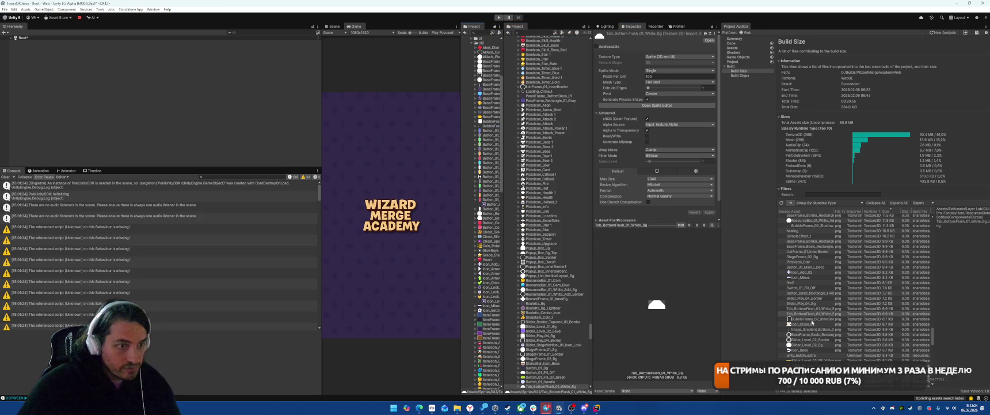
Set BubbleFrame_02_InnerBorder's mesh to Full Rect and apply
left_click(811, 318)
left_click(660, 82)
left_click(662, 91)
left_click(710, 212)
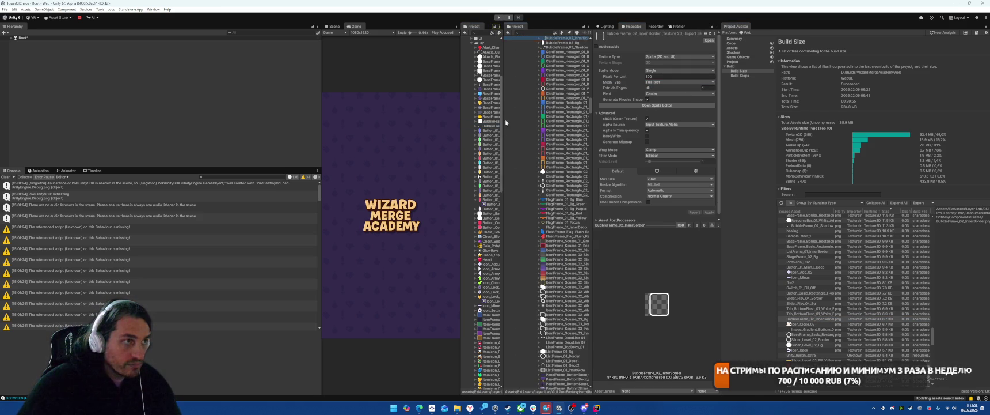
Cap Image_Gradient_Bottom_01 at 128 max size with a Full Rect mesh and Normal Quality compression
left_click(806, 324)
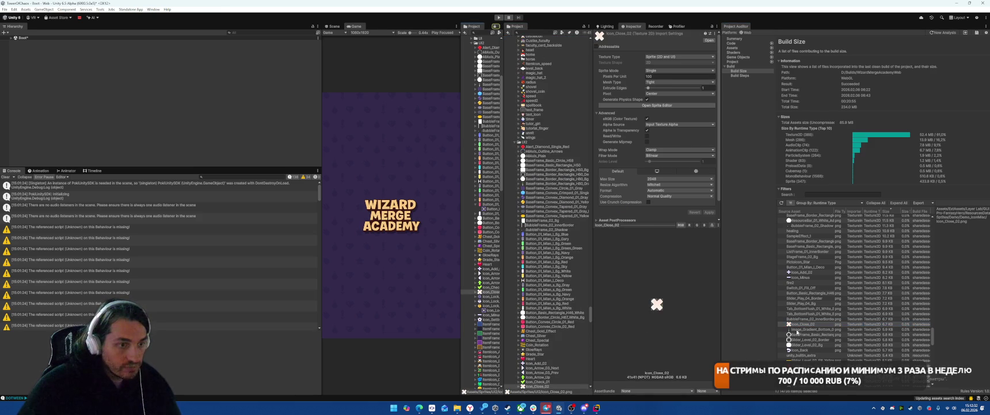
key("Down")
left_click(668, 179)
left_click(660, 196)
left_click(668, 82)
left_click(662, 88)
left_click(663, 196)
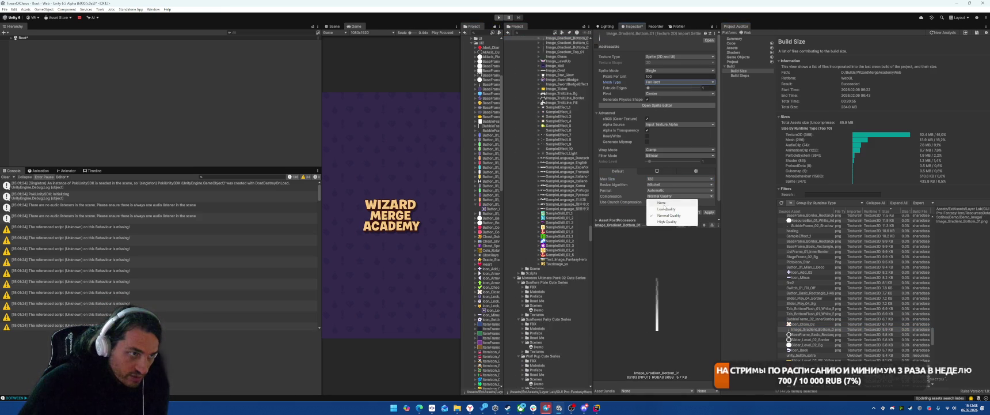
left_click(668, 215)
left_click(709, 212)
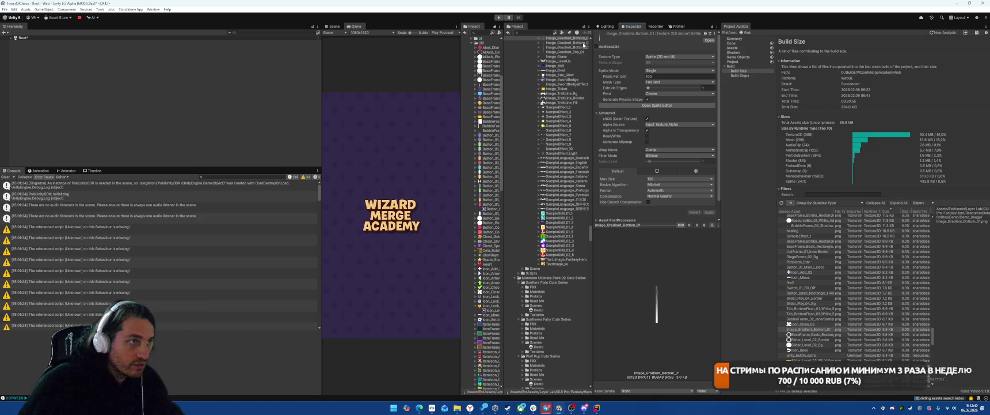
left_click(807, 329)
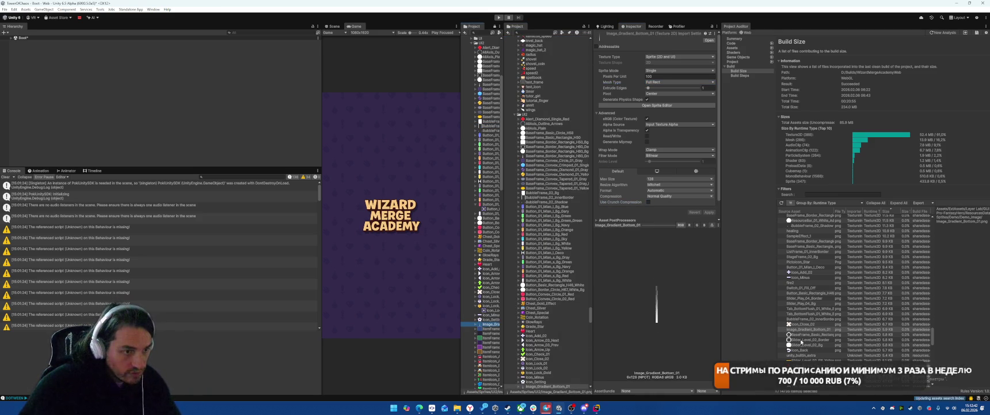
Leave BaseFrame_Basic_Rectangle_H40_InnerBorder as Single and give Slider_Level_02_Border a Full Rect mesh
left_click(807, 333)
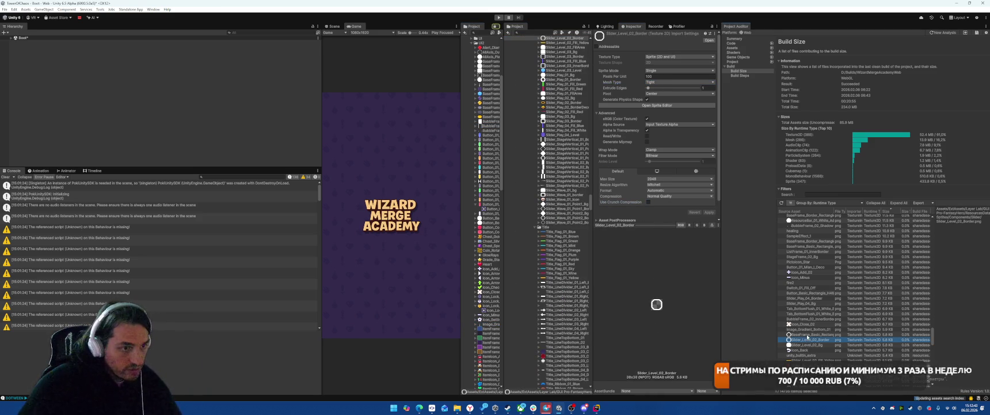
left_click(660, 71)
left_click(616, 77)
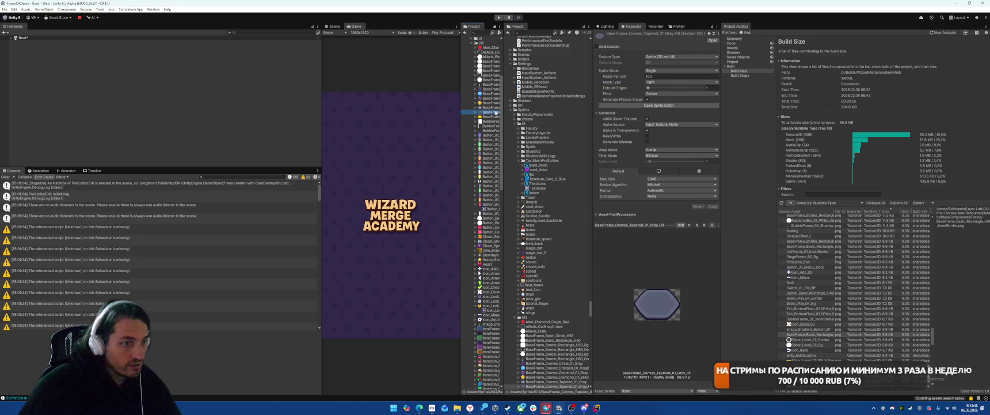
left_click(799, 340)
left_click(679, 81)
left_click(663, 85)
left_click(709, 212)
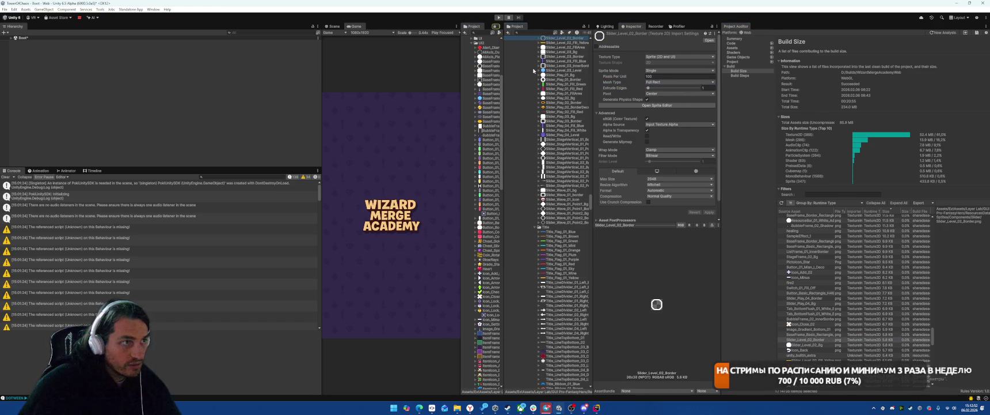
Set Slider_Level_02_Bg and Slider_Level_02_Fill_Yellow to Full Rect meshes
left_click(802, 344)
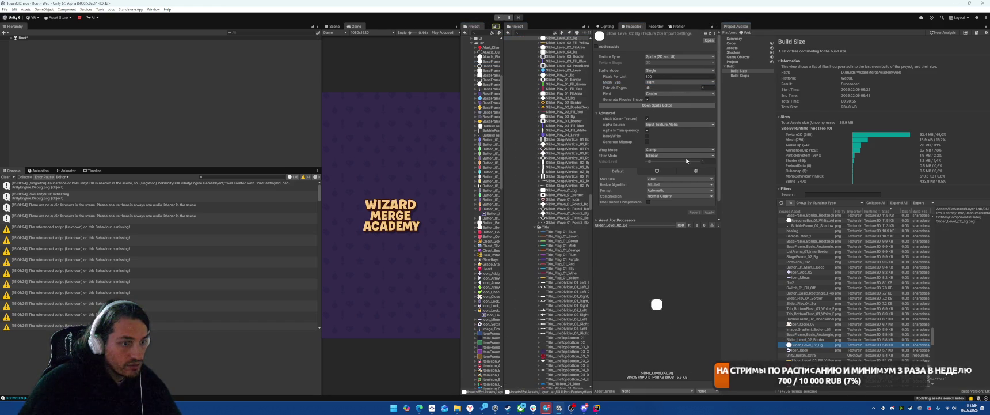
left_click(672, 85)
left_click(662, 86)
left_click(709, 212)
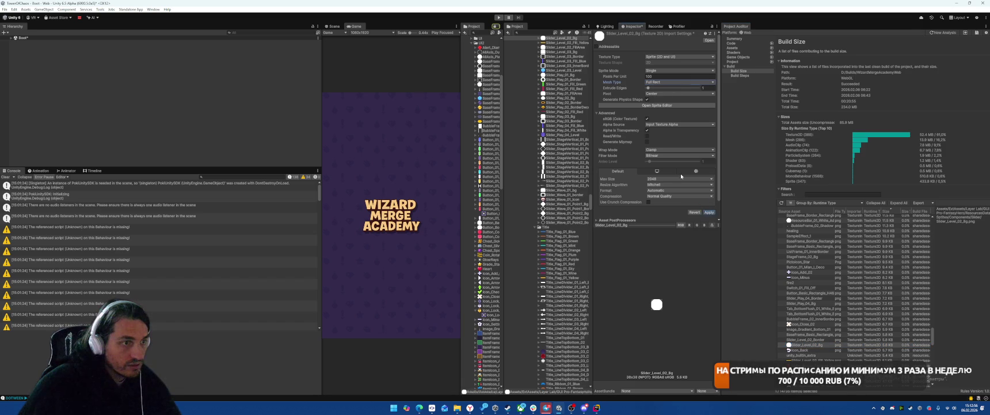
left_click(800, 344)
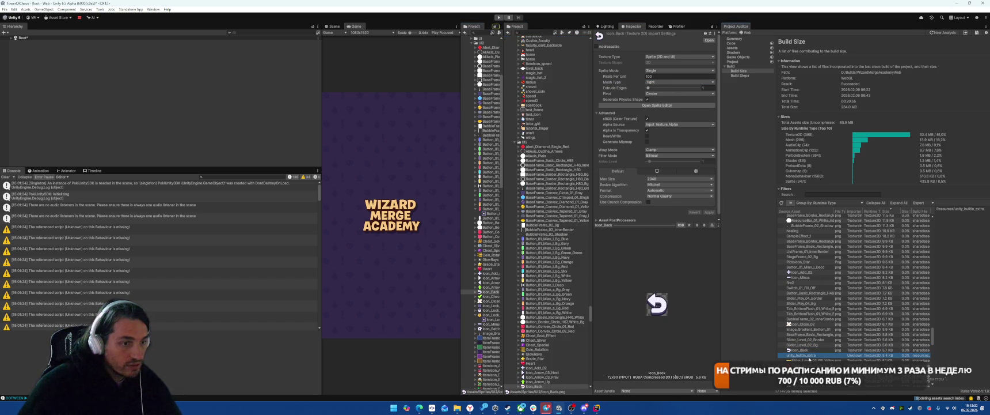
left_click(800, 360)
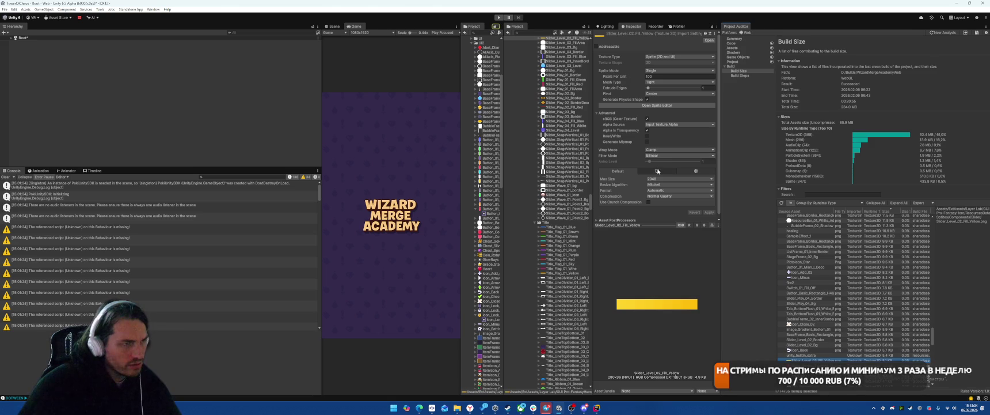
left_click(680, 82)
left_click(668, 87)
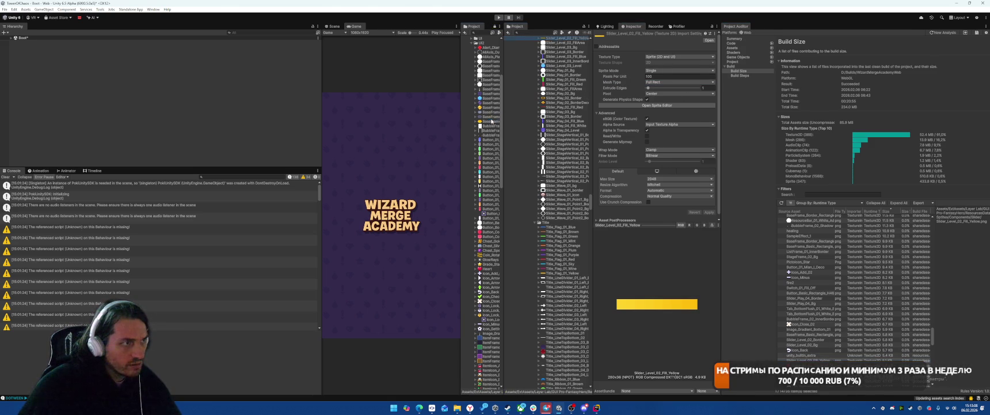
Step through the Slider_Border_Tapered_01 fill sprites and bring up the nova_8x3 texture
scroll(826, 333, "down", 3)
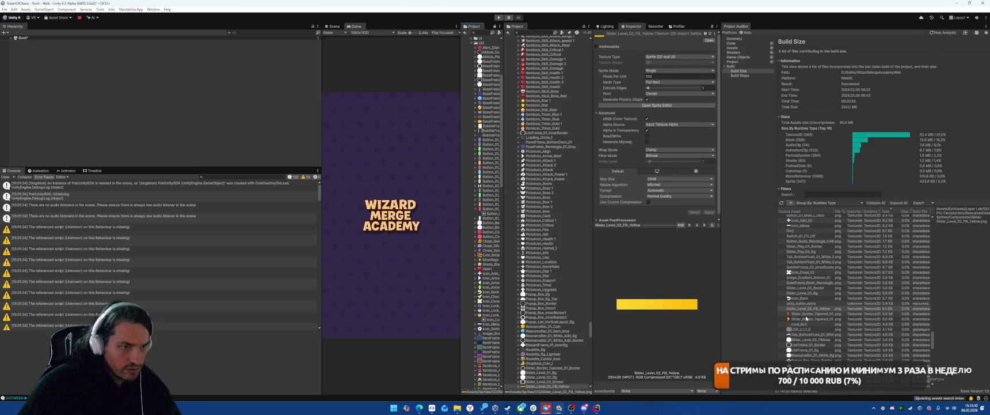
left_click(806, 314)
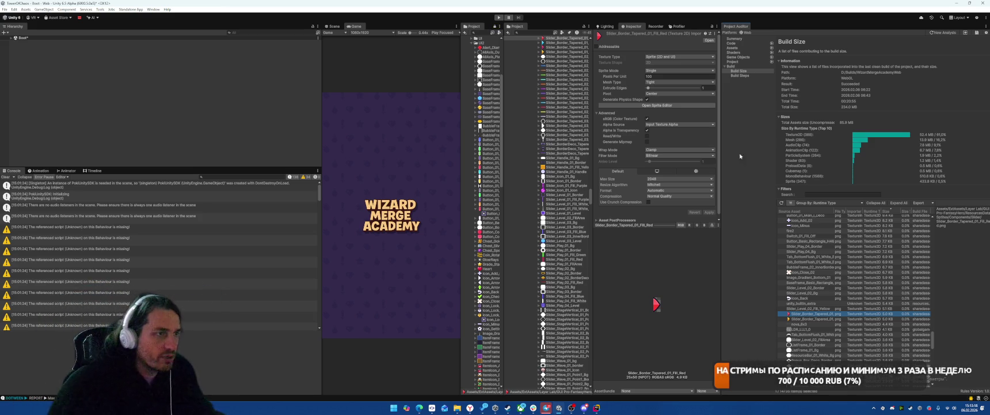
left_click(569, 38)
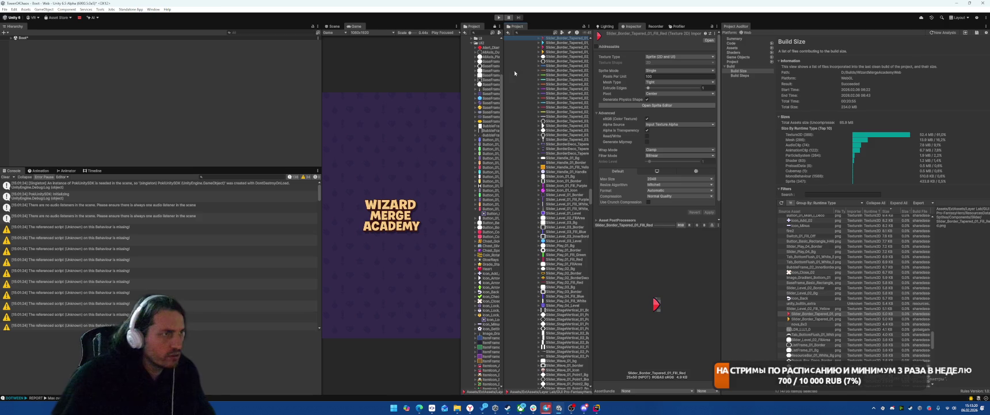
scroll(575, 49, "up", 10)
left_click(802, 319)
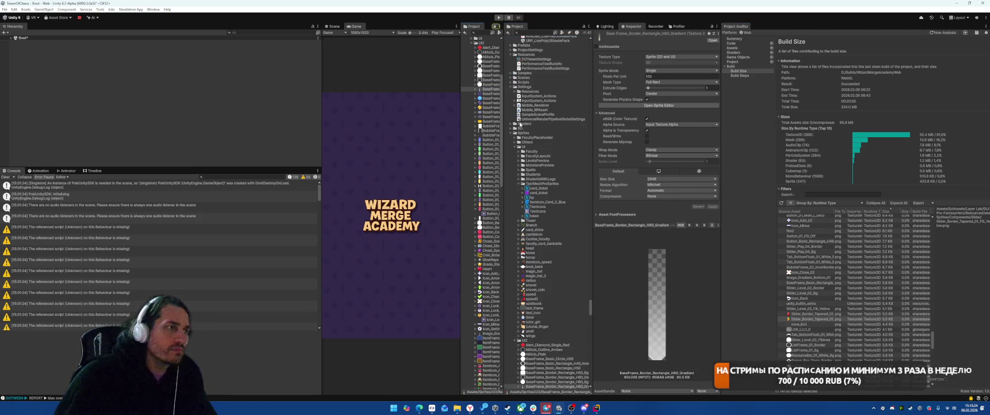
left_click(789, 325)
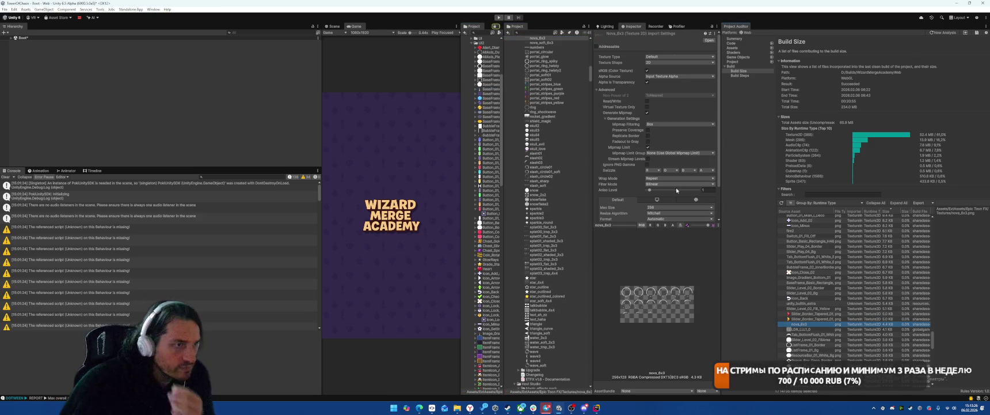
Select Tab_BottomFlush_01_White_Light in the Build Size list to view its import settings
scroll(681, 188, "down", 1)
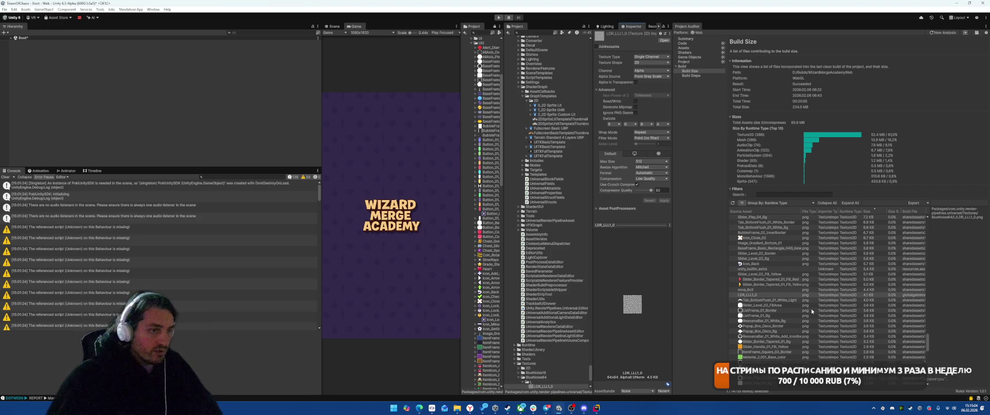
left_click(765, 300)
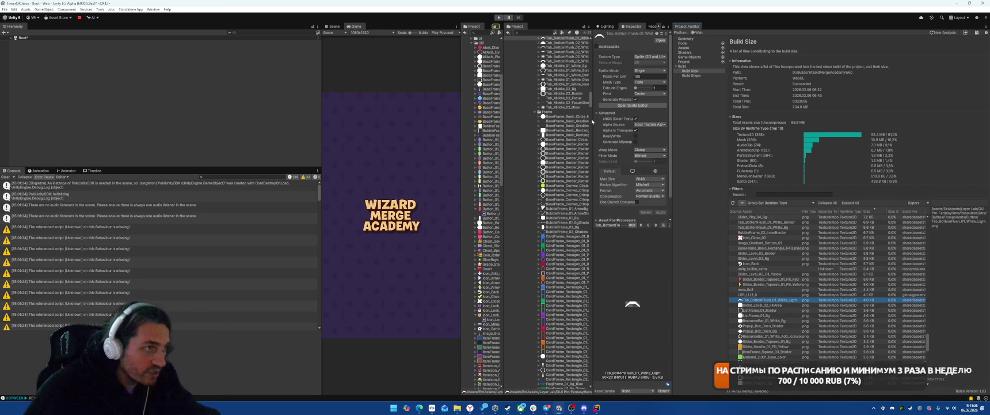
Give the neighbouring Tab_BottomFlush sprite a Full Rect mesh and confirm applying it
scroll(574, 81, "up", 1)
left_click(563, 55)
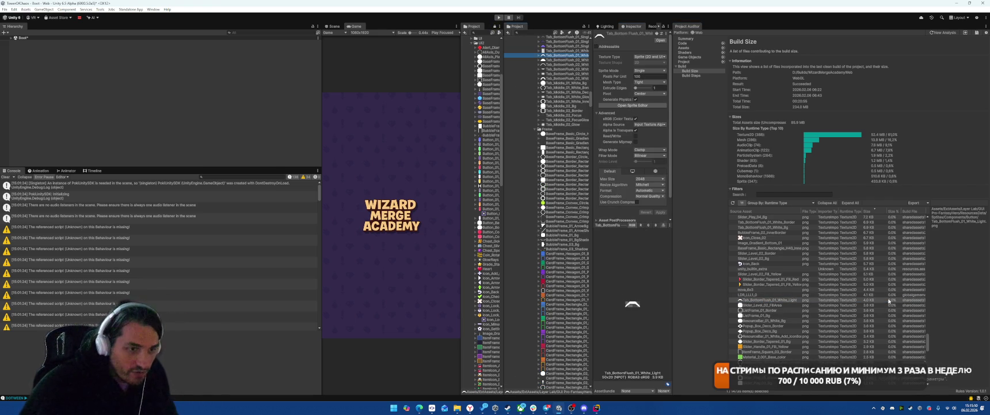
left_click(650, 82)
left_click(644, 86)
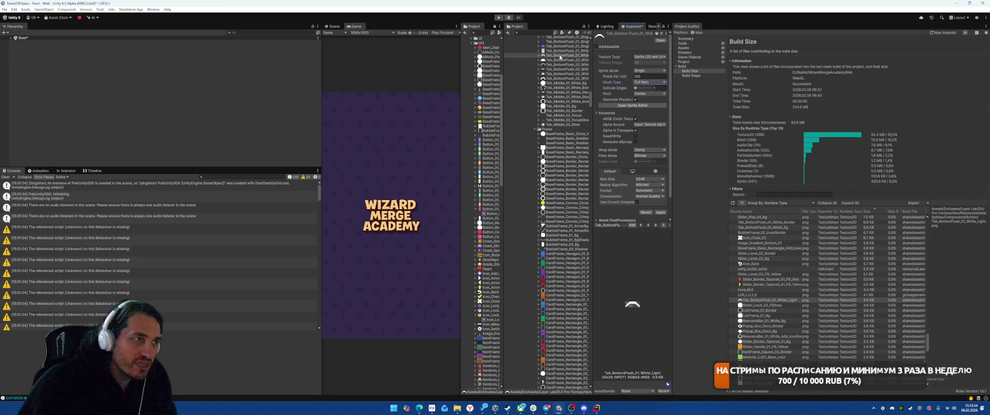
left_click(483, 112)
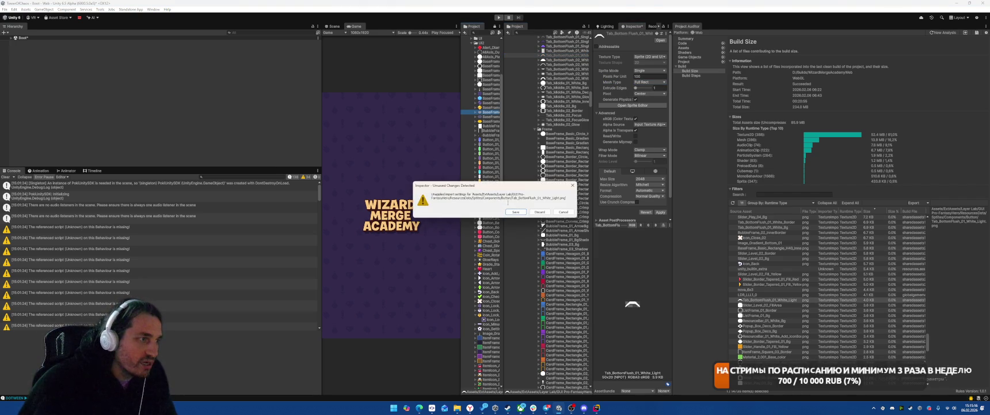
key("Return")
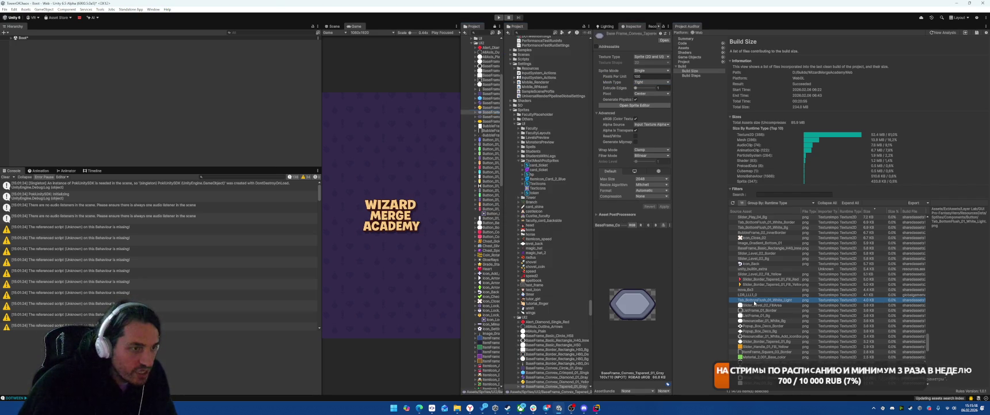
Set Slider_Level_02_FillArea's sprite mesh type to Full Rect
left_click(754, 300)
scroll(513, 99, "up", 3)
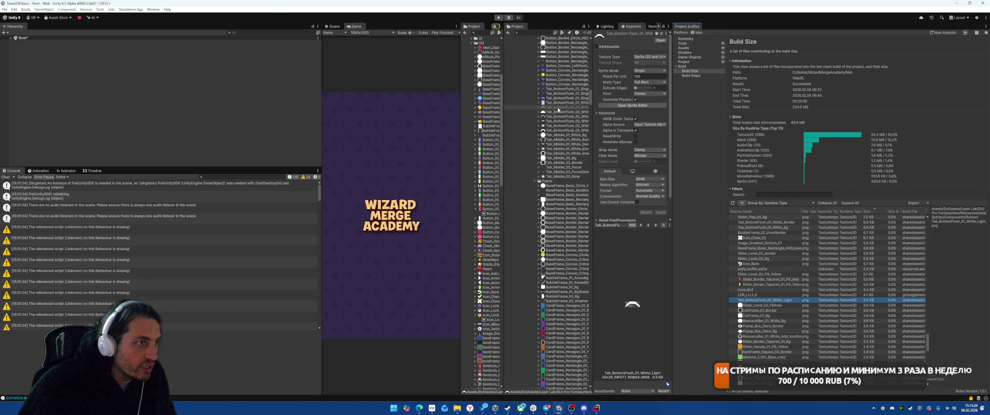
scroll(513, 99, "down", 15)
left_click(767, 305)
left_click(766, 305)
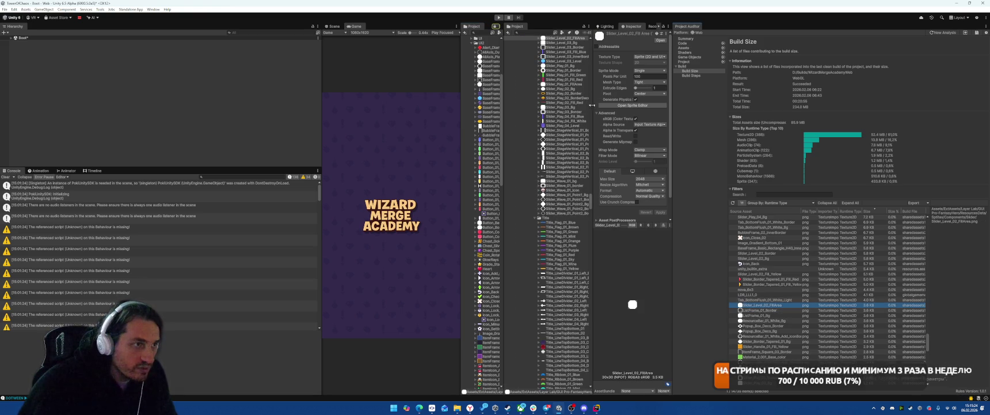
left_click(650, 82)
left_click(646, 87)
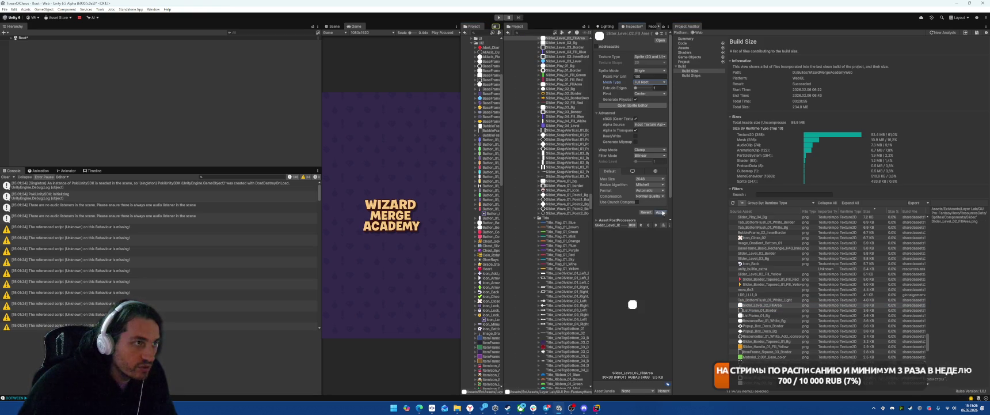
Select ListFrame_01_Border from the size report
scroll(552, 173, "up", 10)
left_click(758, 311)
scroll(791, 296, "down", 15)
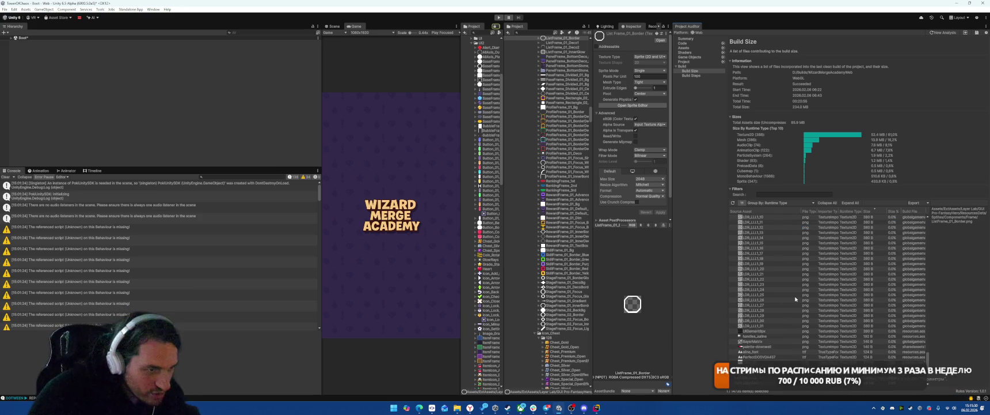
Switch ListFrame_01_Border from a Tight to a Full Rect mesh
scroll(797, 294, "up", 10)
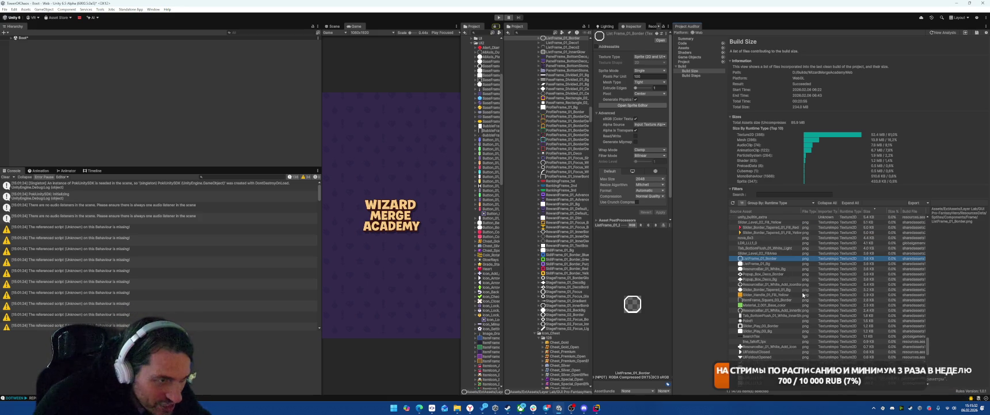
scroll(795, 278, "down", 1)
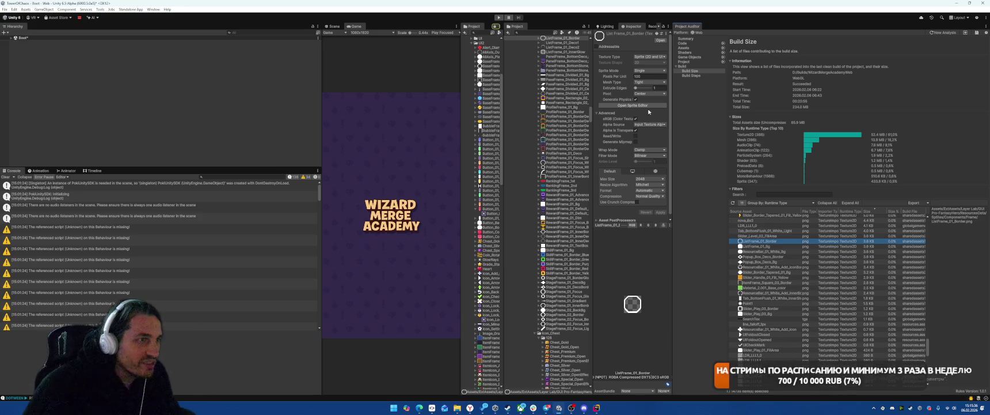
left_click(646, 82)
left_click(645, 87)
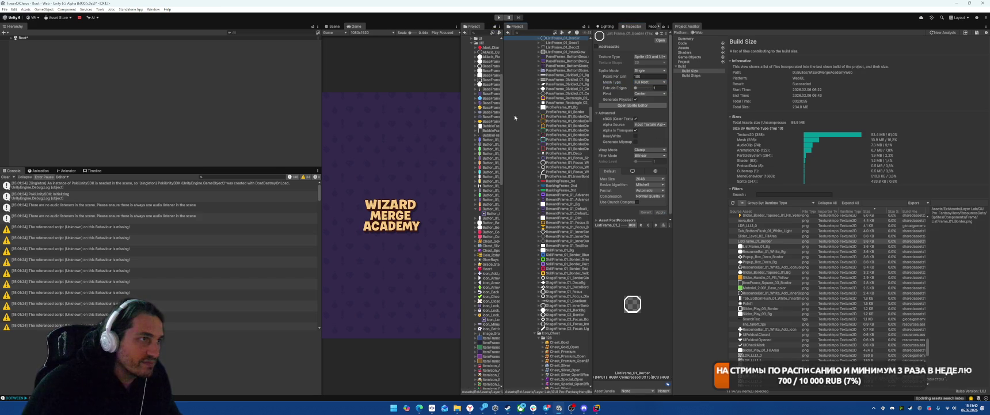
left_click(488, 130)
Set ListFrame_01_Bg's mesh type to Full Rect and reimport it
left_click(757, 246)
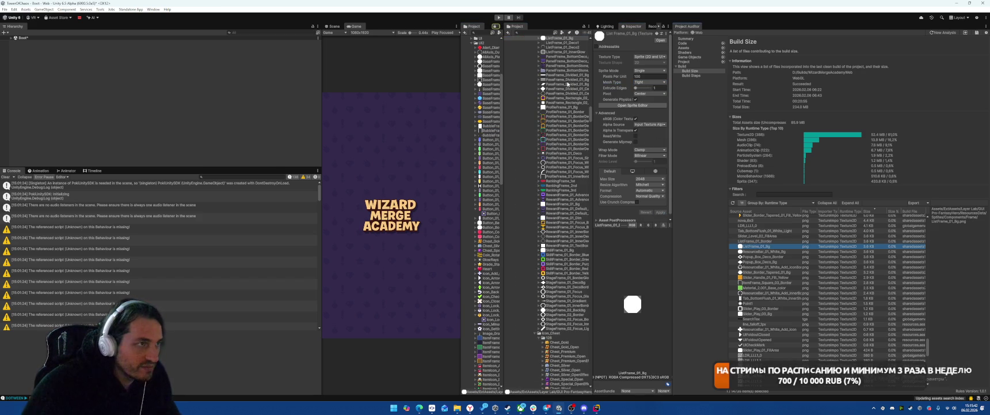
left_click(649, 82)
left_click(645, 87)
left_click(660, 212)
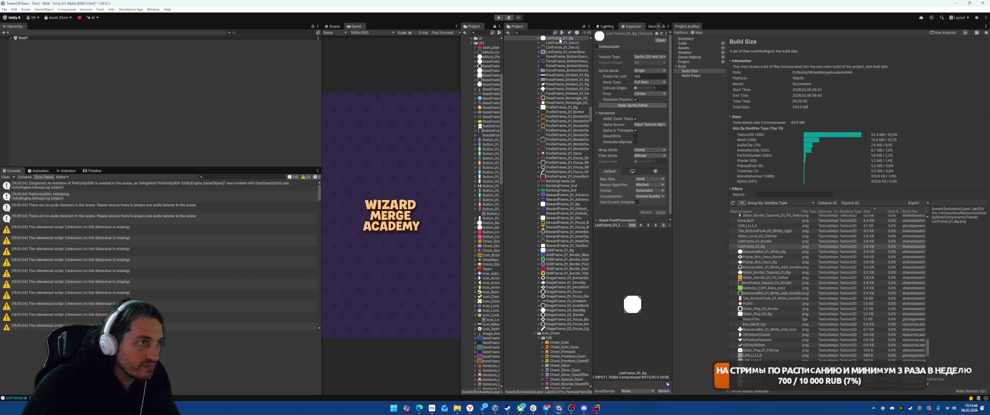
left_click(492, 103)
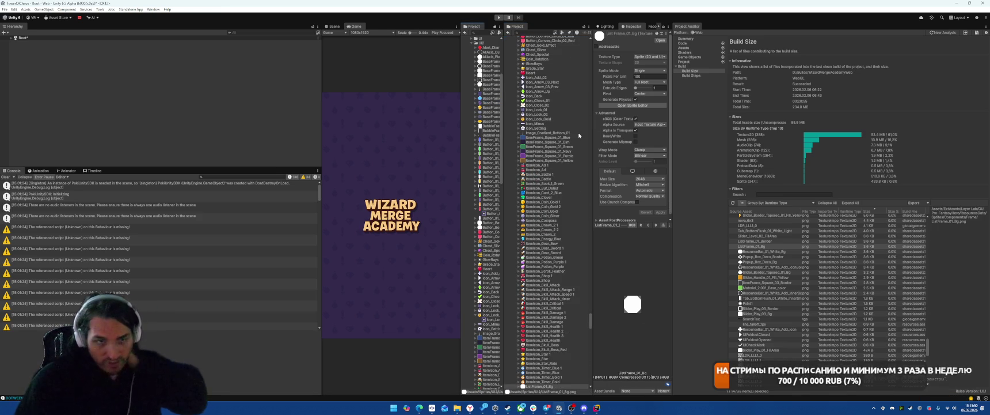
Give ResourceBar_01_White_Bg a Full Rect mesh, then reveal Popup_Box_Deco_Border in the project
left_click(761, 251)
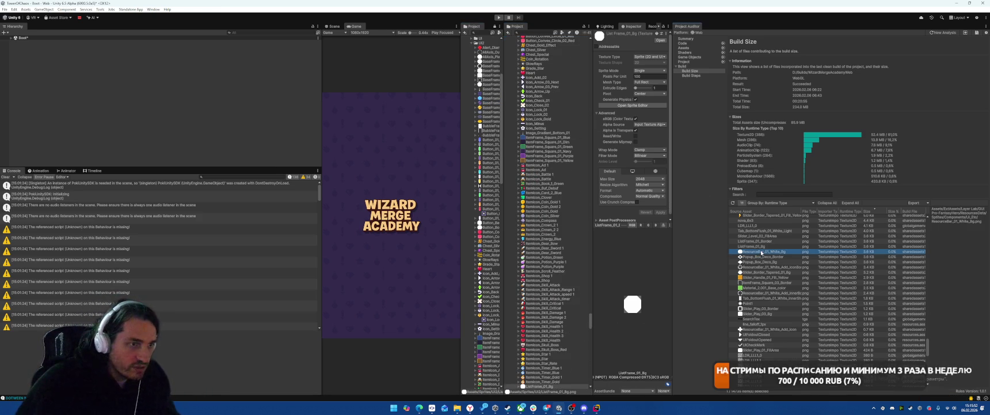
left_click(650, 82)
left_click(647, 88)
left_click(660, 212)
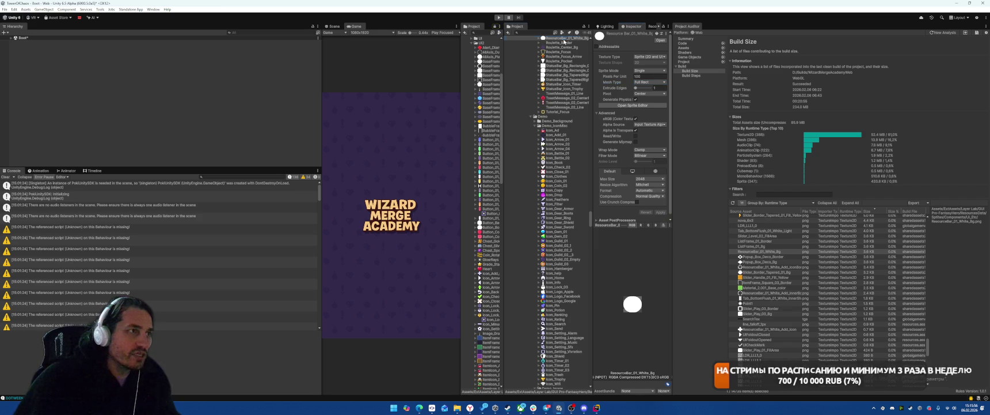
left_click(754, 257)
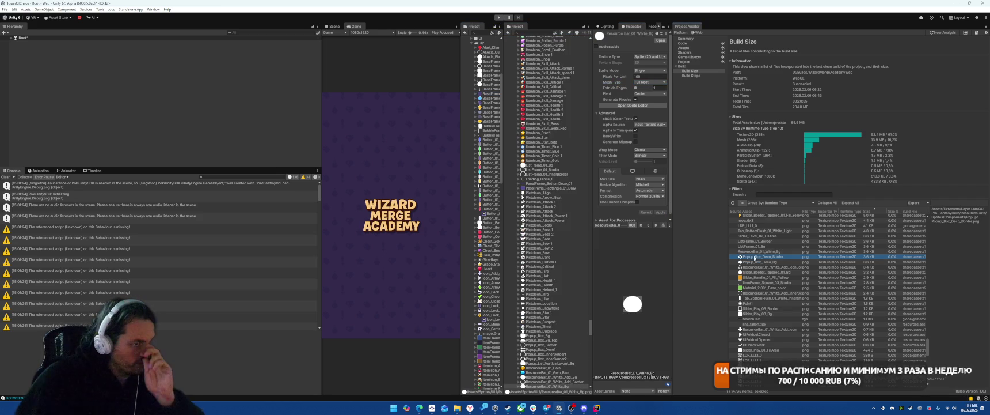
left_click(566, 38)
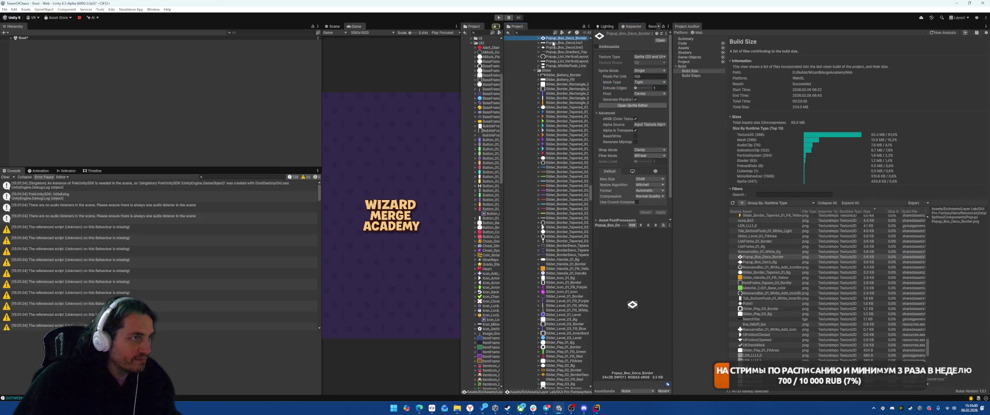
Check Popup_Box_Deco_Bg and ResourceBar_01_White_Add_IconBorder, and give Slider_Border_Tapered_01_Bg a Full Rect mesh
left_click(759, 261)
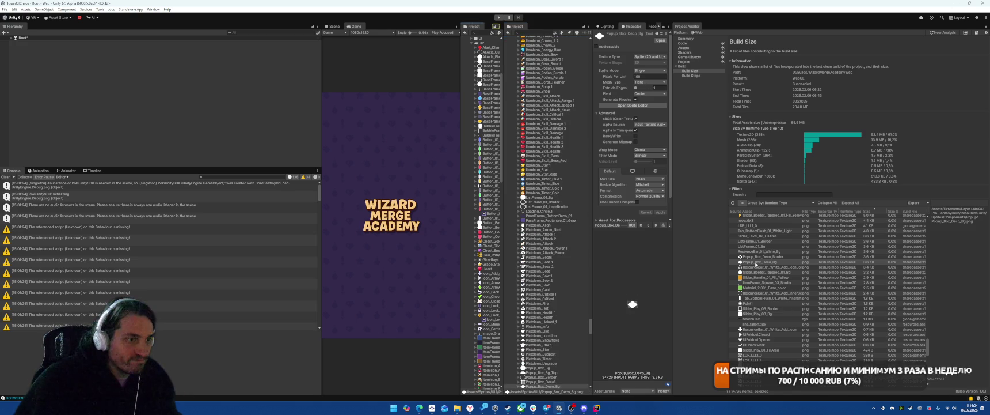
left_click(753, 267)
left_click(552, 42)
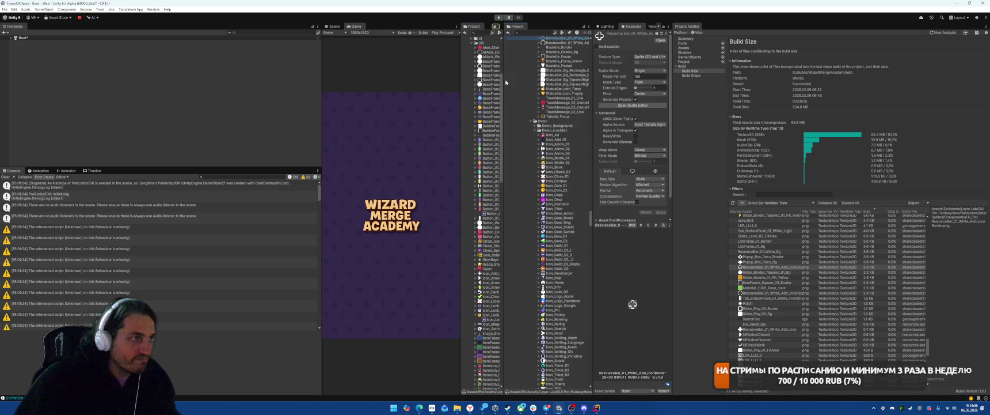
left_click(765, 272)
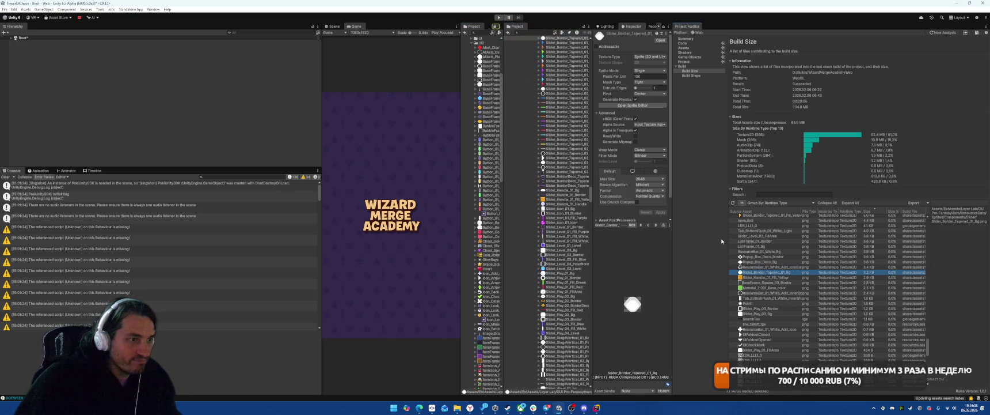
left_click(642, 82)
left_click(643, 86)
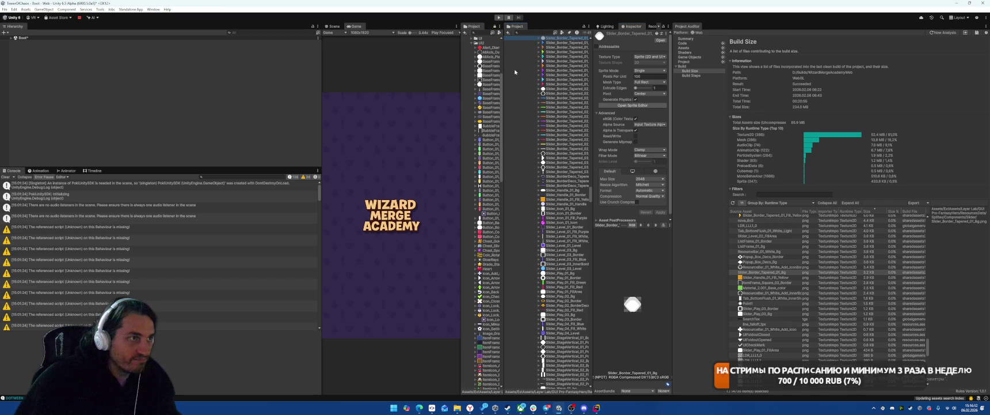
Give Slider_Handle_01_Fill_Yellow a Full Rect mesh and apply pending changes on ItemFrame_Square_03_Border
left_click(742, 277)
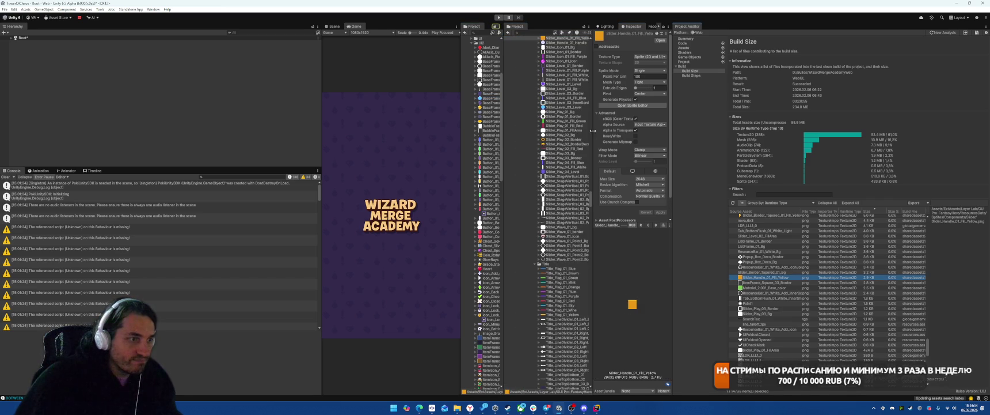
left_click(637, 83)
left_click(642, 89)
left_click(661, 212)
left_click(809, 283)
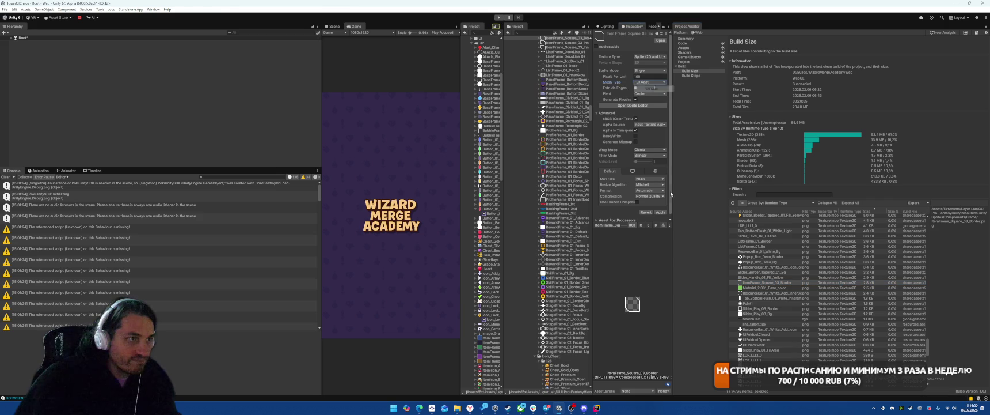
left_click(661, 212)
Set Material_2.001_Base_color's compressor quality to 5 and reimport
left_click(806, 287)
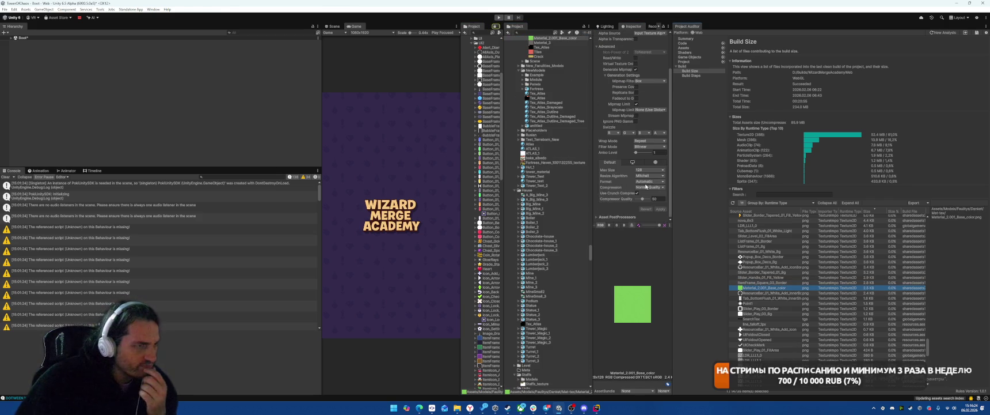
double_click(655, 198)
type("5")
left_click(662, 209)
Set Tab_BottomFlush_01_White_InnerShadow's mesh type to Full Rect
left_click(769, 292)
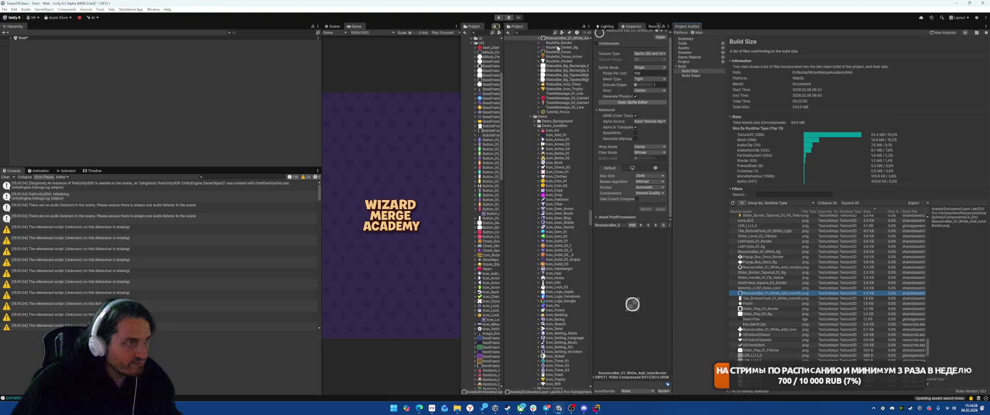
left_click(766, 298)
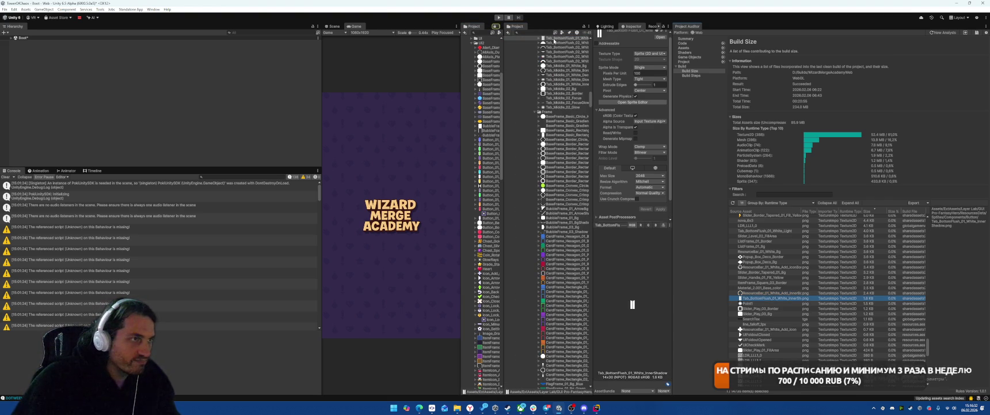
left_click(650, 79)
left_click(643, 85)
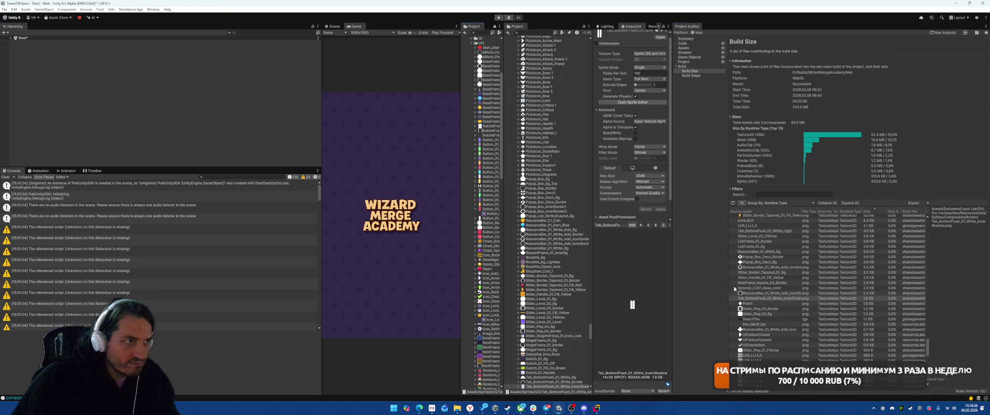
Enable crunch compression on the Point1 texture and reimport it
left_click(749, 302)
scroll(634, 184, "down", 2)
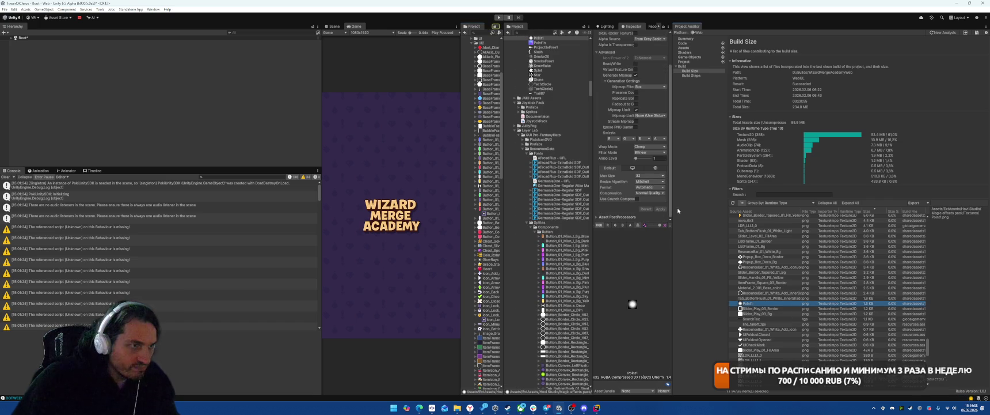
left_click(637, 198)
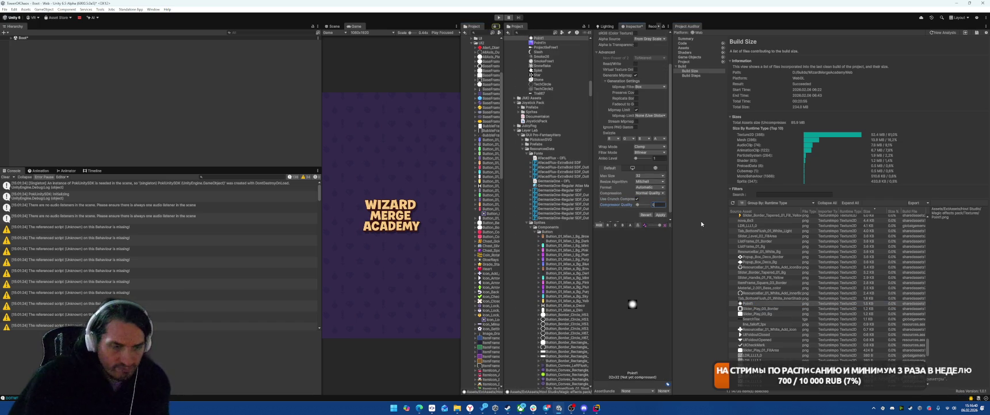
left_click(662, 215)
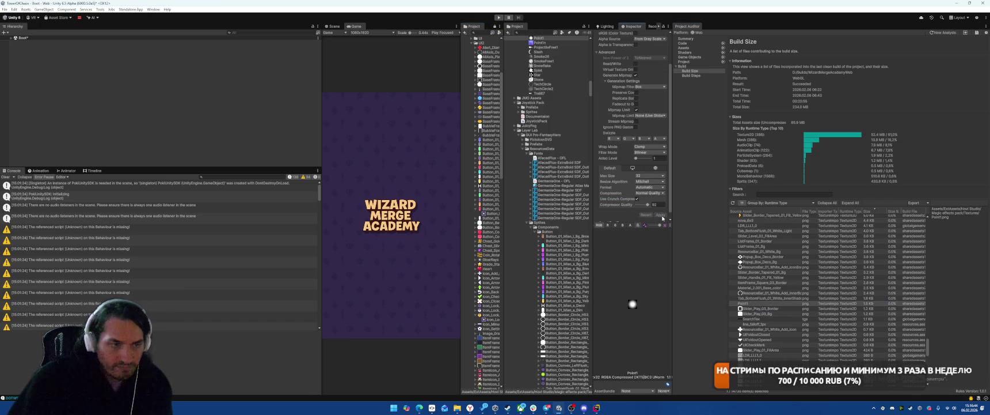
Set Slider_Play_03_Border's mesh type to Full Rect
left_click(757, 309)
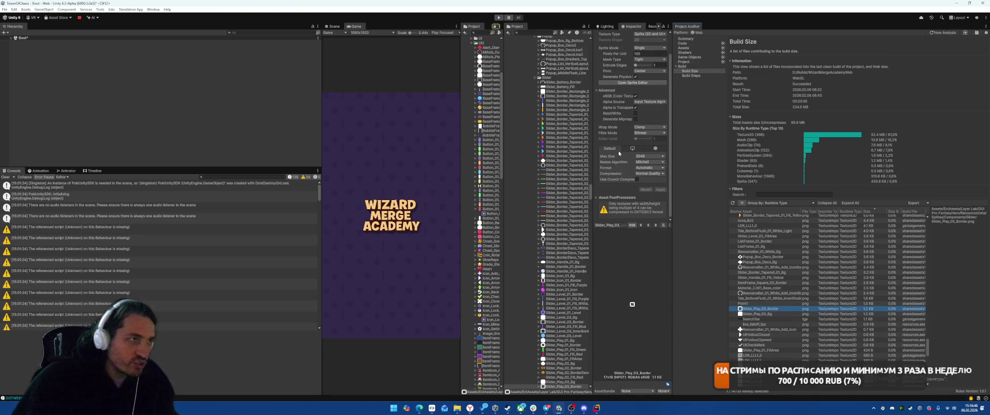
left_click(649, 82)
left_click(645, 88)
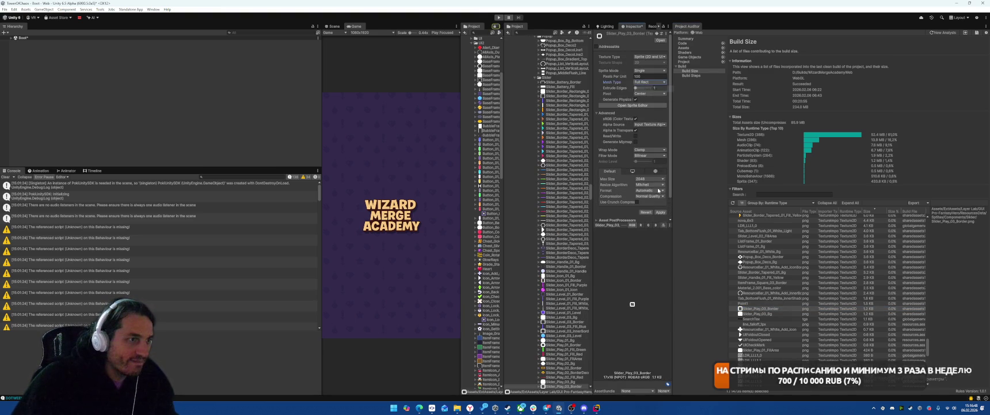
scroll(600, 140, "down", 1)
scroll(540, 364, "down", 3)
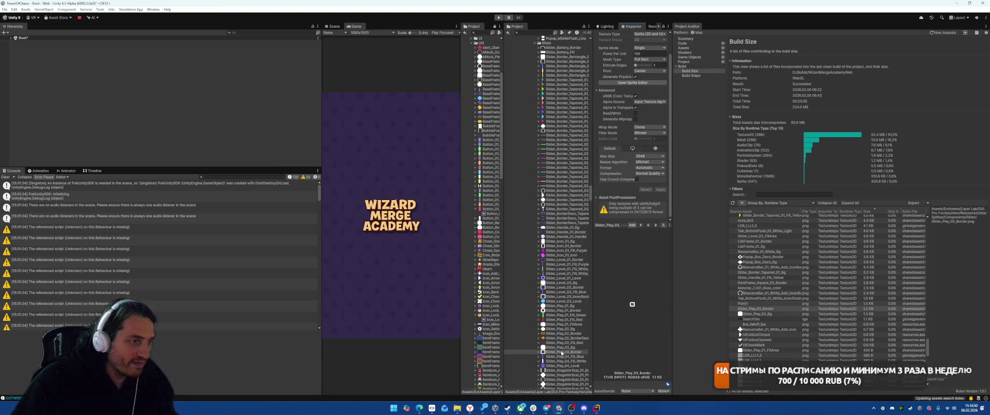
Give Slider_Play_03_Bg a Full Rect mesh and apply, then inspect line_falloff_1px
key("Down")
scroll(577, 316, "down", 2)
left_click(567, 330)
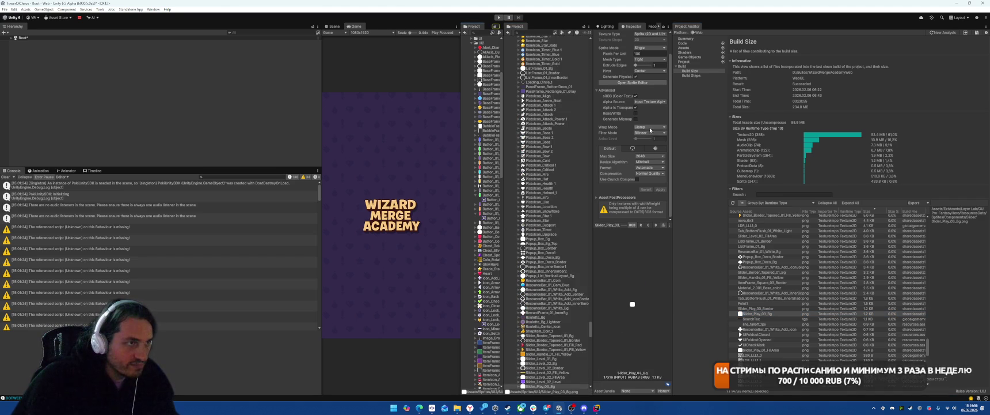
left_click(649, 60)
left_click(645, 85)
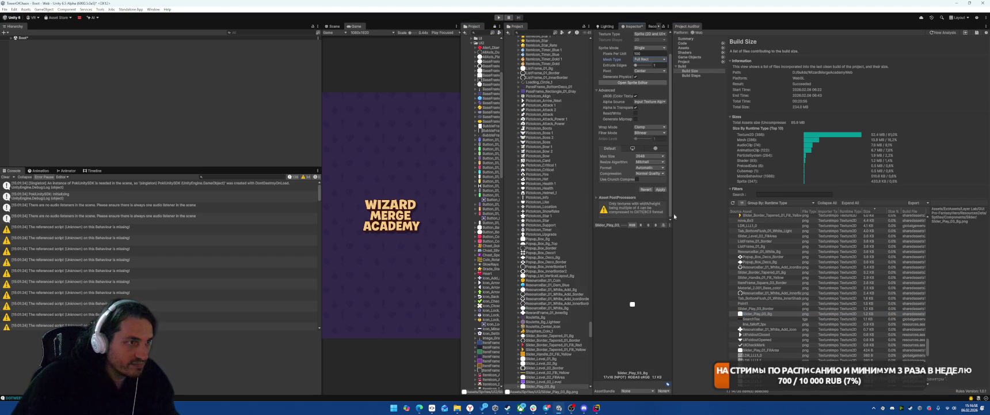
left_click(661, 189)
left_click(748, 324)
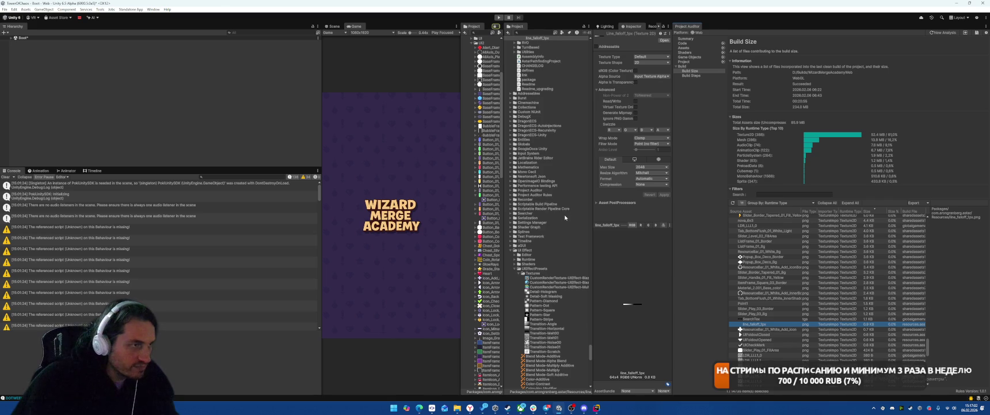
Give line_falloff_1px Low Quality compression with crunch compression at quality 80 and apply it
scroll(565, 217, "up", 3)
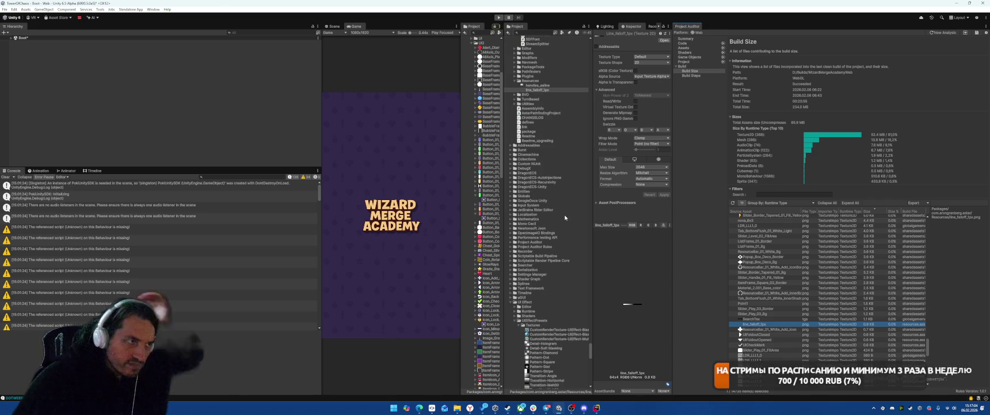
scroll(567, 172, "up", 4)
scroll(567, 155, "up", 10)
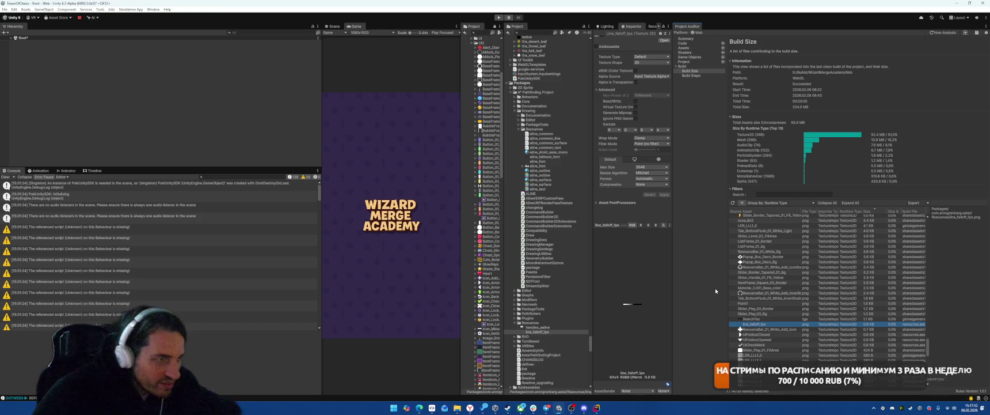
left_click(647, 186)
left_click(648, 196)
left_click(637, 190)
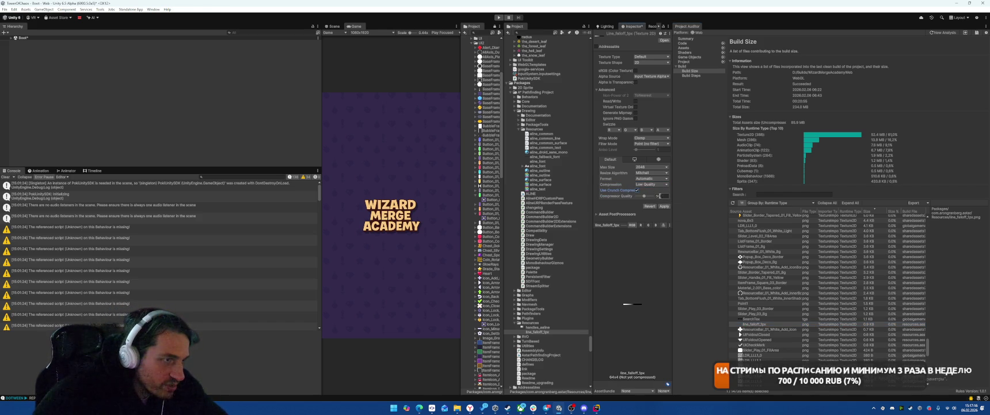
type("80")
left_click(665, 206)
Preview handles_aaline in an external image viewer, then select the ResourceBar_01_White_Add_Icon sprite
double_click(547, 326)
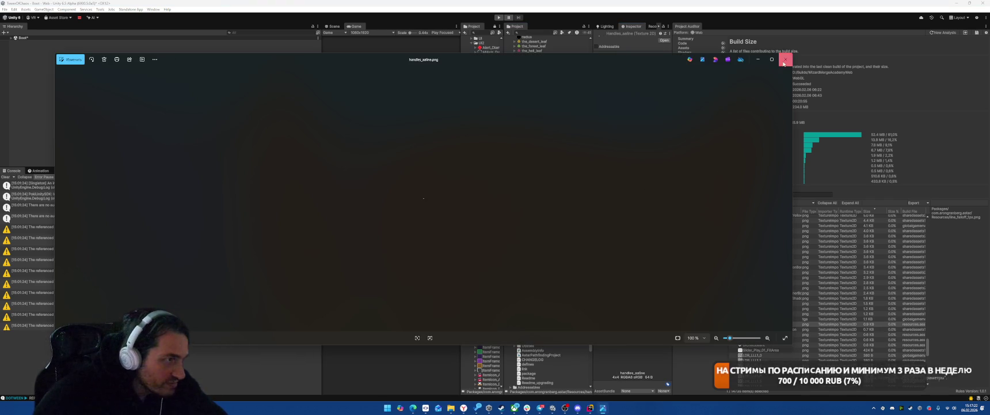
left_click(785, 59)
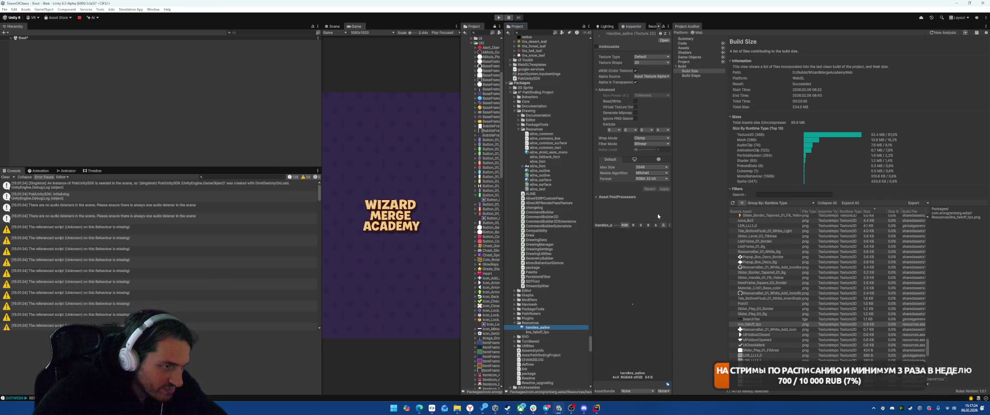
left_click(766, 329)
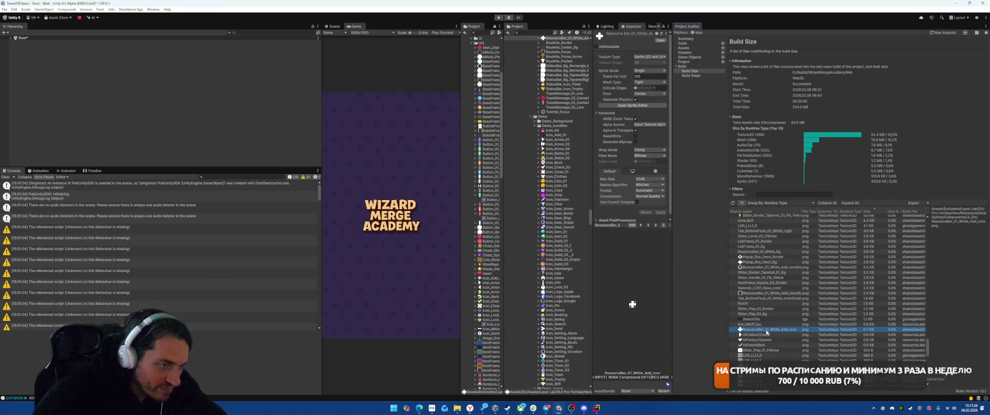
Step through the auditor rows to Slider_Play_01_FillArea and set its Mesh Type to Full Rect
scroll(549, 103, "up", 3)
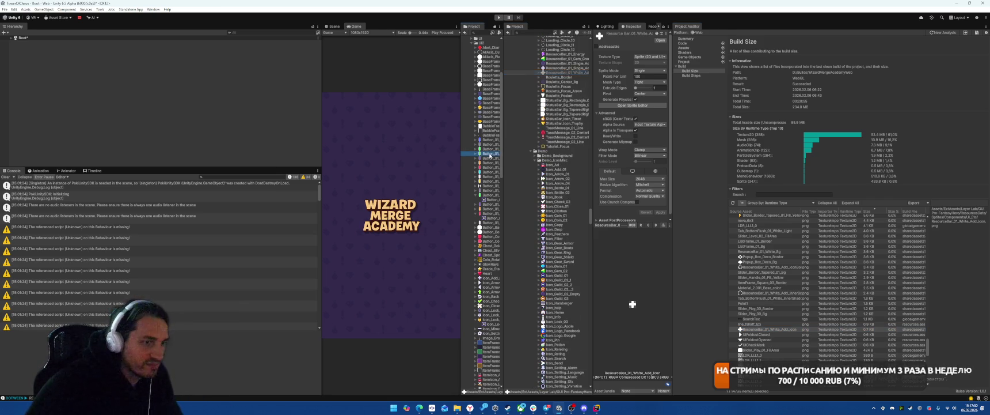
key("Down")
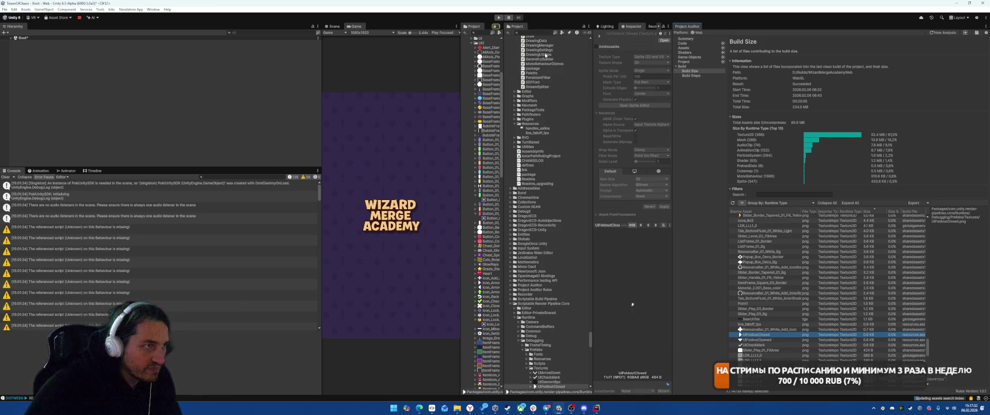
scroll(772, 311, "down", 2)
left_click(772, 306)
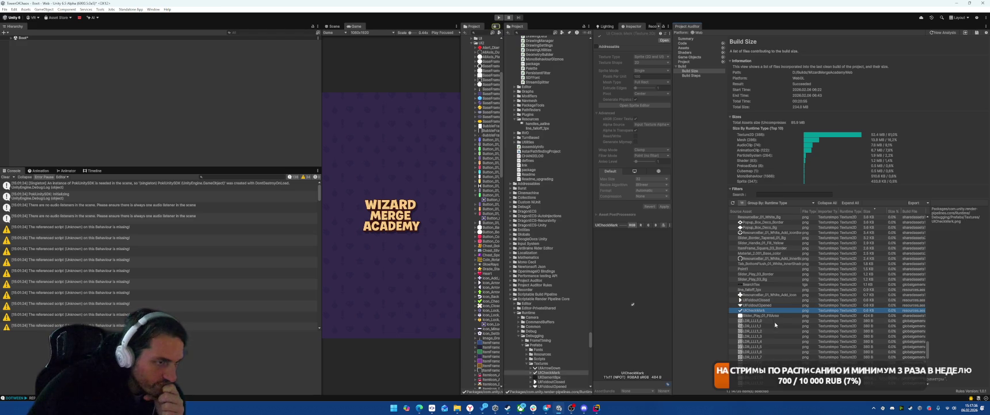
left_click(774, 316)
left_click(649, 82)
left_click(650, 88)
left_click(661, 212)
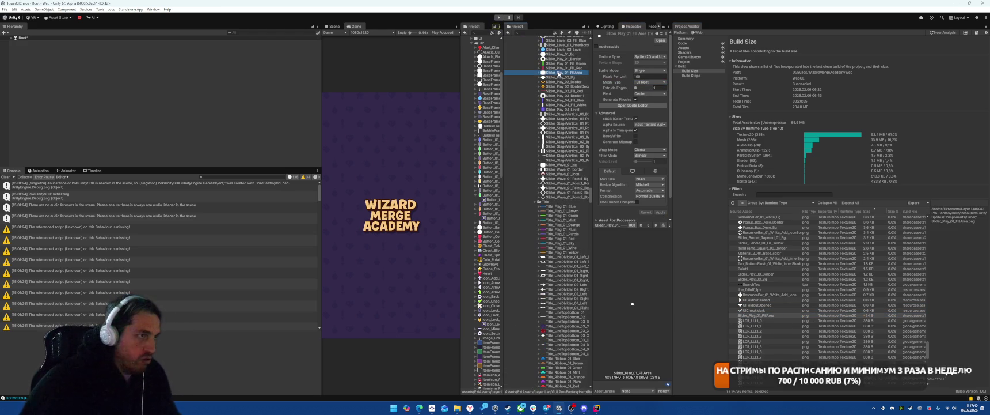
Inspect the LDR_LLL1_24, UIElement8px, handles_aaline and BayerMatrix textures
scroll(772, 285, "down", 6)
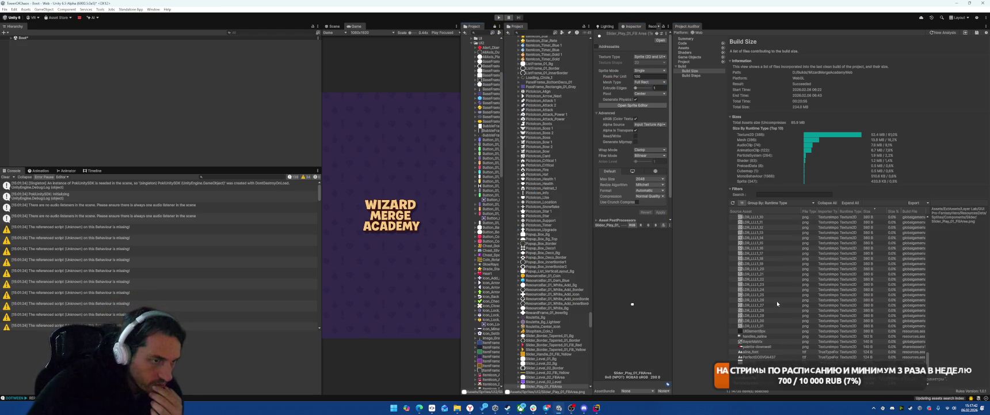
left_click(788, 269)
left_click(765, 290)
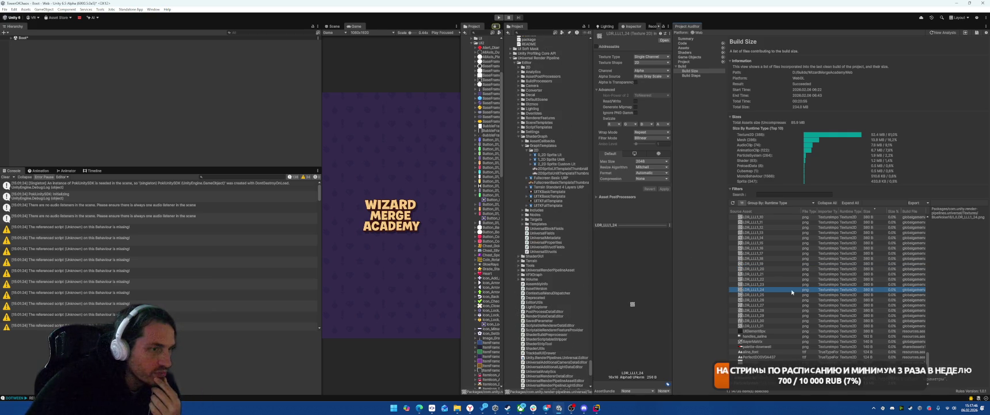
scroll(766, 294, "down", 3)
left_click(764, 262)
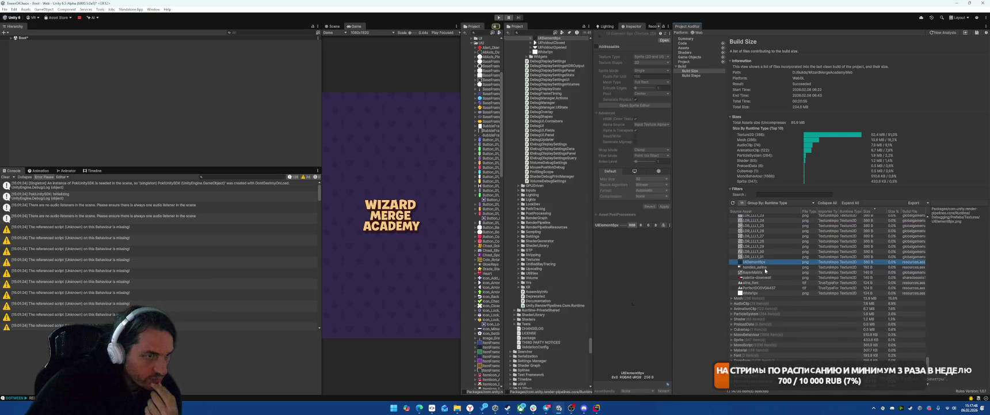
left_click(765, 267)
left_click(765, 272)
Set palette-downwell compression to Low Quality, apply it, and toggle crunch compression off
left_click(767, 277)
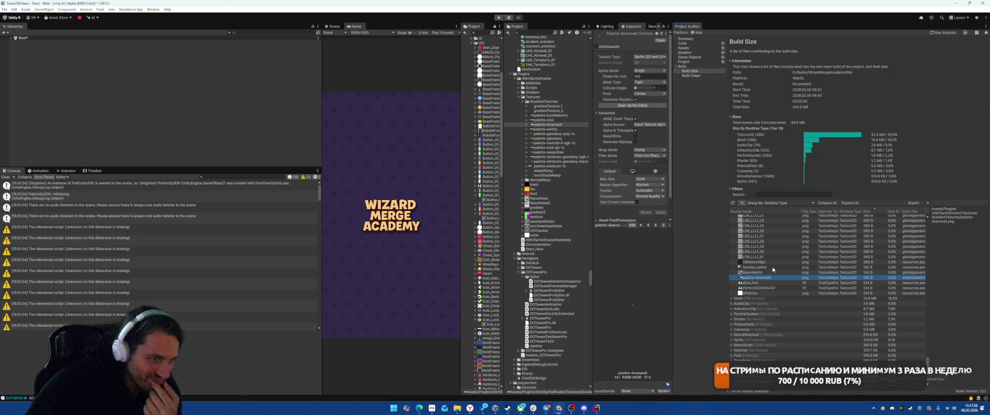
left_click(654, 197)
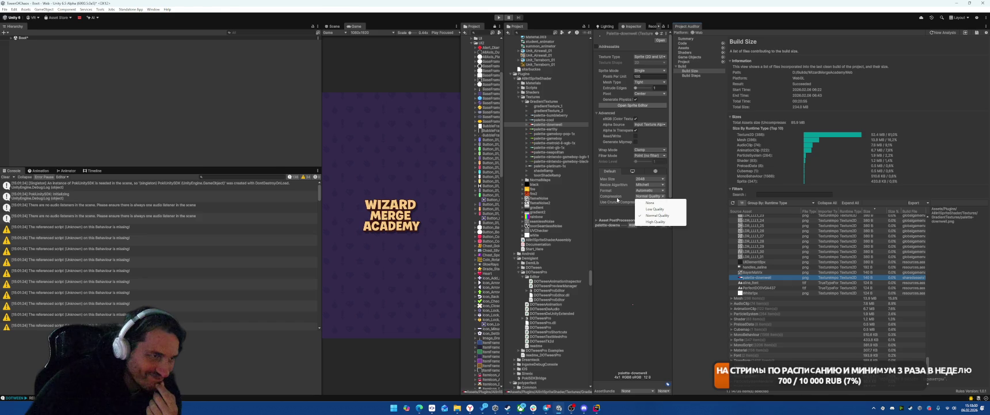
left_click(647, 209)
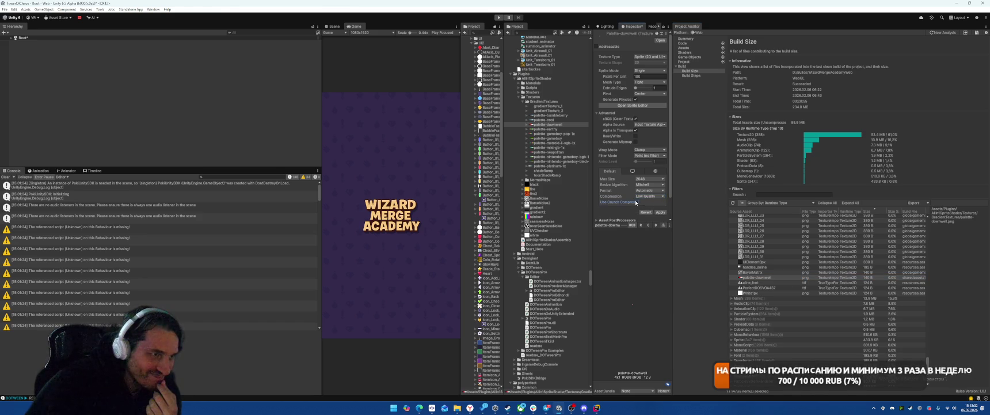
left_click(660, 217)
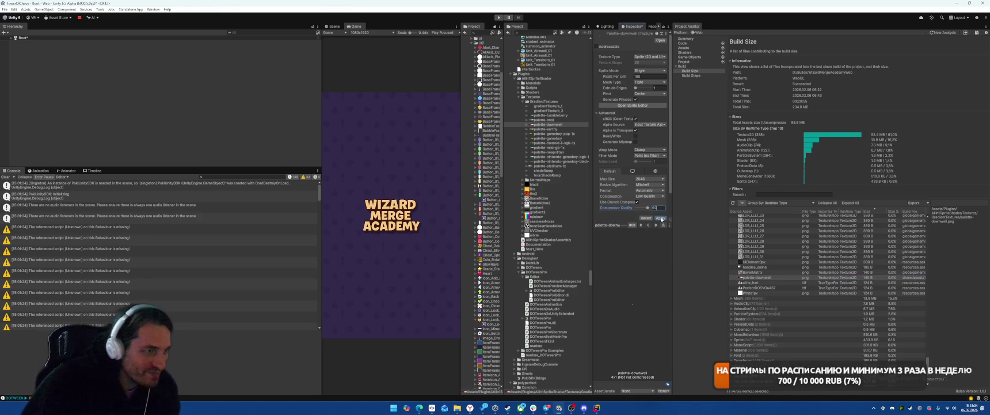
left_click(637, 202)
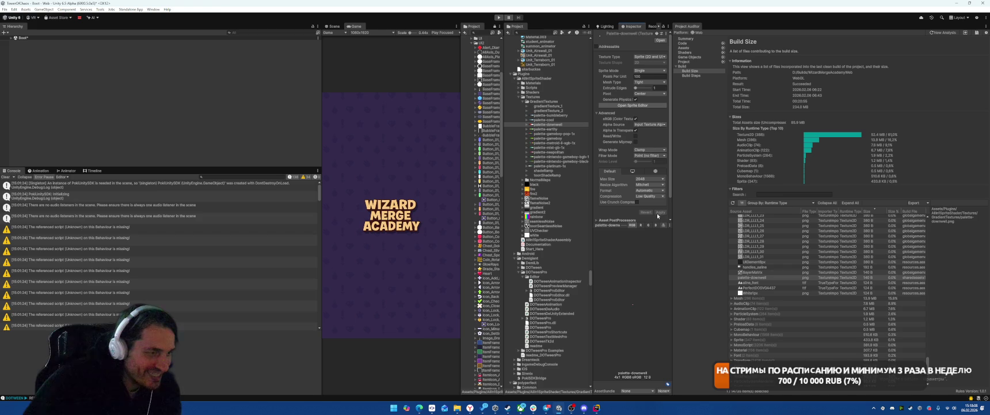
Check the PerfectDOSVGA437 font and White1px, widen the project browser, and select Alert_Diamond_Single_Red
left_click(756, 286)
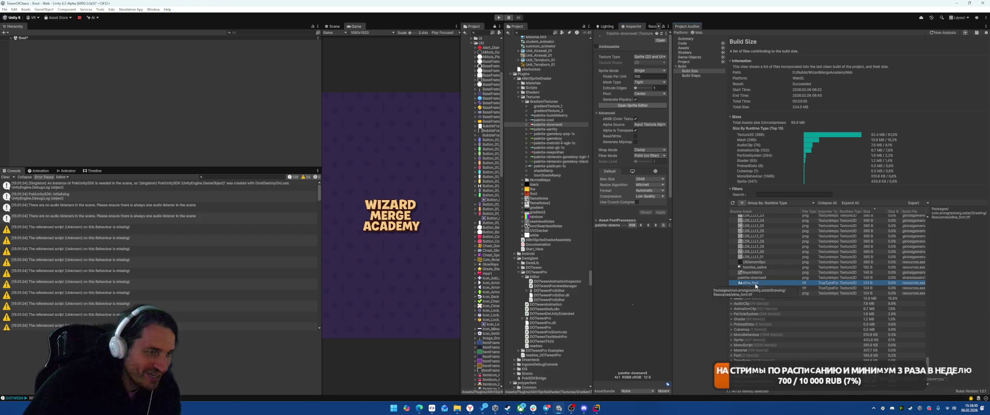
left_click(751, 293)
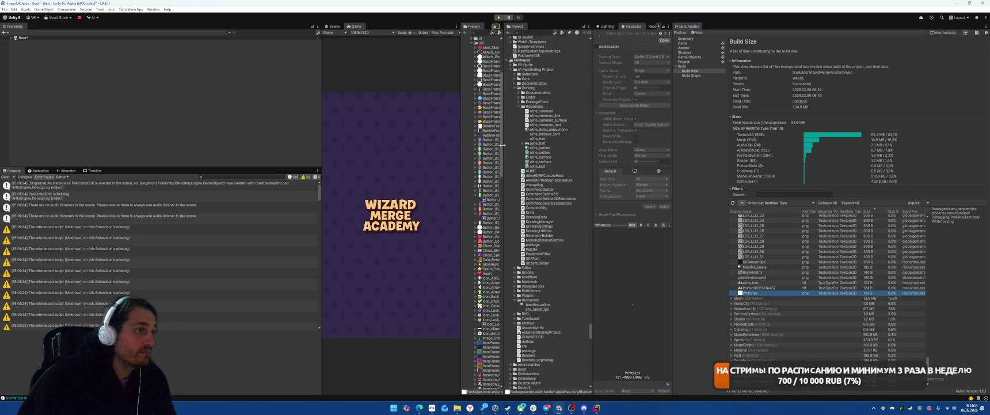
left_click_drag(505, 141, 577, 139)
left_click(501, 47)
Select the UI2 sprites down to Tutorial_Hand and widen the inspector
scroll(510, 183, "down", 15)
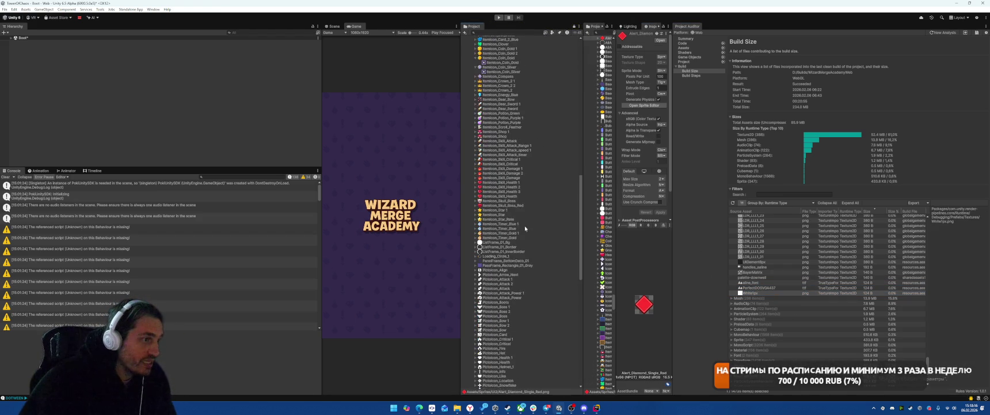
scroll(523, 250, "down", 10)
left_click(494, 308, "shift")
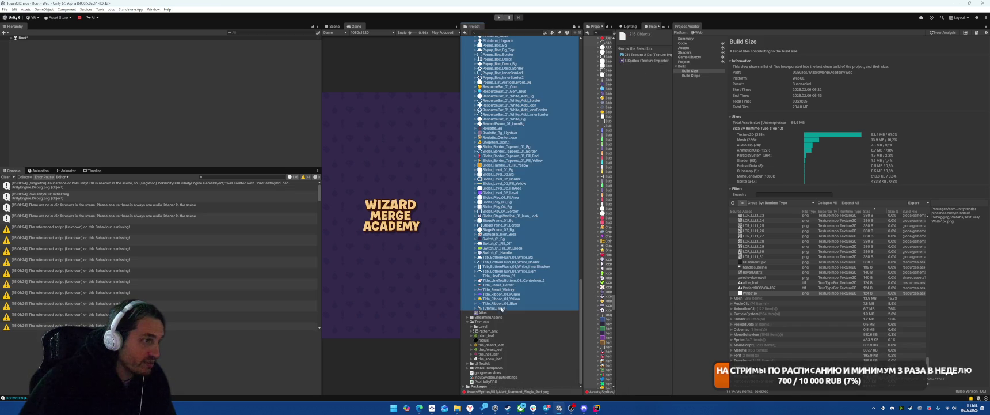
mouse_move(672, 41)
left_mouse_down()
mouse_move(738, 41)
mouse_move(726, 41)
left_mouse_up()
scroll(535, 196, "up", 10)
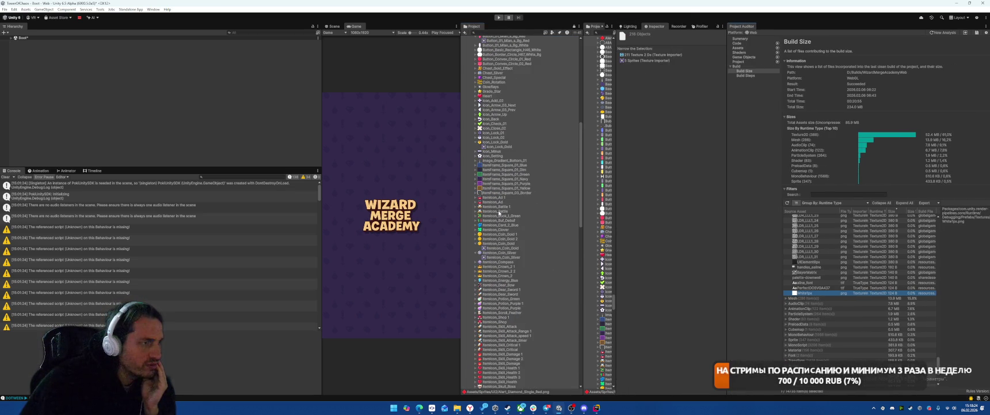
scroll(531, 212, "up", 5)
left_click(532, 170)
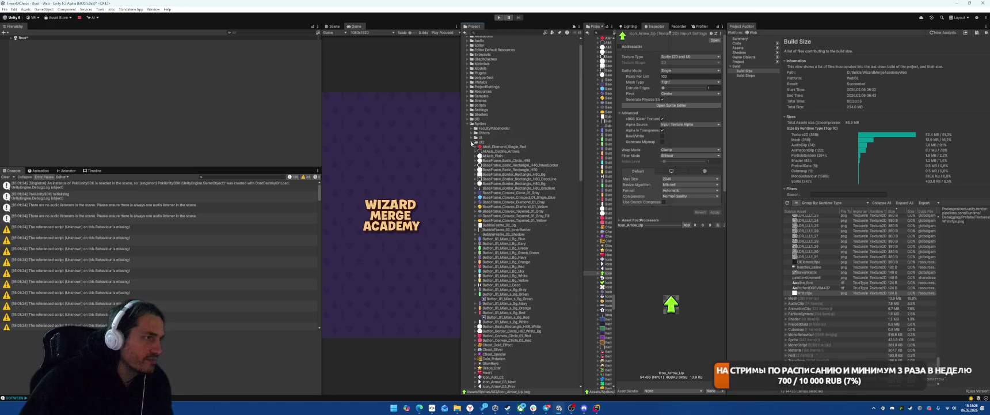
Reselect all UI2 sprites from Alert_Diamond_Single_Red to Tutorial_Hand and set their compression to None
left_click(472, 143)
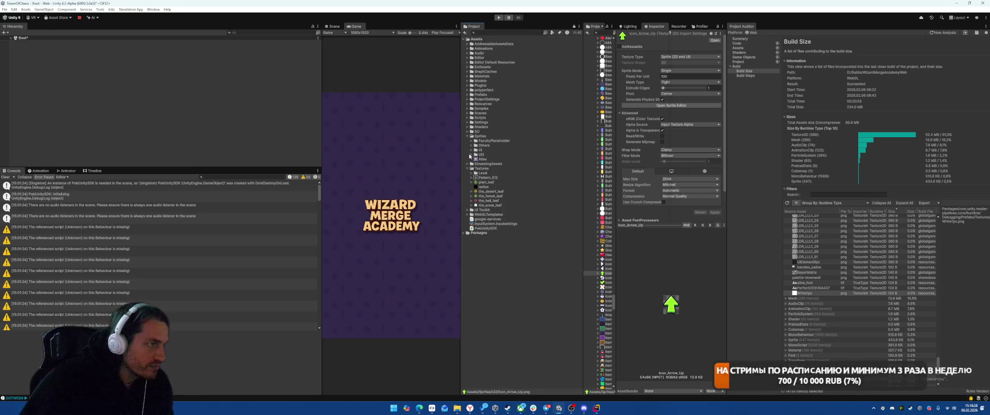
left_click(470, 155)
left_click(495, 159)
scroll(531, 193, "down", 6)
scroll(538, 208, "down", 15)
left_click(518, 307, "shift")
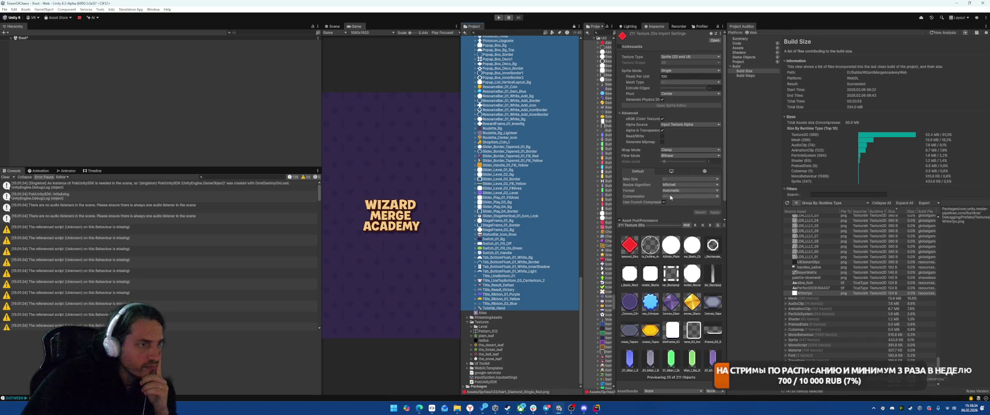
left_click(671, 197)
left_click(675, 203)
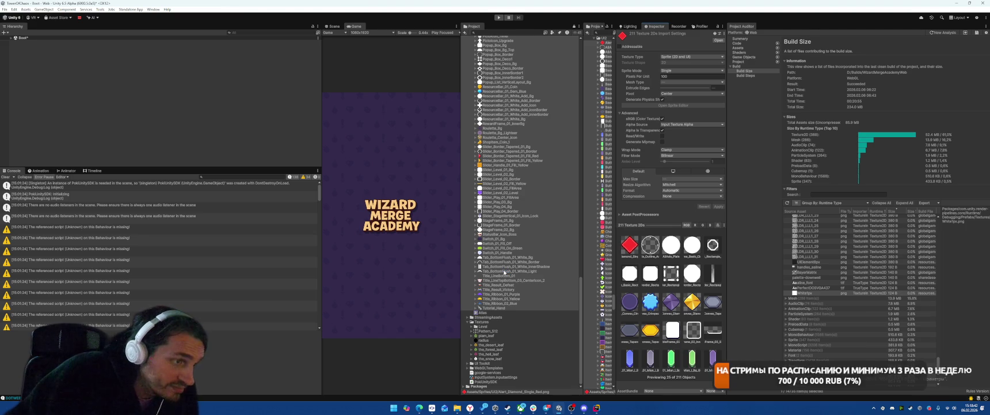
Open the Atlas sprite atlas and drag the UI2 folder into its Objects for Packing
left_click(496, 314)
scroll(554, 226, "up", 10)
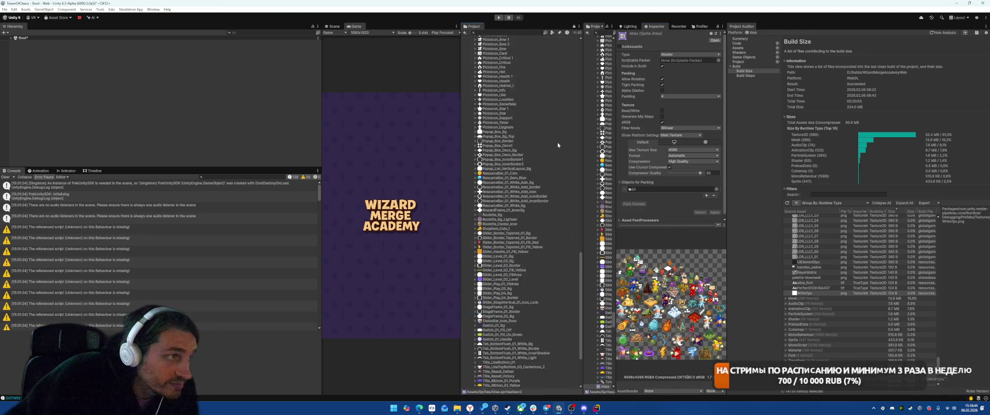
scroll(547, 141, "up", 10)
left_click_drag(481, 131, 642, 189)
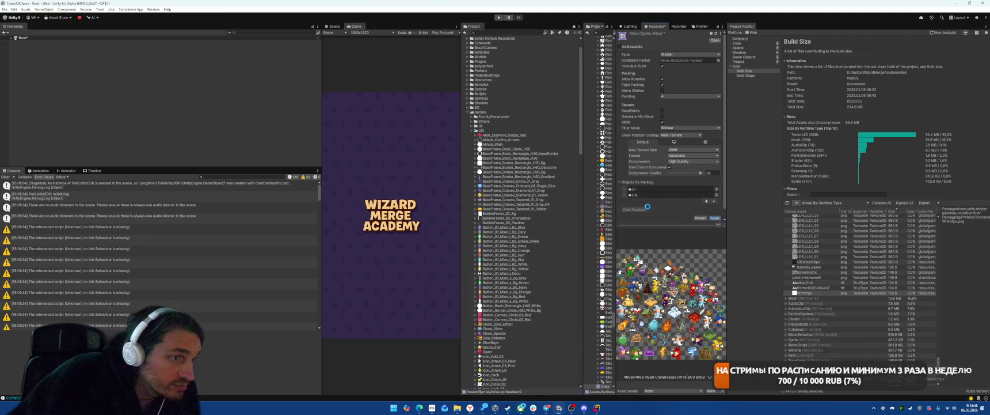
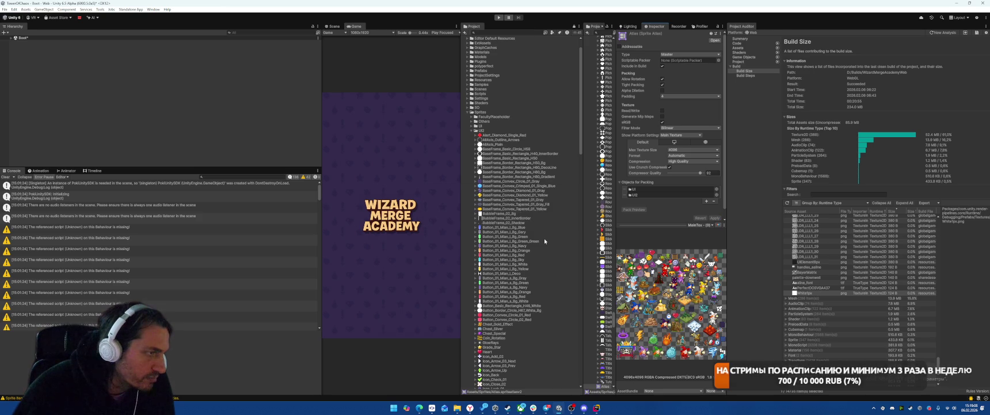
Preview the atlas's second 2048x2048 page, then return to the 4096x4096 page
left_click(705, 224)
left_click(711, 238)
left_click(705, 225)
left_click(709, 230)
Find PictoIcon_Boss 1 in the Project list and show its import settings
scroll(695, 173, "down", 1)
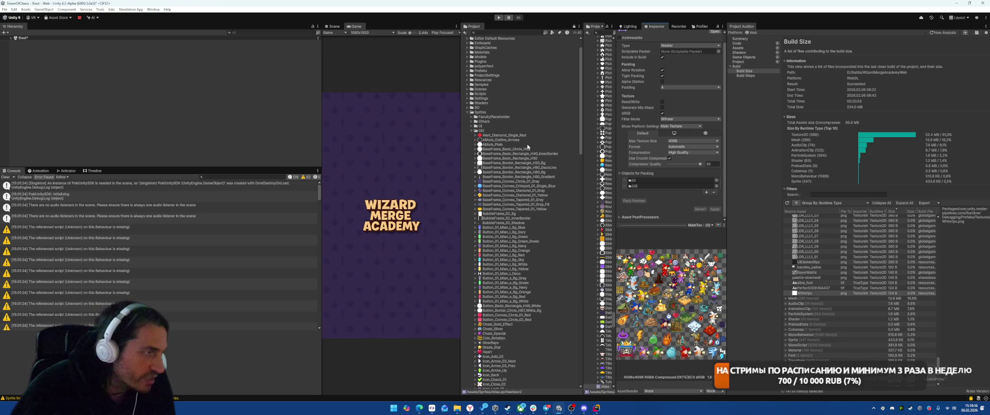
scroll(527, 146, "down", 15)
scroll(532, 122, "down", 10)
scroll(541, 299, "up", 5)
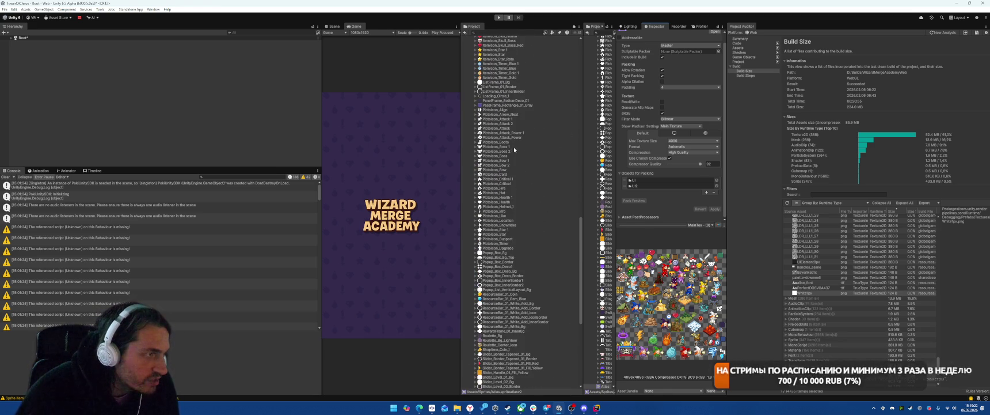
left_click(507, 147)
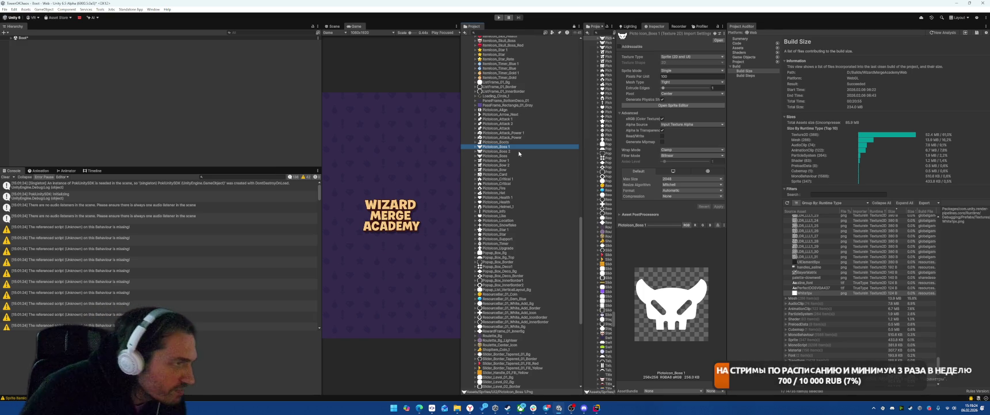
Select the PictoIcon Boss, Bow, Critical, Health, Star and Attack textures together
left_click(518, 152)
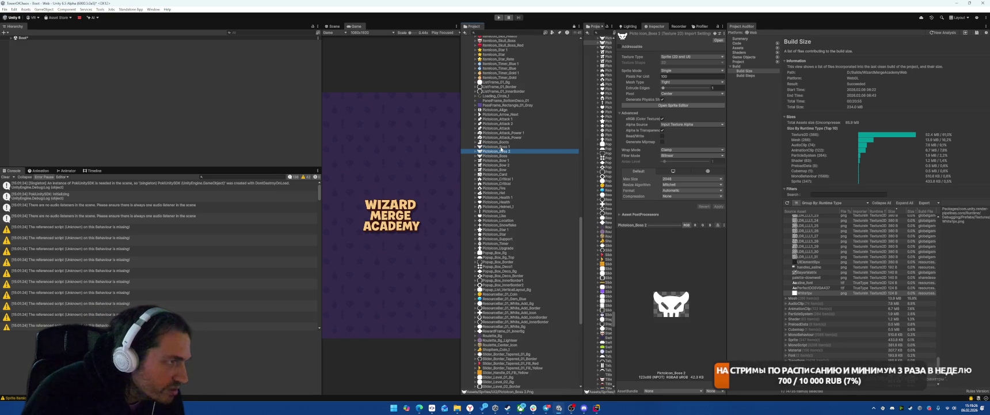
key("Up")
key("Down")
key("Down")
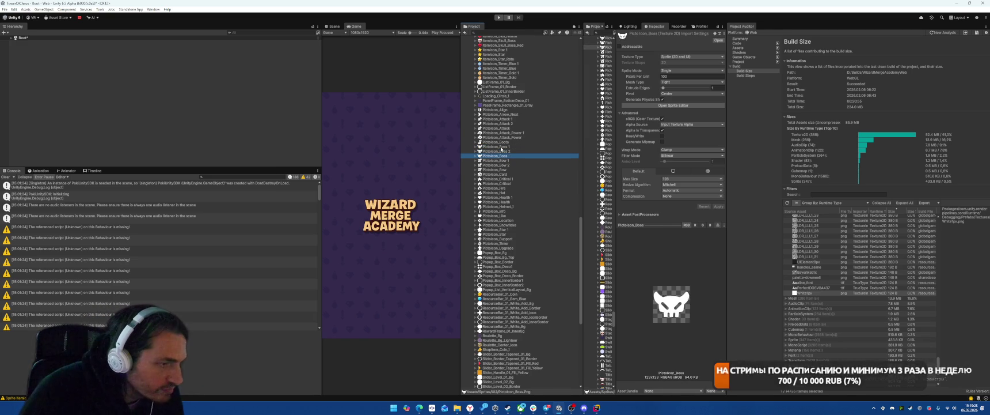
key("Up")
key("shift+Up")
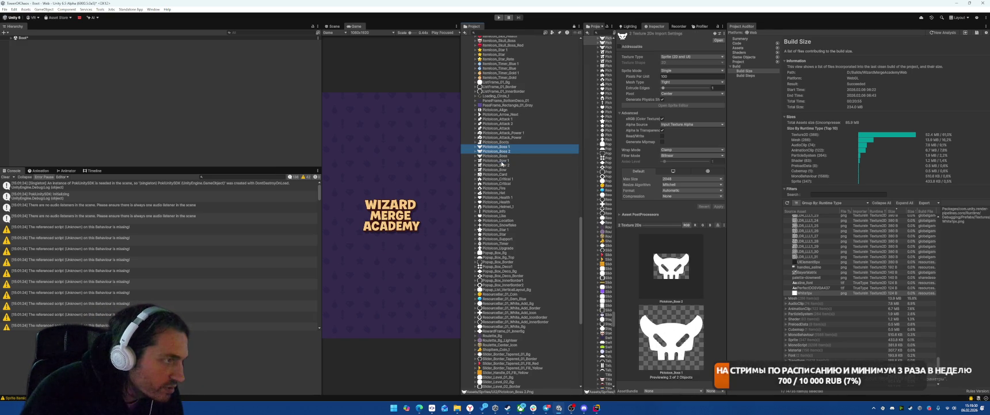
left_click(498, 160, "ctrl")
left_click(498, 164, "ctrl")
left_click(501, 179, "ctrl")
left_click(506, 197, "ctrl")
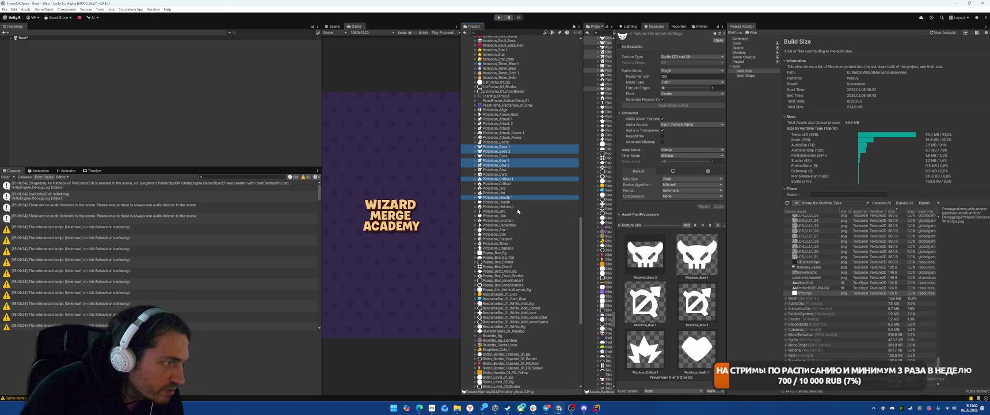
left_click(508, 229, "ctrl")
left_click(504, 123, "ctrl")
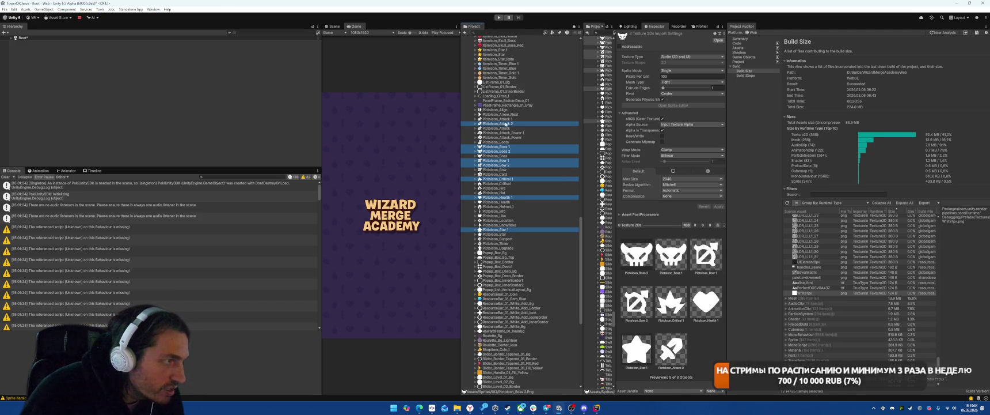
left_click(503, 119, "ctrl")
Add the ItemIcon Star, Timer Blue/Gold and Skill Health, Damage and Critical textures to the selection
scroll(519, 173, "down", 5)
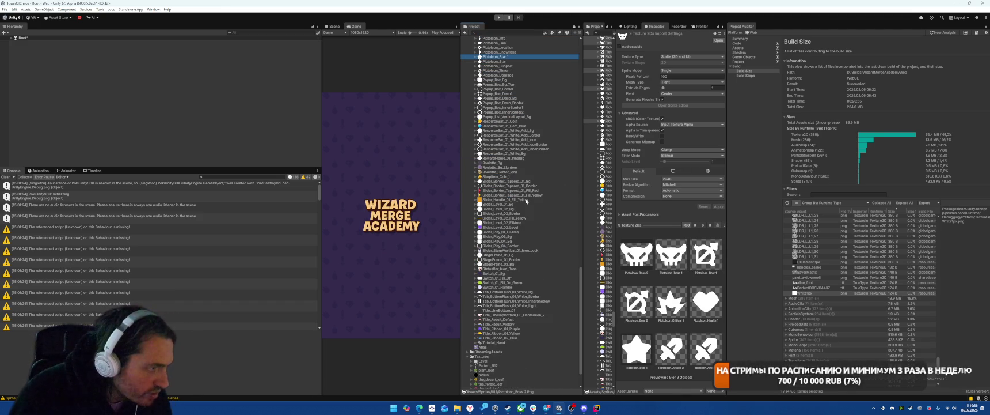
scroll(526, 200, "up", 4)
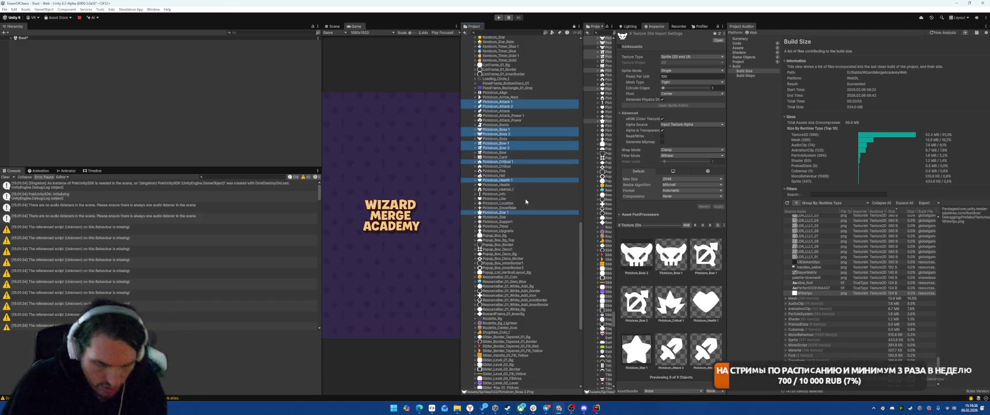
scroll(530, 196, "up", 4)
scroll(550, 183, "up", 5)
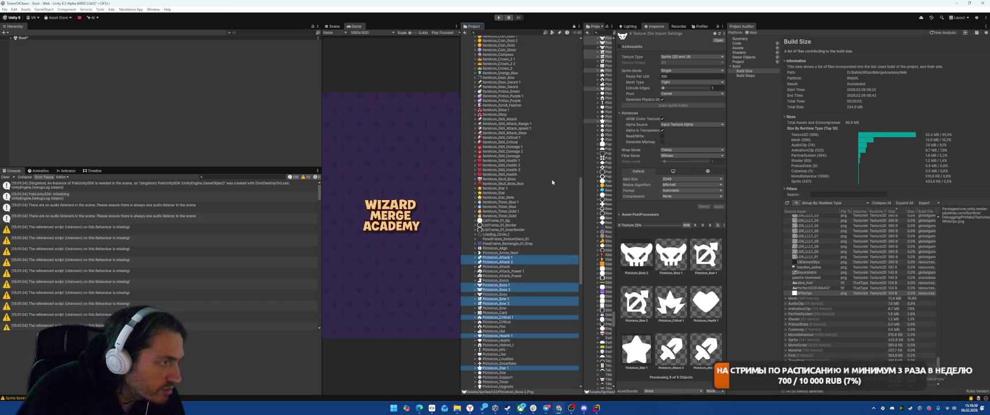
left_click(509, 188, "ctrl")
left_click(513, 201, "ctrl")
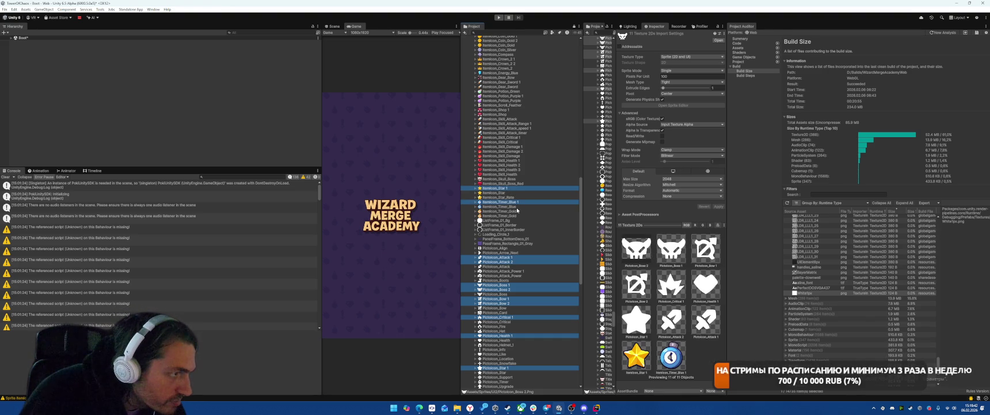
left_click(517, 211, "ctrl")
left_click(527, 170, "ctrl")
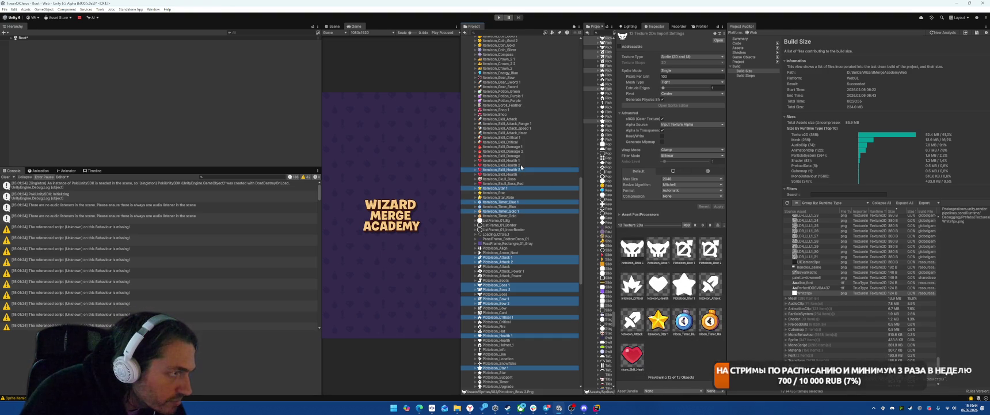
left_click(525, 164, "ctrl")
left_click(525, 160, "ctrl")
left_click(524, 151, "ctrl")
left_click(524, 147, "ctrl")
left_click(526, 142, "ctrl")
left_click(529, 137, "ctrl")
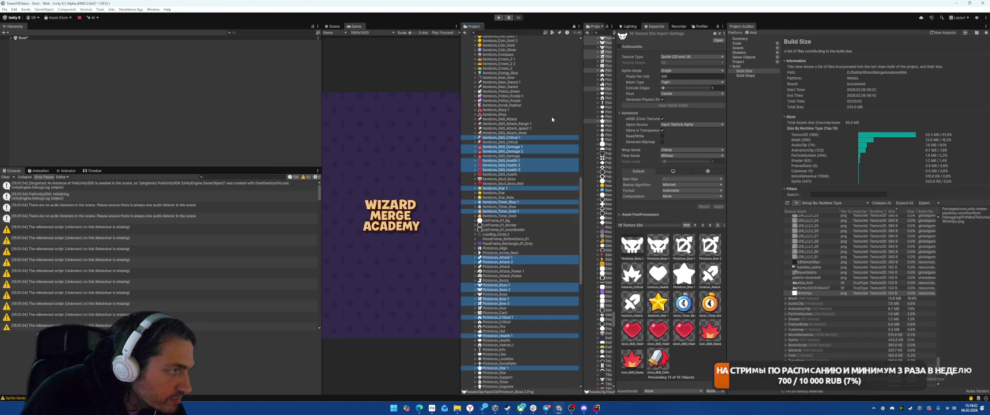
Add Itemicon Ad, Battle, Coin_Gold, Crown_2, Gear_Sword and Potion_Purple textures to the selection
scroll(552, 119, "up", 5)
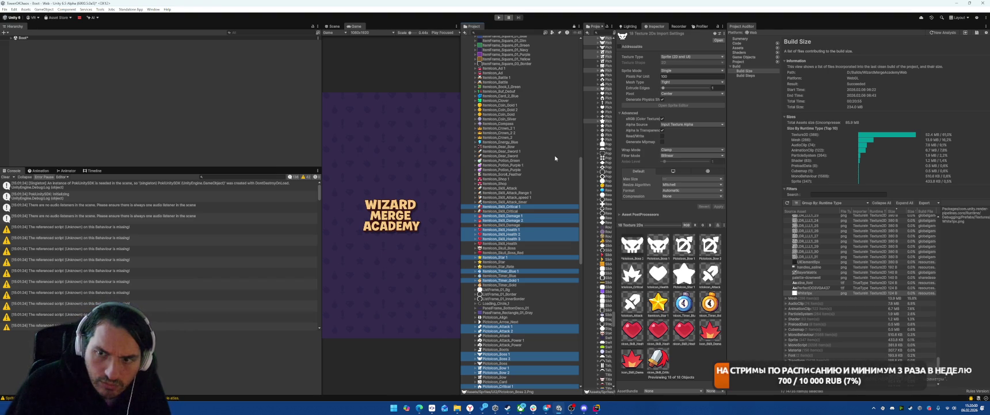
scroll(555, 158, "up", 3)
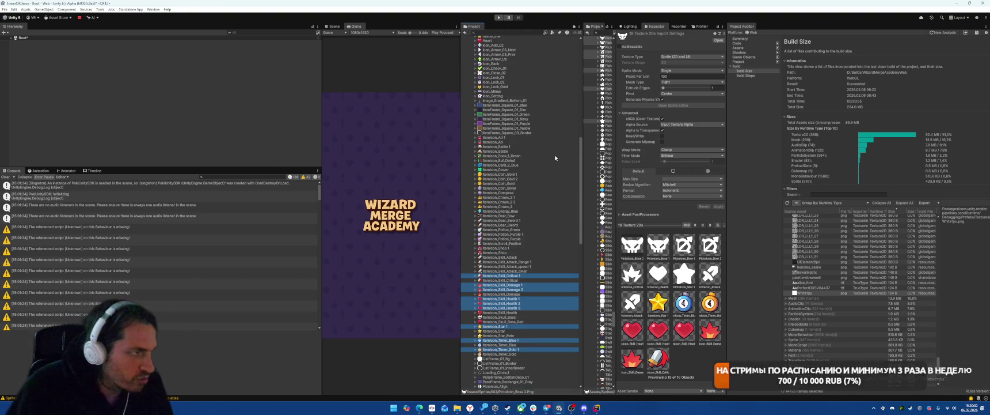
left_click(518, 137, "ctrl")
left_click(521, 147, "ctrl")
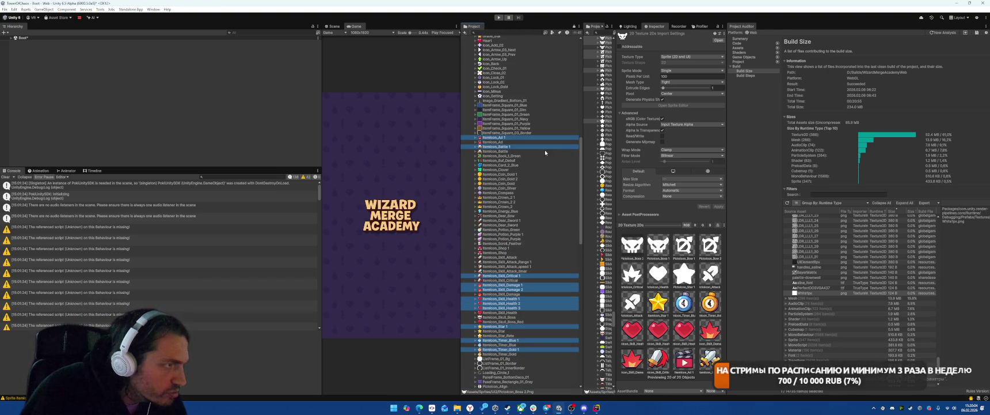
left_click(520, 174, "ctrl")
left_click(520, 179, "ctrl")
left_click(521, 197, "ctrl")
left_click(522, 202, "ctrl")
left_click(522, 221, "ctrl")
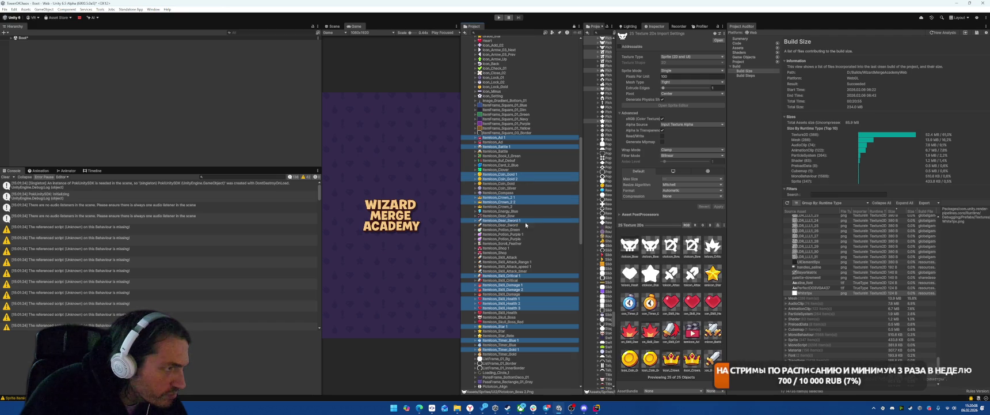
left_click(530, 233, "ctrl")
scroll(545, 236, "up", 5)
scroll(557, 224, "up", 6)
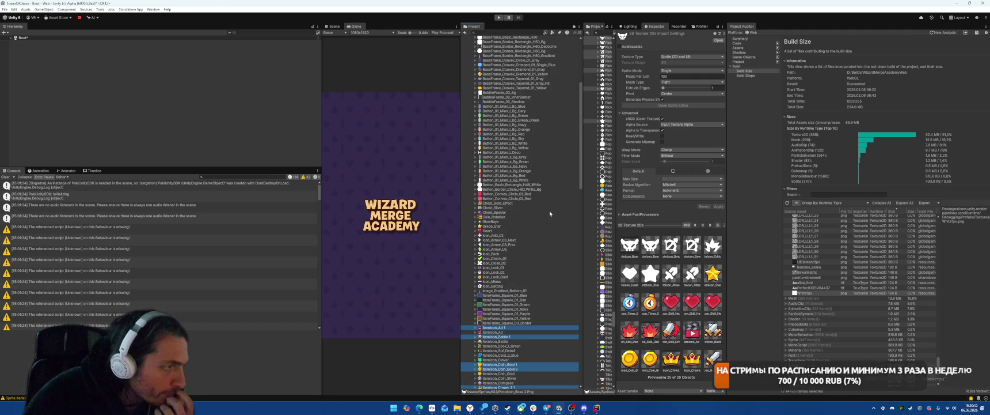
scroll(550, 213, "up", 5)
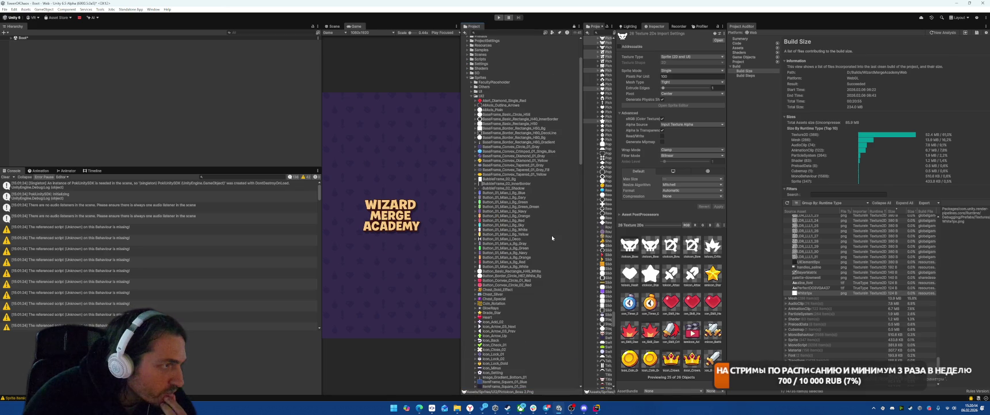
scroll(552, 235, "down", 20)
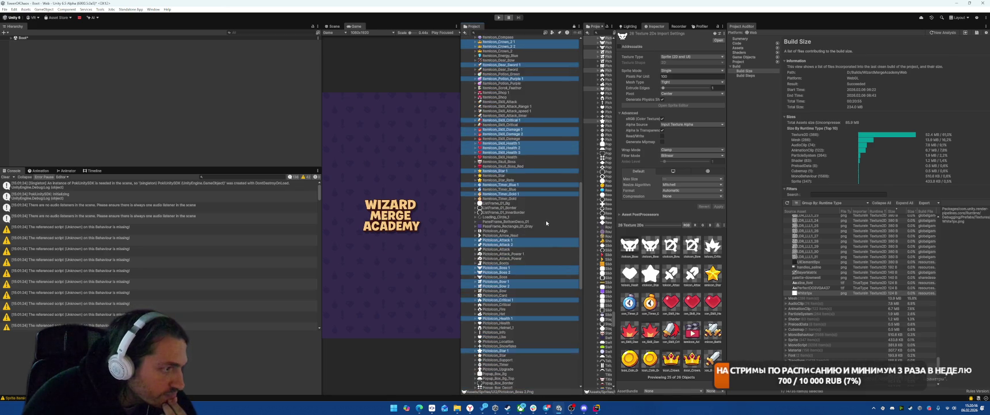
scroll(535, 185, "down", 14)
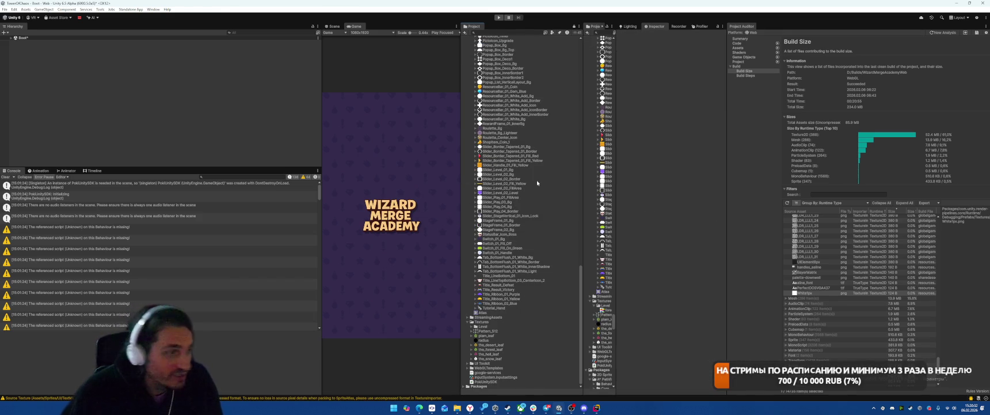
Select Title_Ribbon_01_Yellow and Title_Ribbon_01_Purple, set their mesh type to Full Rect and apply
left_click(531, 303)
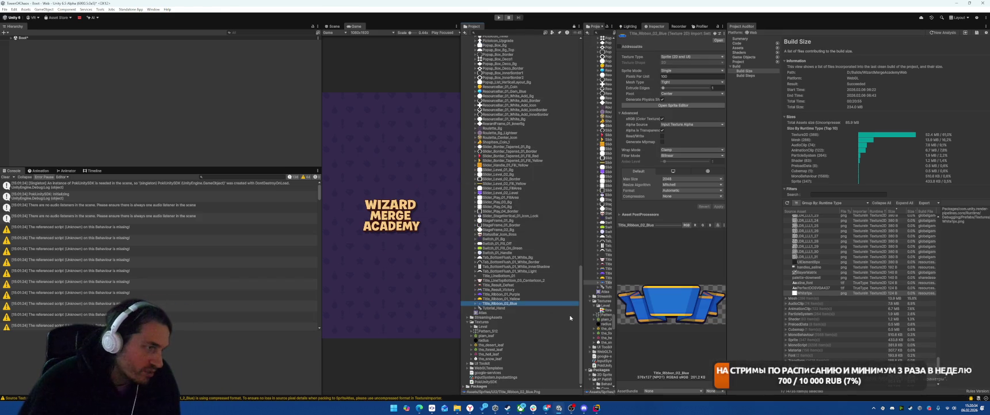
key("Down")
key("Up")
key("Up")
key("Up")
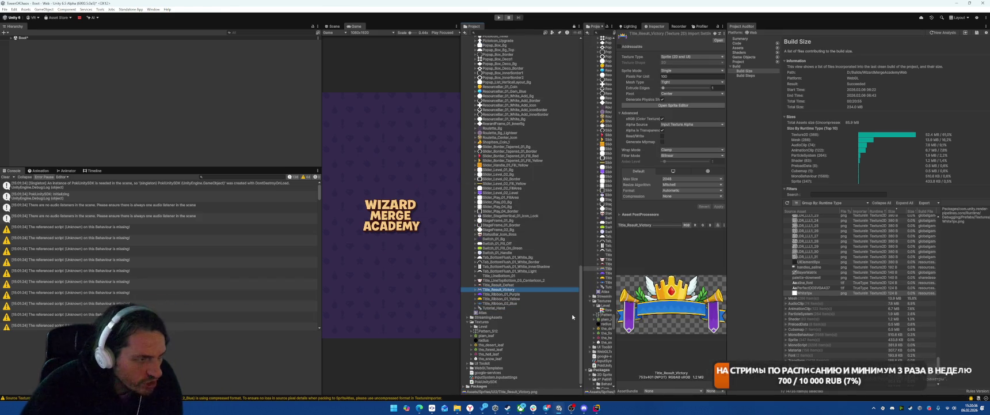
key("Down")
key("Down")
key("Down")
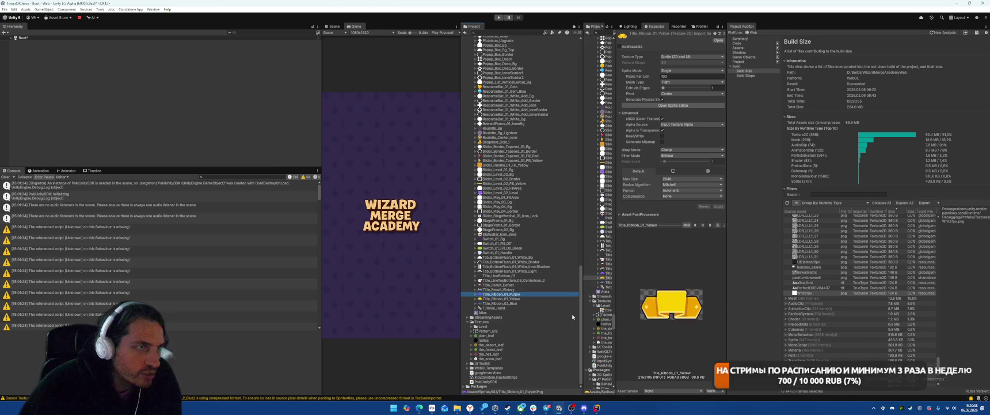
key("shift+Up")
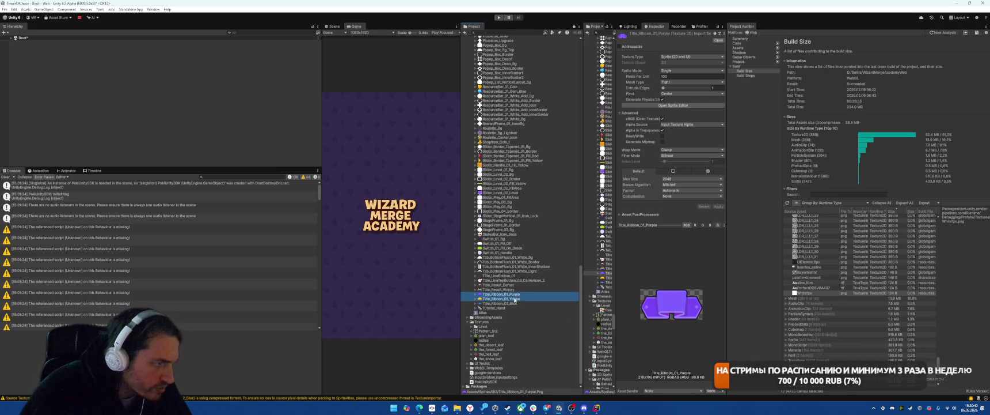
left_click(685, 82)
left_click(676, 88)
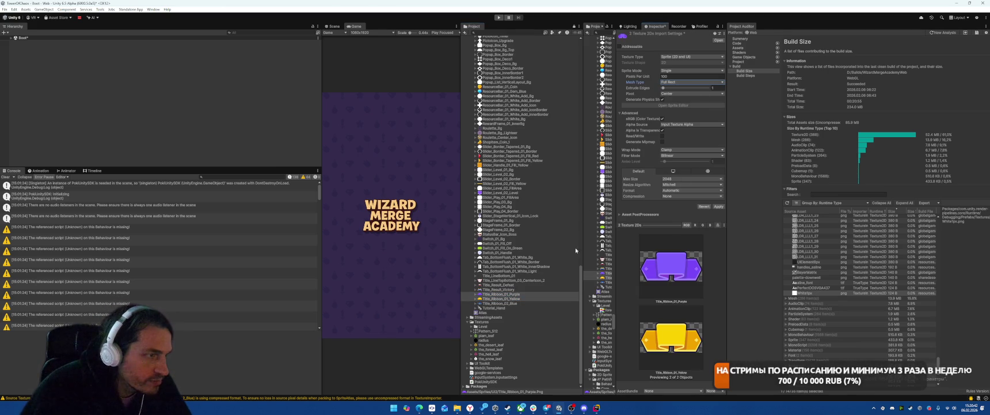
left_click(719, 207)
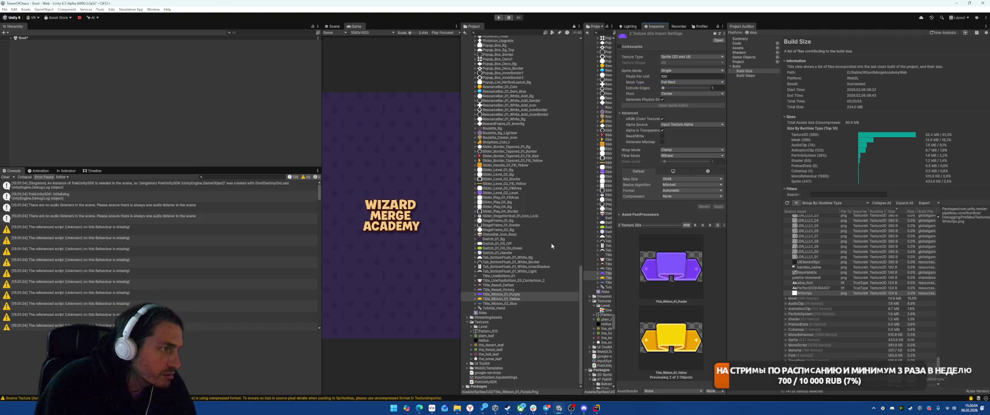
scroll(551, 246, "up", 10)
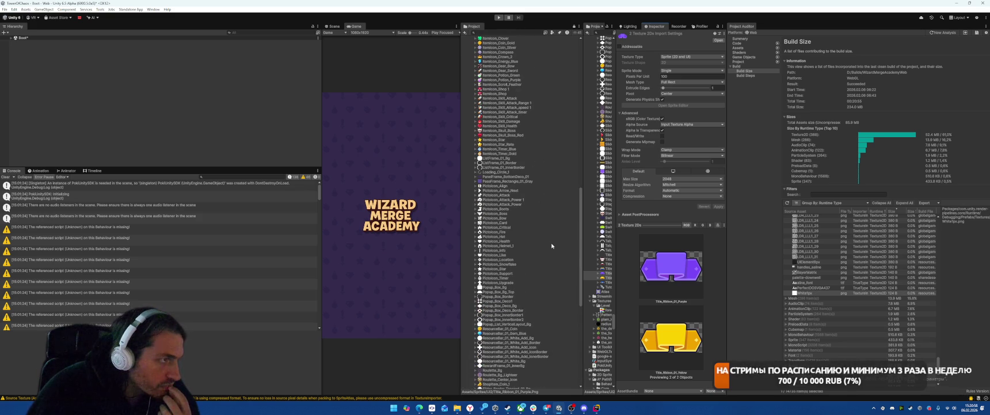
scroll(552, 245, "up", 5)
scroll(552, 245, "up", 3)
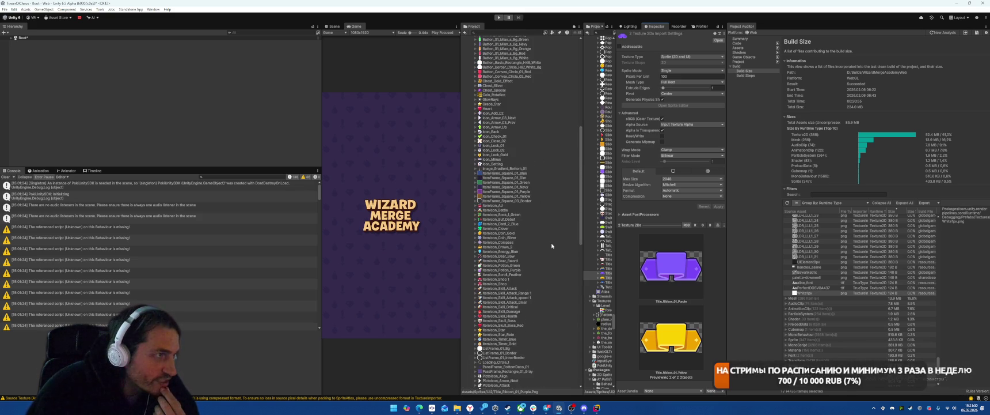
scroll(551, 245, "up", 4)
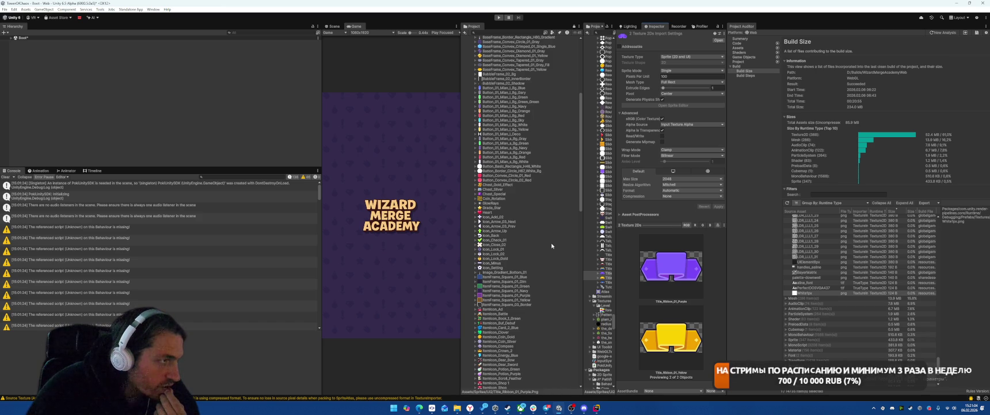
scroll(552, 246, "up", 2)
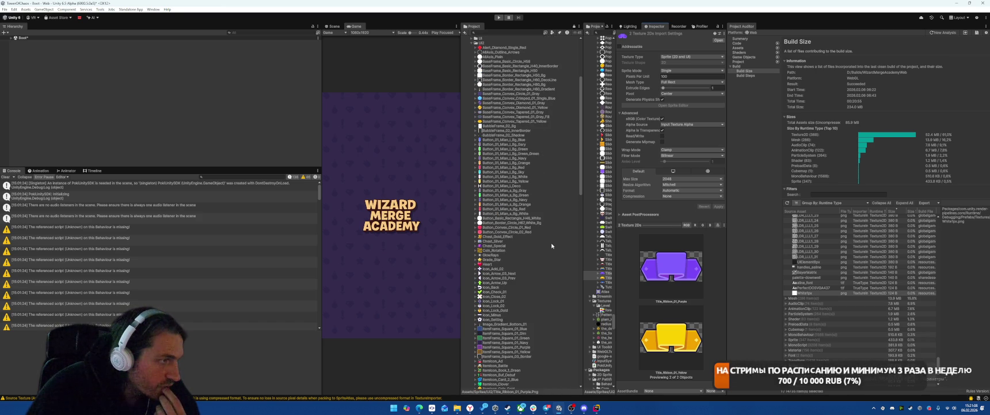
left_click(525, 144)
Preview the Button_01_Mian colour variants one by one, ending on the small green button
key("Down")
key("Down")
key("Down")
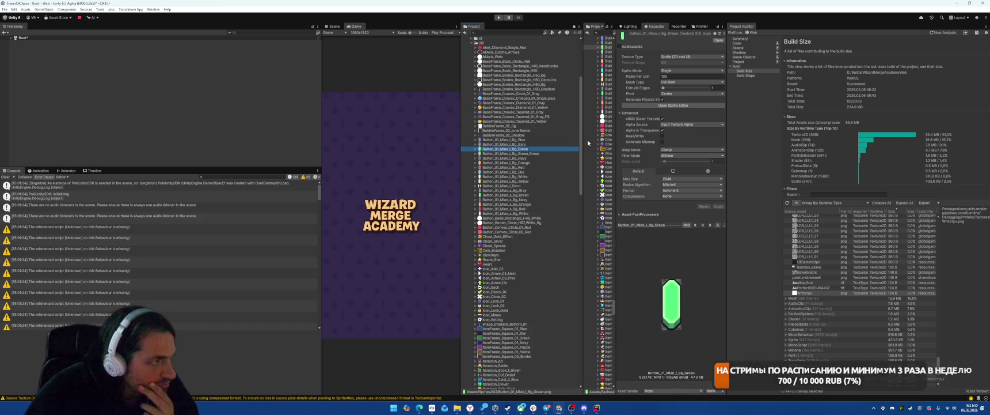
key("Up")
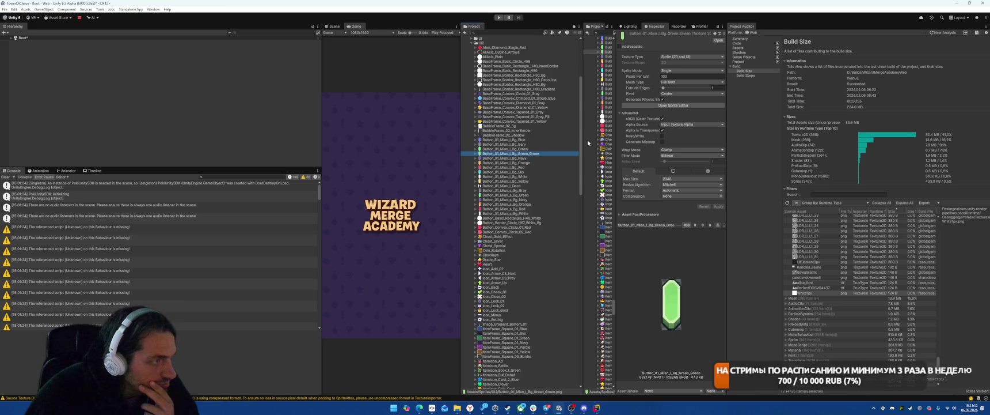
key("Down")
key("Down")
key("Down")
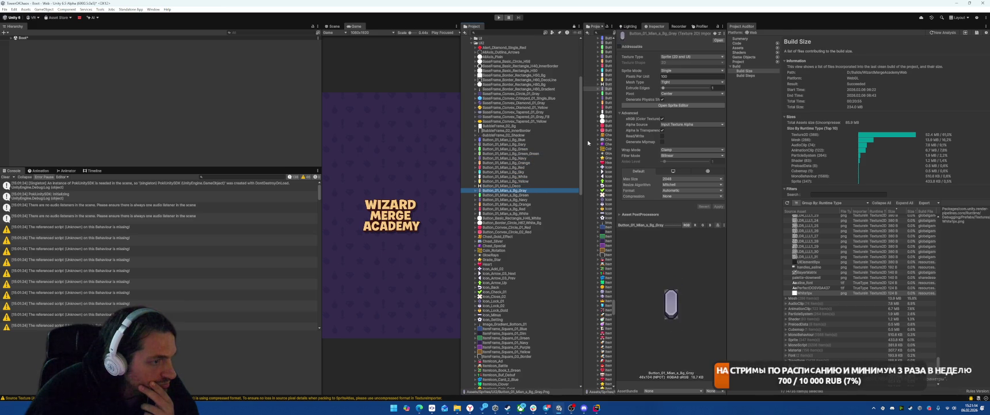
key("Down")
key("Down")
key("Up")
key("Up")
key("Up")
key("Down")
key("Down")
key("Down")
key("Down")
key("Up")
key("Up")
key("Up")
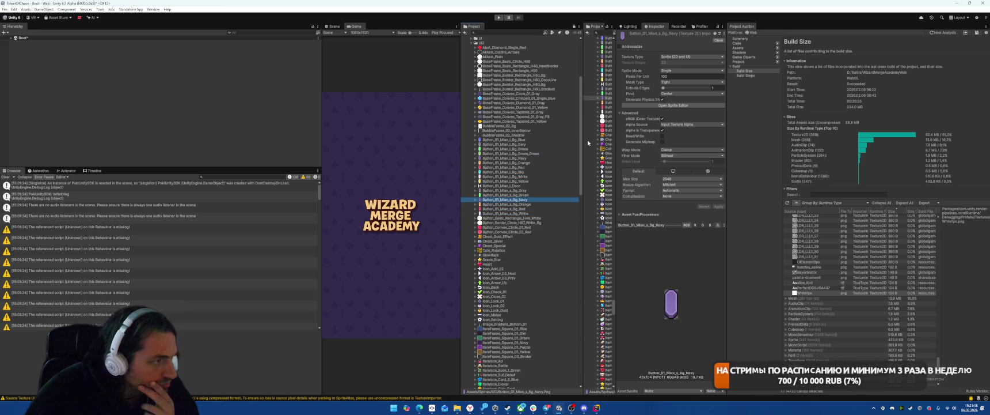
Select the Atlas sprite atlas to inspect its packed textures
scroll(579, 154, "down", 1)
scroll(578, 153, "down", 1)
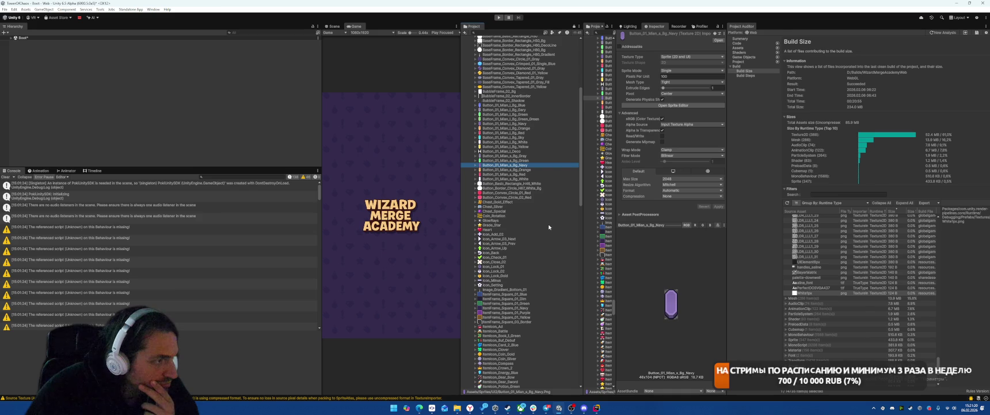
scroll(549, 227, "down", 5)
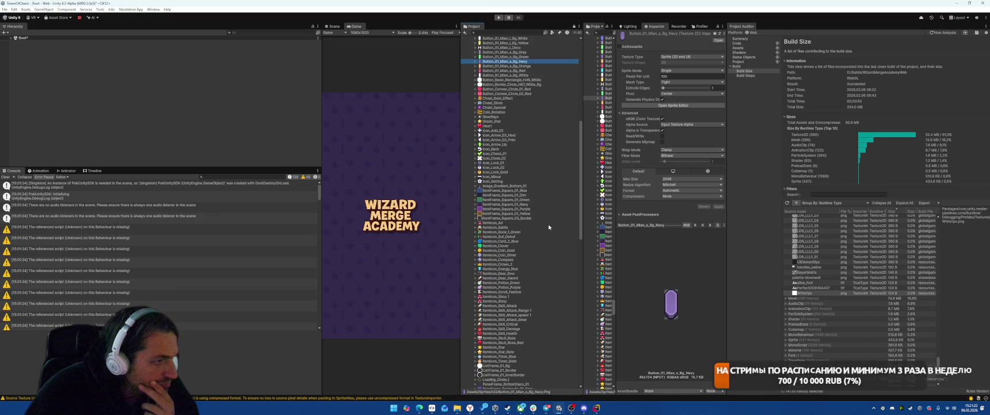
scroll(549, 226, "down", 20)
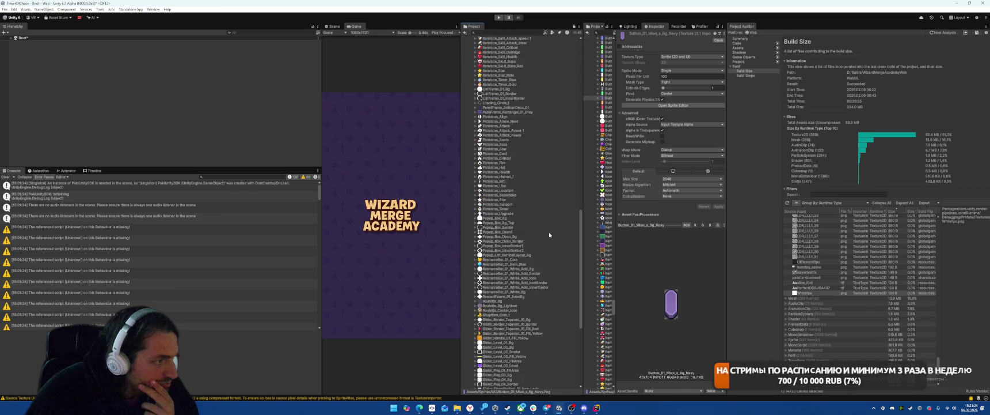
left_click(482, 312)
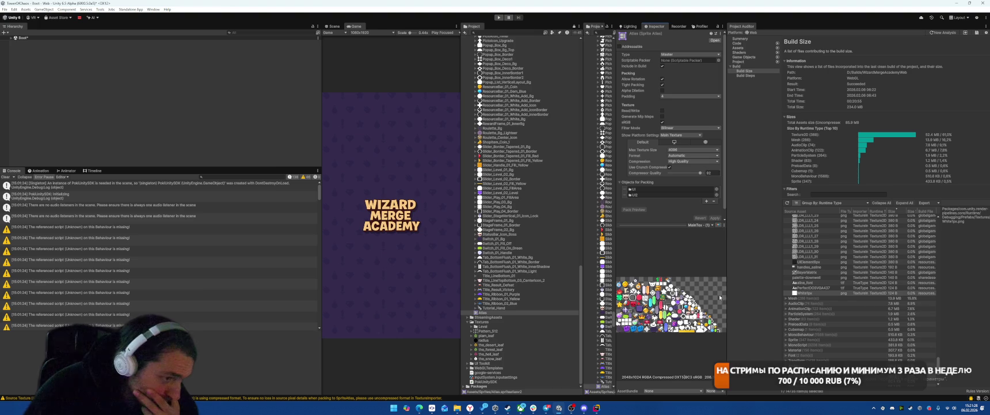
Check the atlas's packed-page choices, then view the StageFrame_01_Bg sprite's import settings
left_click(701, 225)
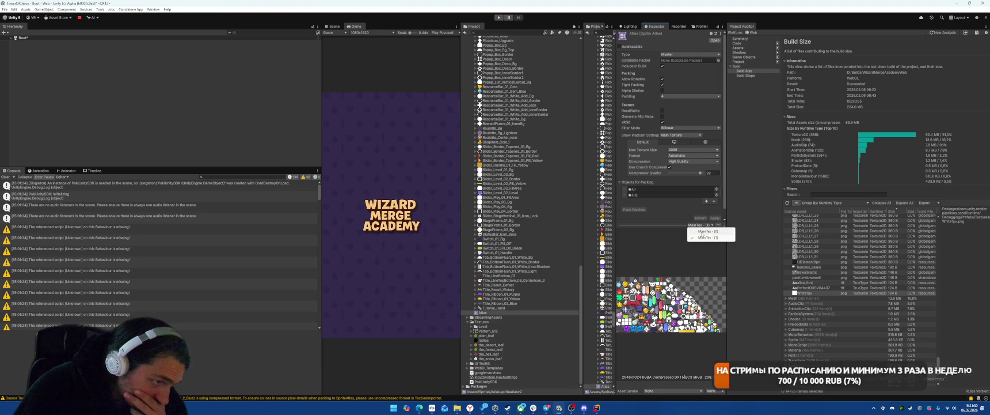
left_click(548, 221)
scroll(549, 224, "up", 15)
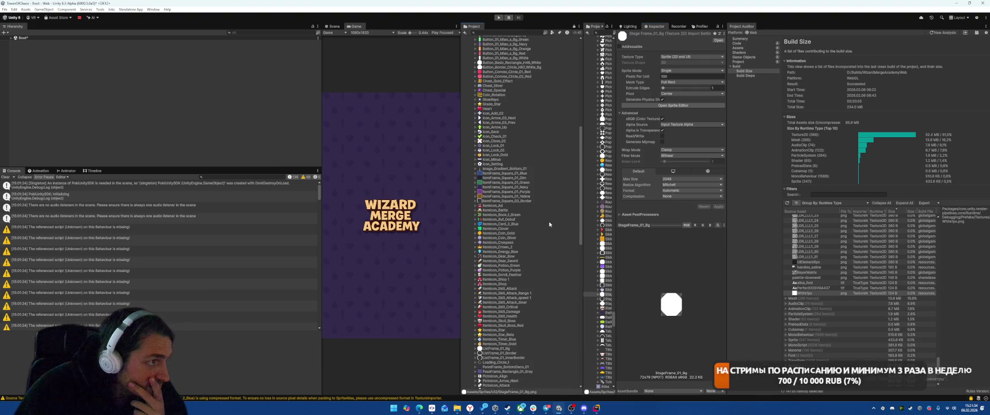
Show the ItemIcon_Shop 1 treasure-chest sprite in the Inspector
scroll(530, 227, "up", 5)
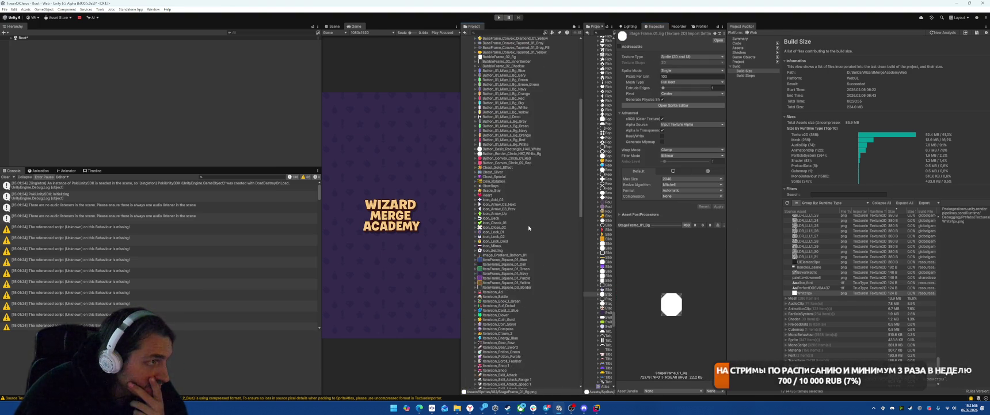
scroll(529, 227, "down", 7)
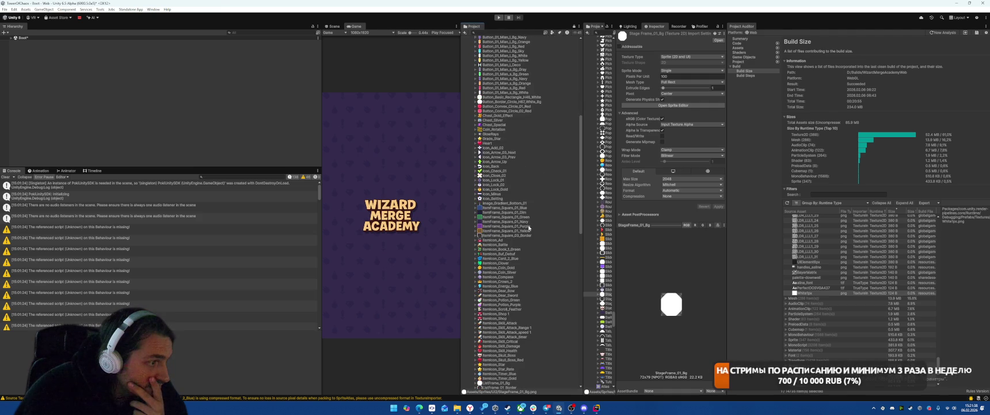
left_click(540, 245)
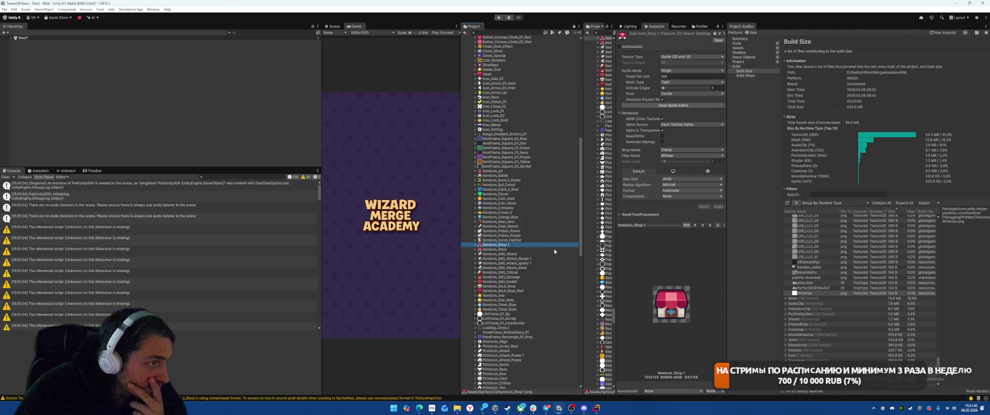
Expand the UI folder in the Project tree to see its subfolders
scroll(550, 237, "down", 15)
scroll(548, 225, "up", 15)
scroll(546, 228, "up", 4)
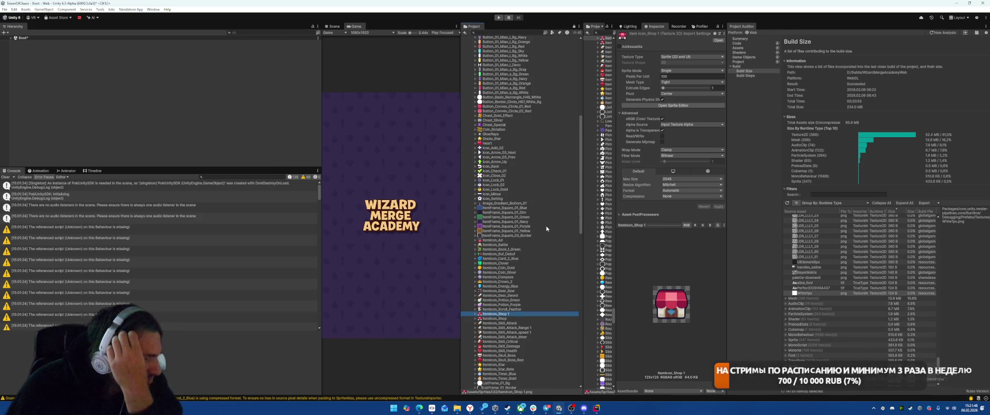
scroll(544, 218, "up", 10)
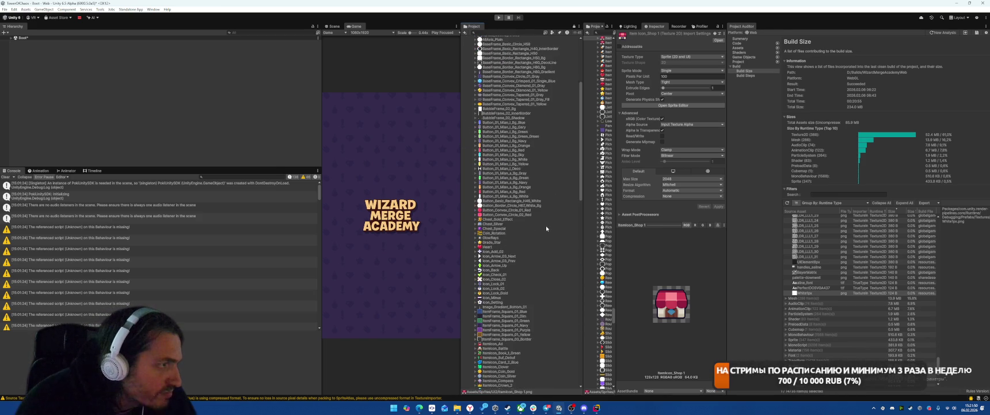
left_click(472, 150)
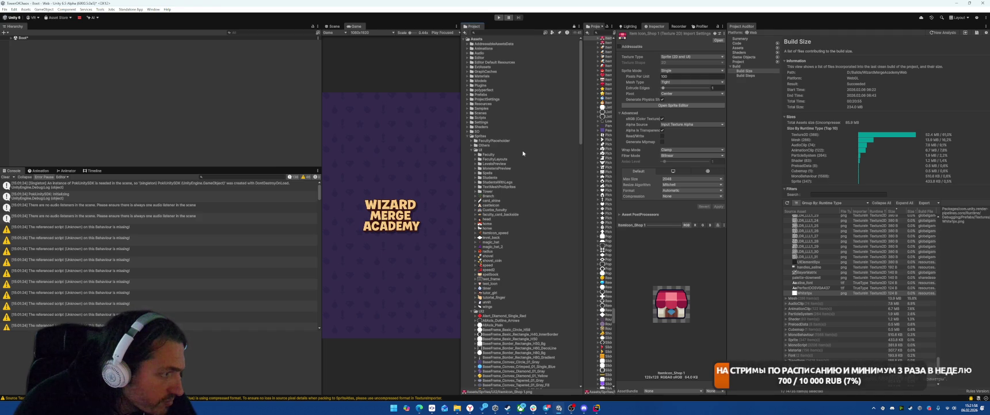
scroll(538, 261, "down", 20)
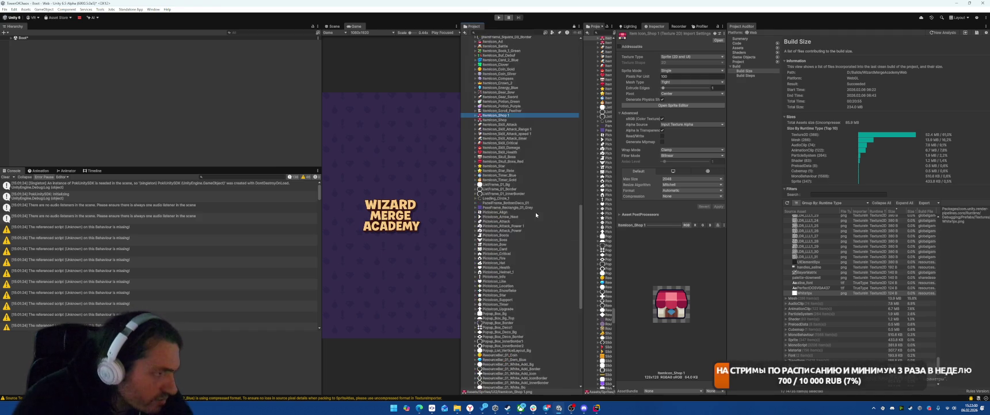
Add Tutorial_Hand and the blue crimped frame sprite to the shop chest selection
left_click(493, 307, "ctrl")
scroll(531, 235, "up", 10)
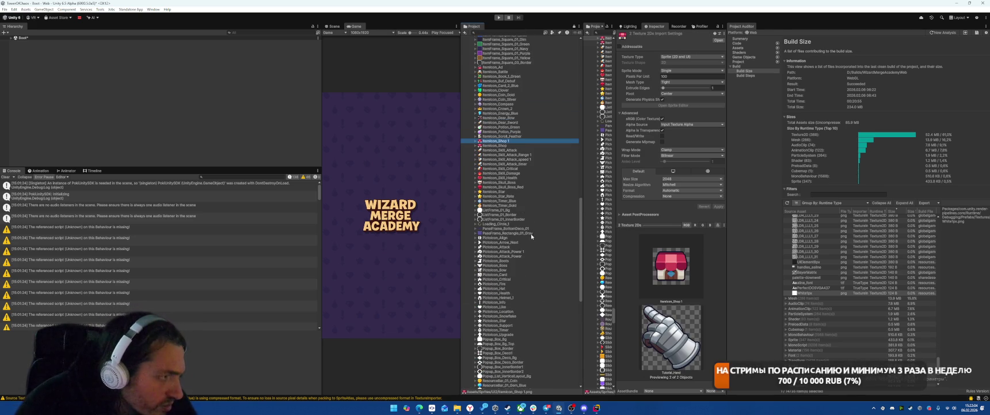
scroll(532, 236, "down", 10)
scroll(535, 233, "down", 8)
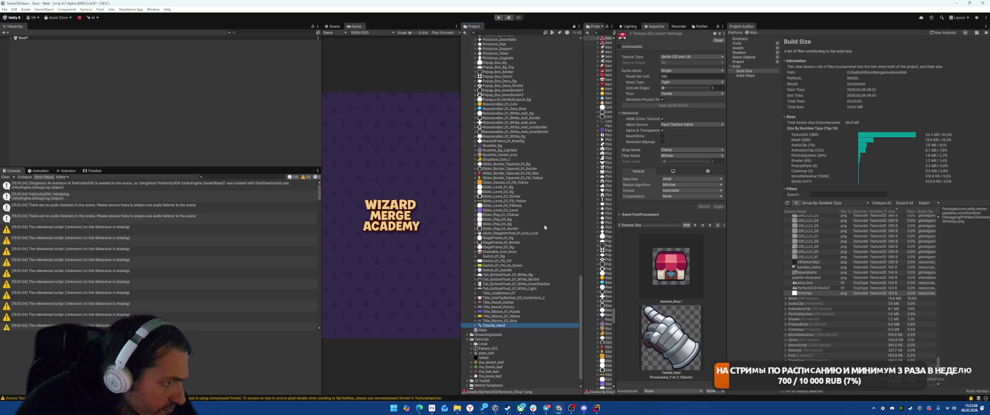
scroll(542, 231, "up", 20)
scroll(540, 235, "up", 10)
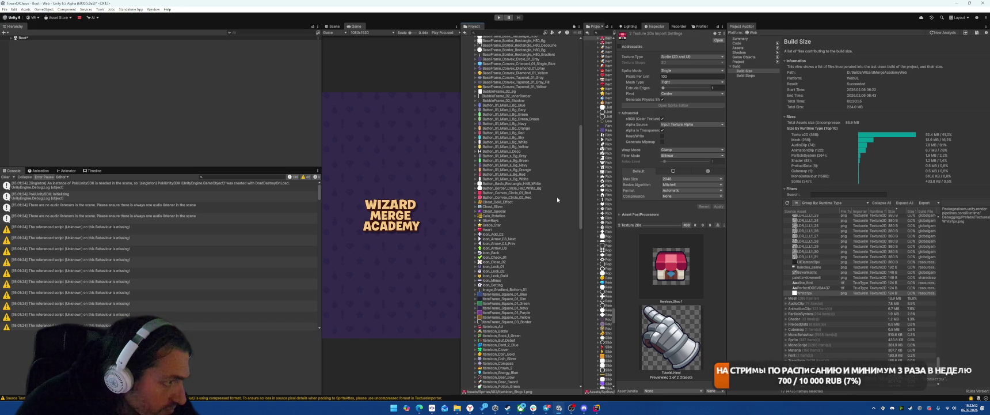
scroll(557, 199, "up", 8)
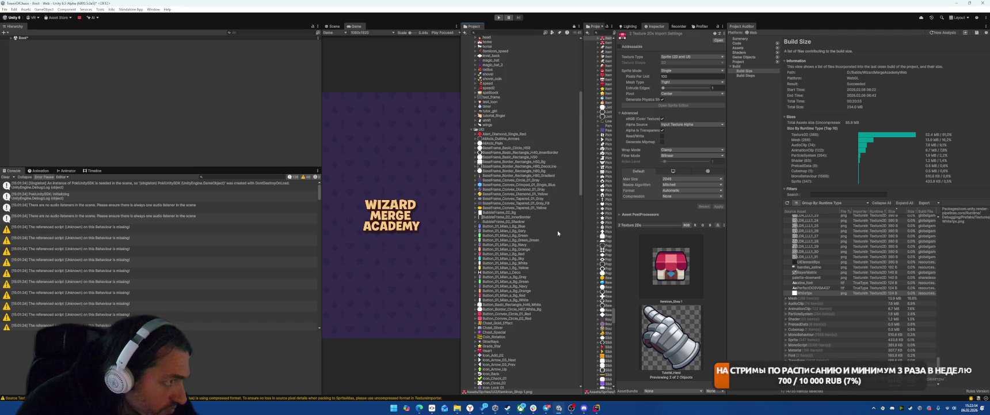
scroll(557, 233, "up", 10)
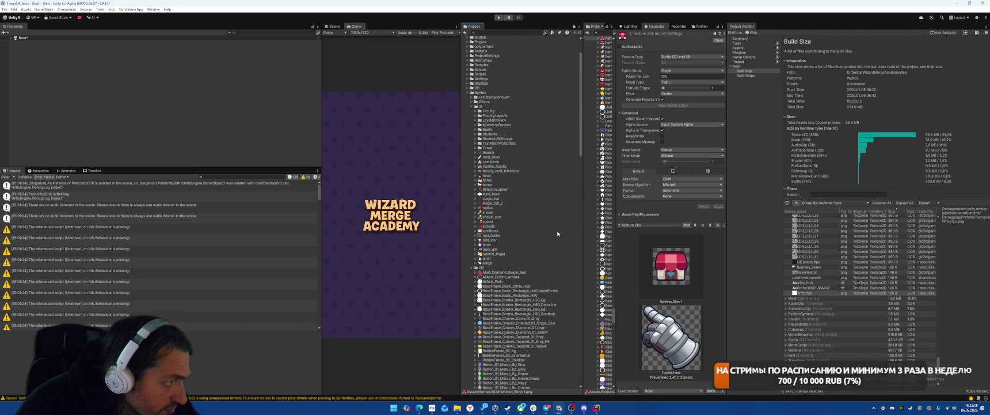
left_click(510, 323, "ctrl")
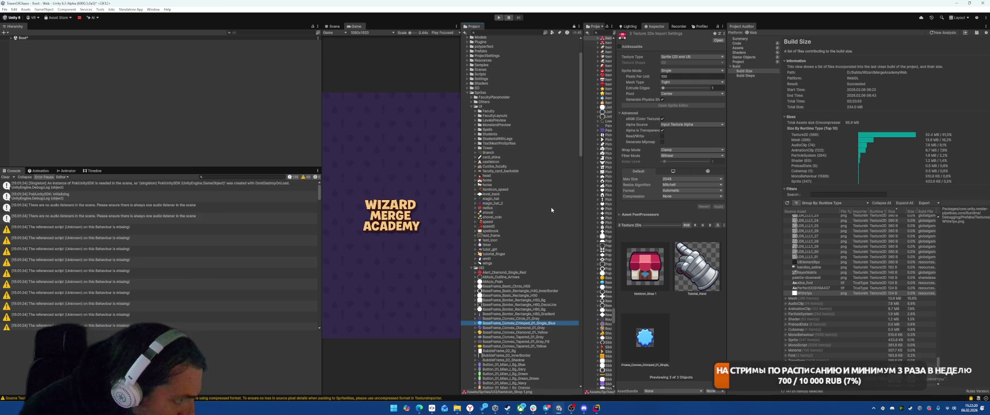
Expand all UI subfolders, review them, and request deletion of the three selected sprites
scroll(551, 207, "down", 3)
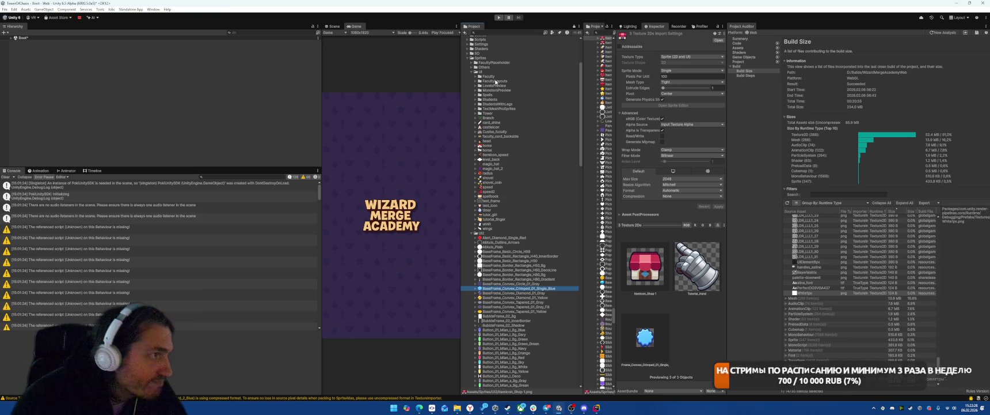
left_click(475, 76, "alt")
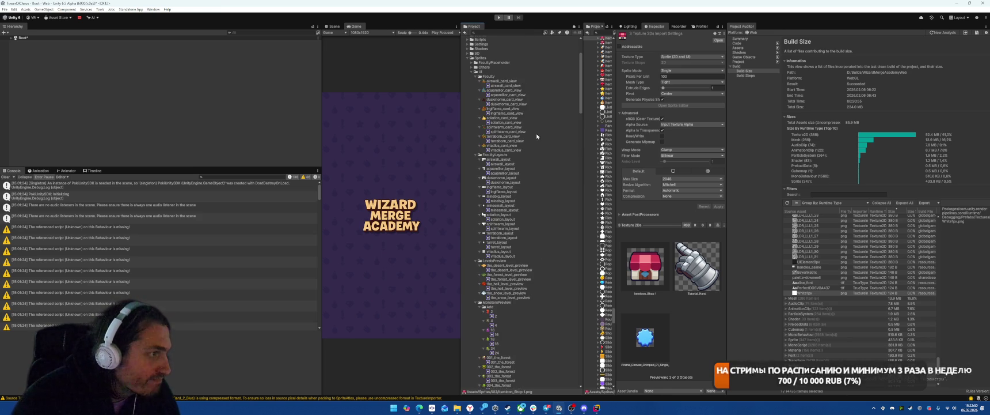
scroll(540, 124, "down", 15)
scroll(531, 196, "down", 12)
scroll(541, 178, "down", 20)
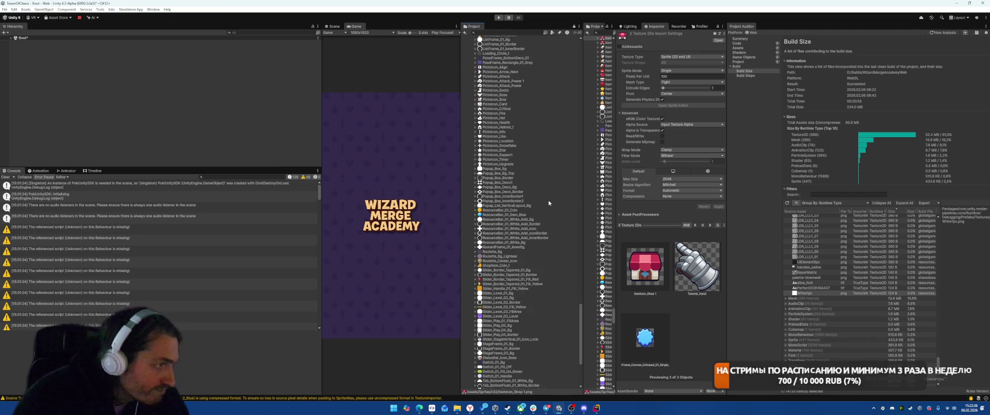
scroll(544, 174, "down", 10)
scroll(552, 196, "up", 20)
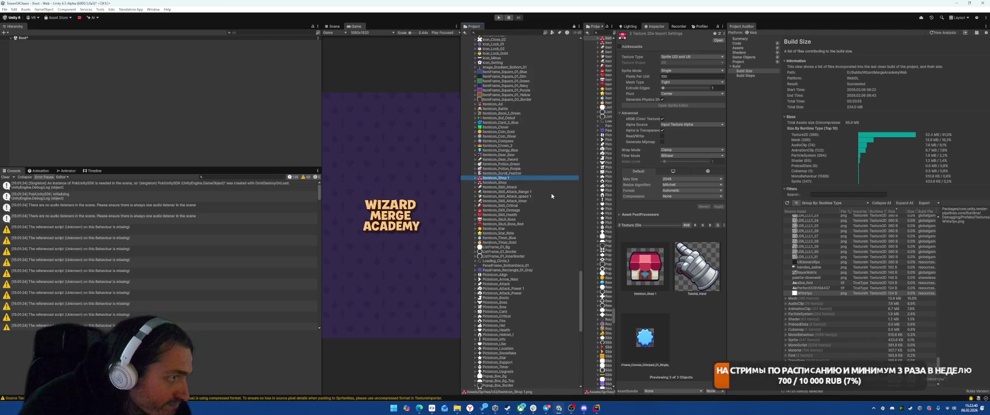
scroll(552, 195, "up", 20)
key("Delete")
Confirm deleting the three sprites, then select the Atlas sprite atlas
left_click(517, 218)
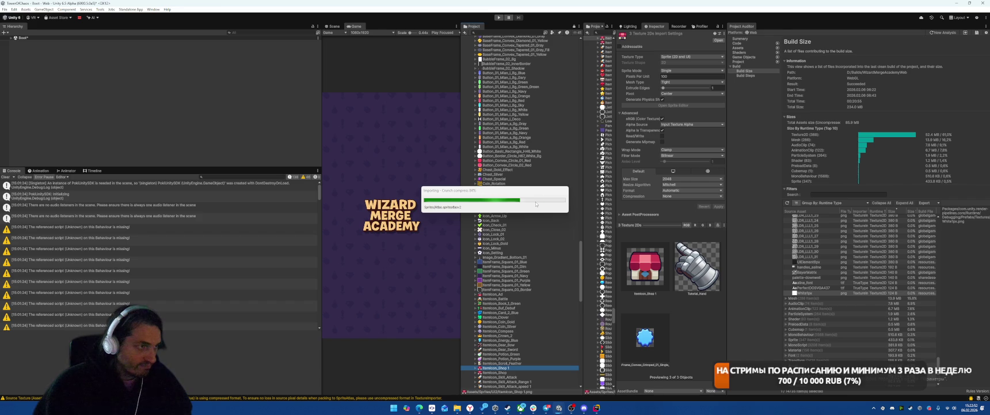
scroll(528, 205, "down", 15)
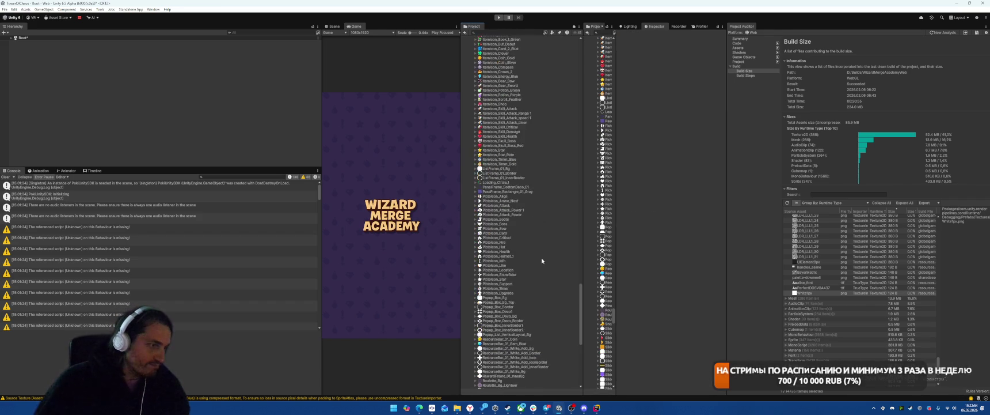
left_click(488, 312)
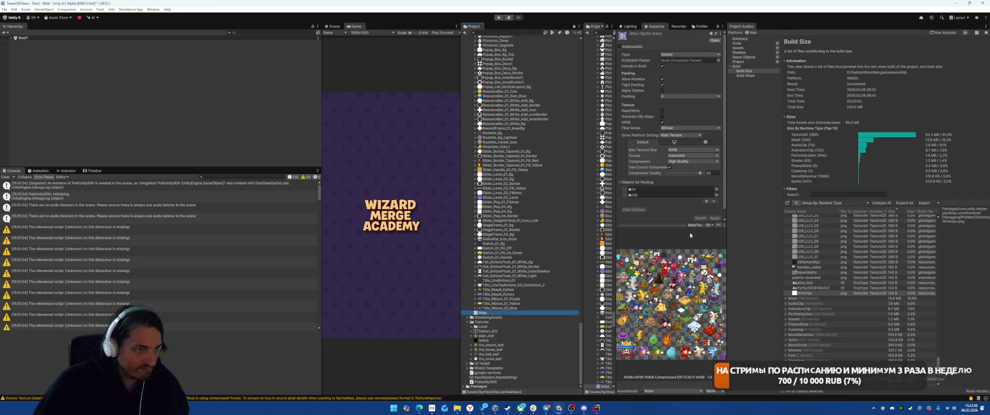
left_click(704, 225)
left_click(706, 239)
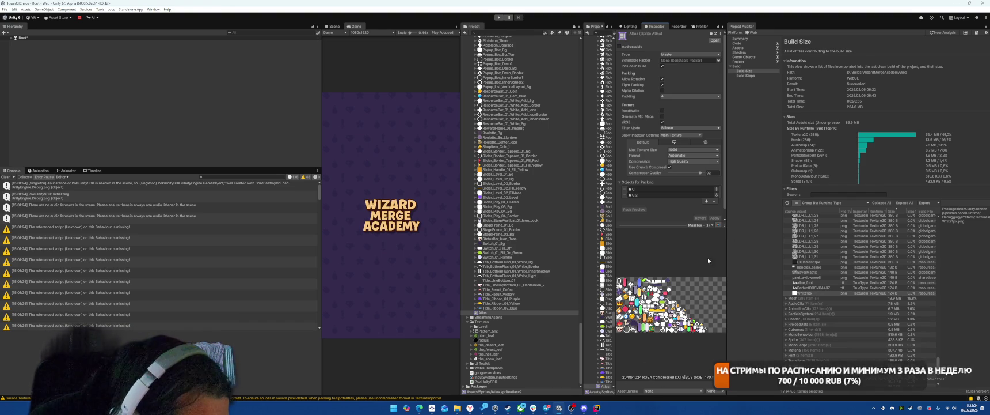
left_click(693, 225)
left_click(702, 231)
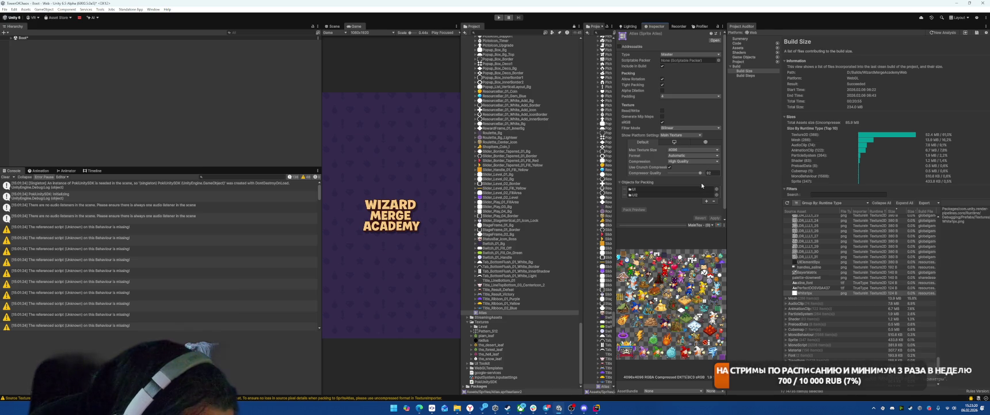
left_click(691, 161)
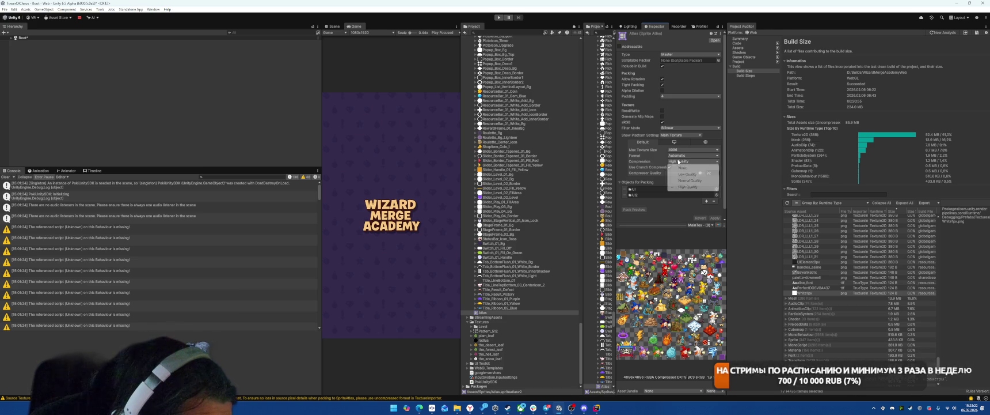
Switch Atlas compression to Low Quality, apply, and preview the 2048x1024 and 4096x4096 pages
left_click(683, 174)
left_click(714, 218)
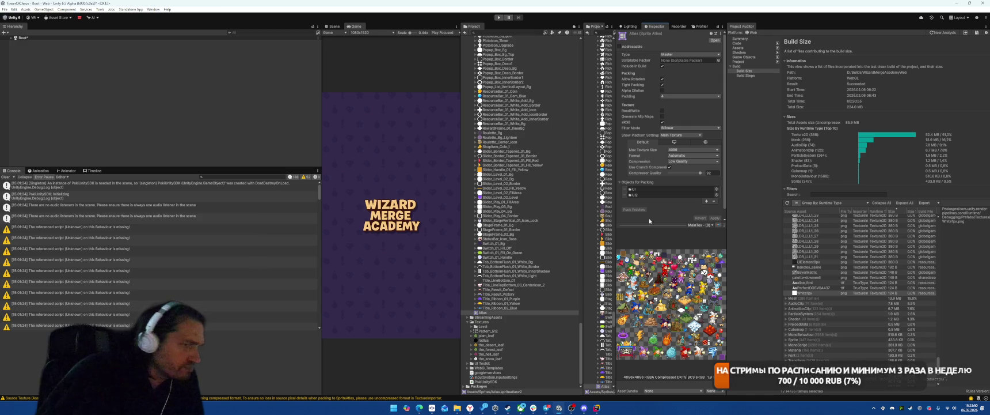
left_click(699, 224)
left_click(706, 237)
left_click(699, 224)
left_click(705, 231)
scroll(784, 244, "up", 10)
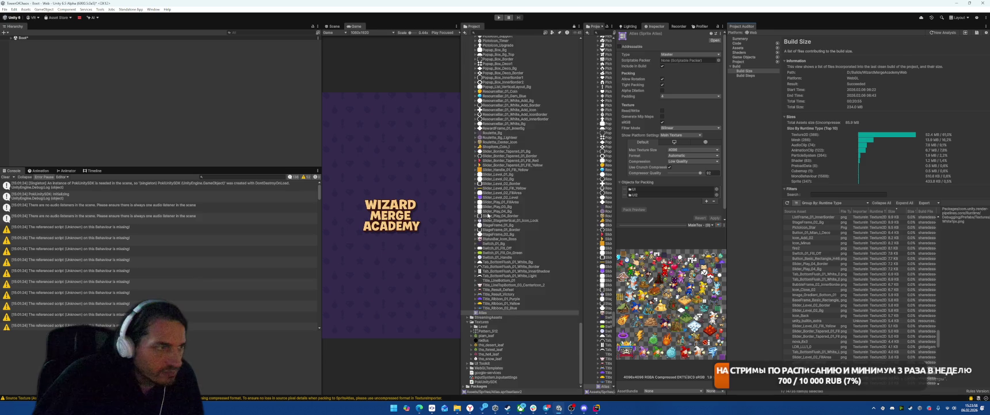
Collapse the Sprites and Textures folders, expand Settings, and select Mobile_RPAsset
scroll(535, 210, "up", 5)
scroll(510, 225, "down", 5)
scroll(487, 316, "up", 15)
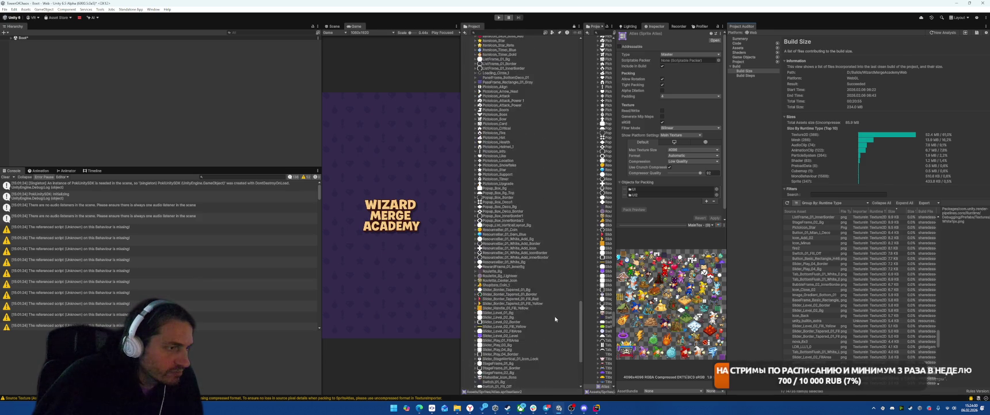
scroll(555, 318, "up", 15)
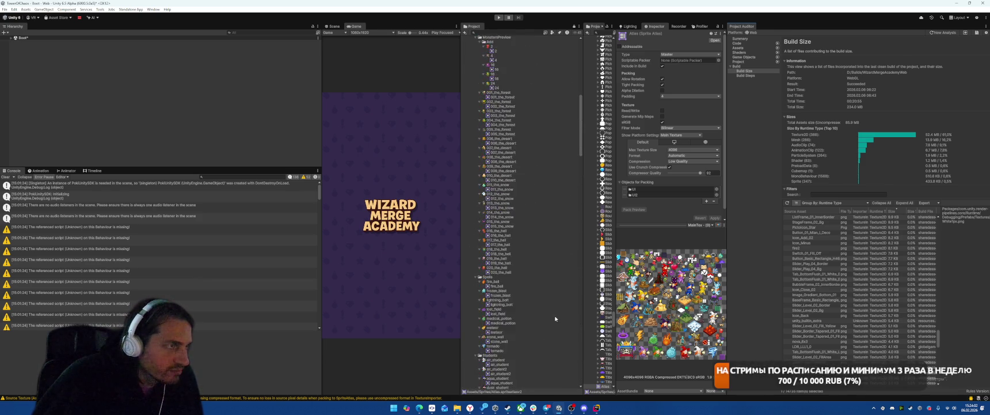
left_click(469, 136)
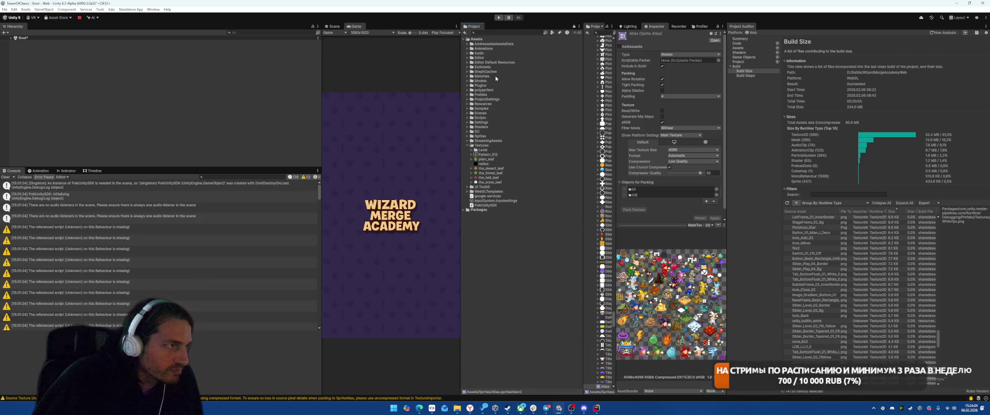
left_click(468, 145)
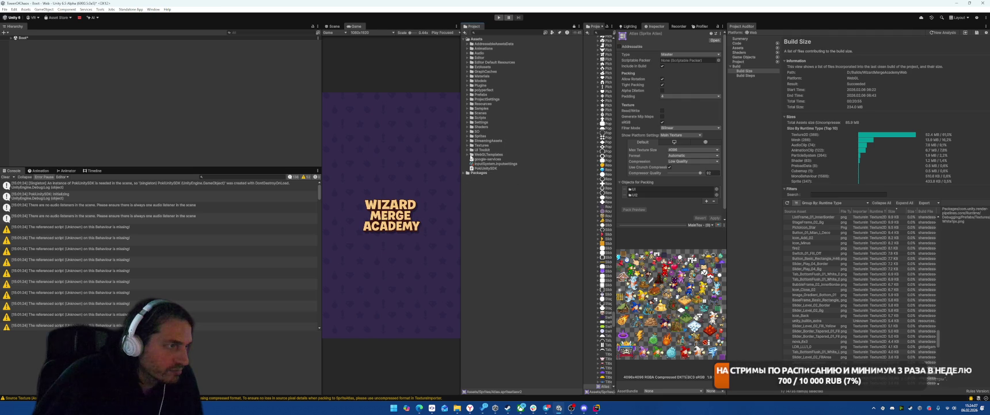
left_click(467, 122)
left_click(495, 145)
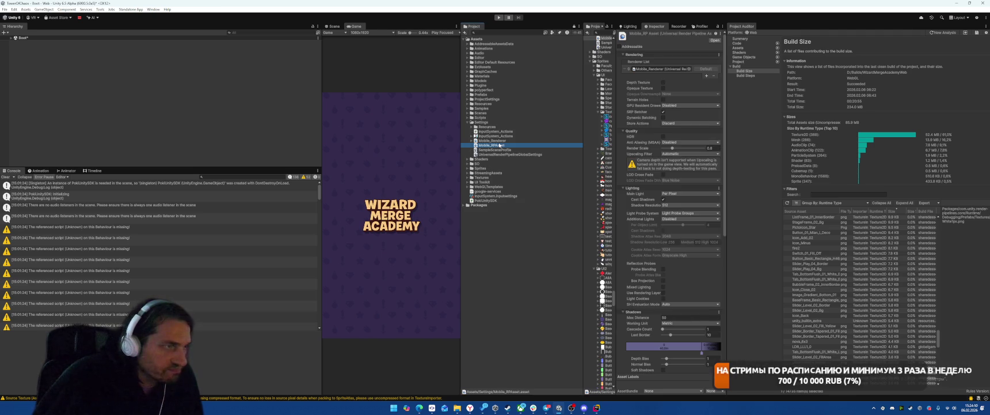
Show Mobile_Renderer's Universal Renderer Data and its Render Objects, SSAO and Decal features in the Inspector
left_click(679, 27)
left_click(646, 26)
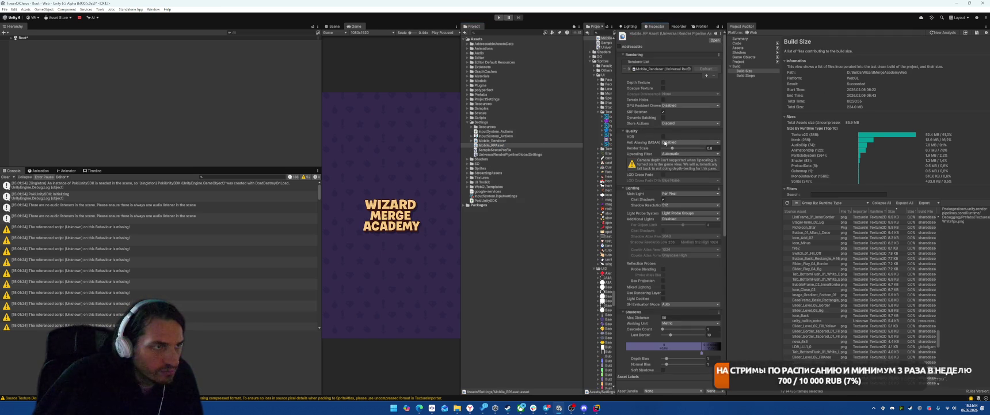
left_click(496, 141)
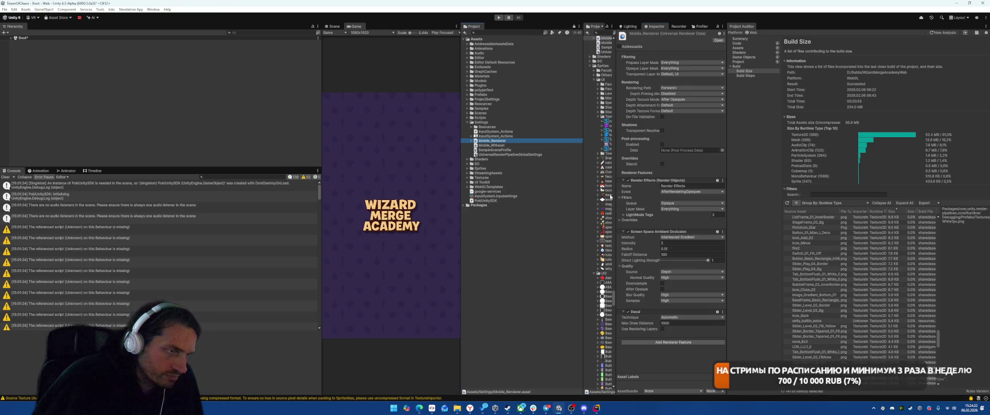
Open and dismiss the Screen Space Ambient Occlusion feature's options menu without changing anything
right_click(658, 232)
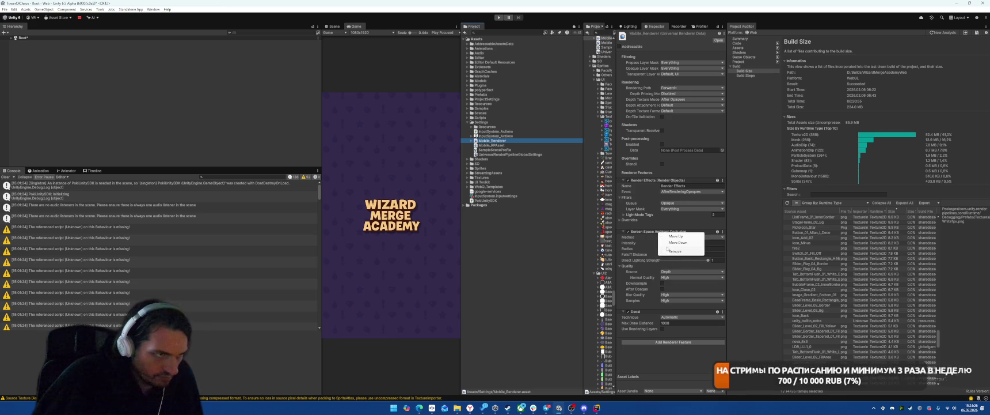
right_click(640, 232)
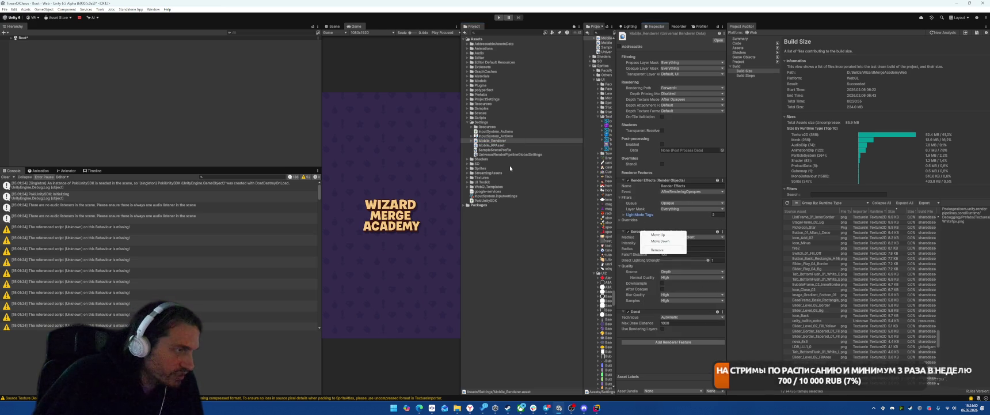
left_click(471, 177)
Expand the Textures and Sprites folders to list all sprite sub-folders in the Project tree
left_click(471, 178)
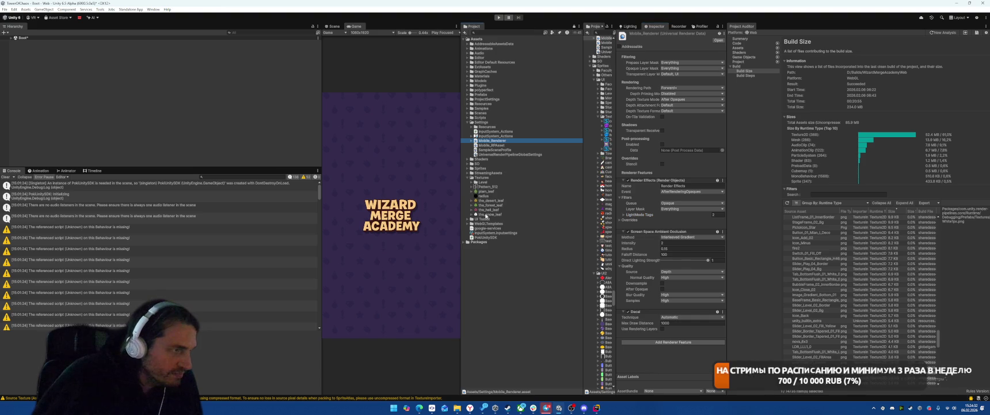
left_click(468, 168, "alt")
scroll(536, 180, "down", 10)
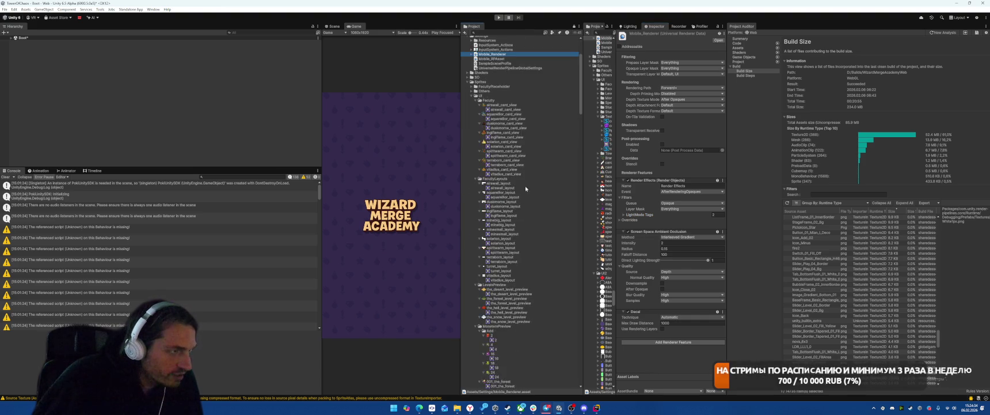
Compare the import settings of the Itemicon_Skill_Health, Itemicon_Skill_Damage and Heart sprites
scroll(534, 173, "down", 15)
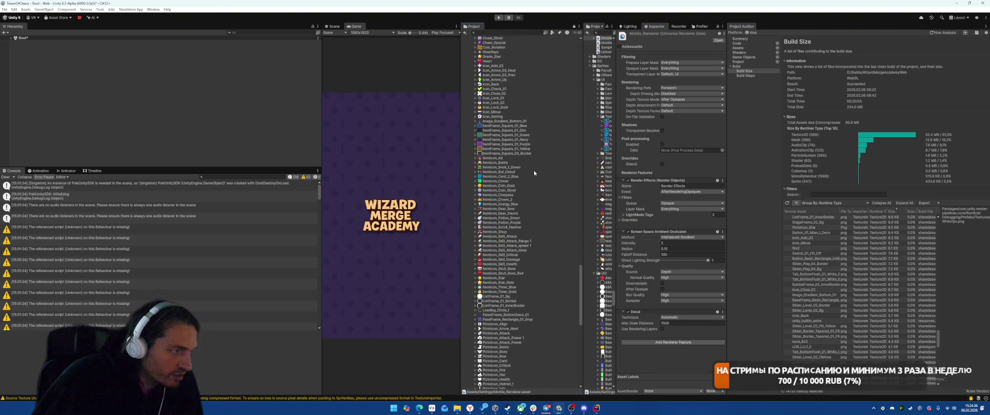
left_click(507, 263)
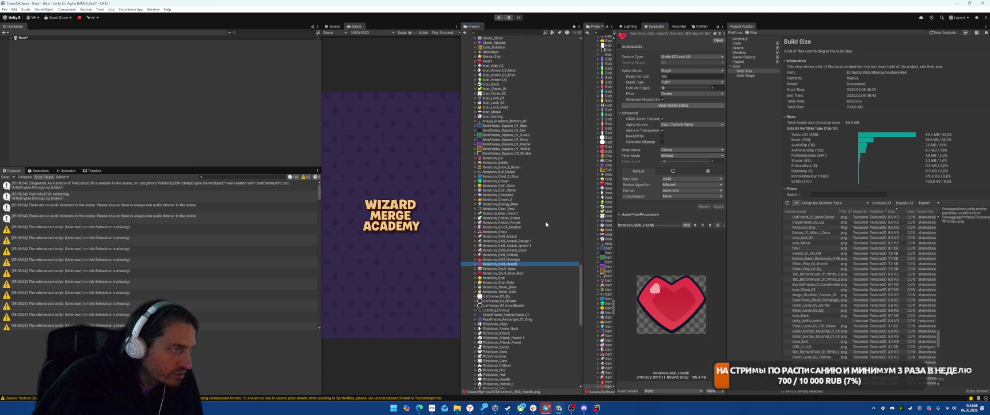
scroll(546, 224, "up", 5)
left_click(496, 148)
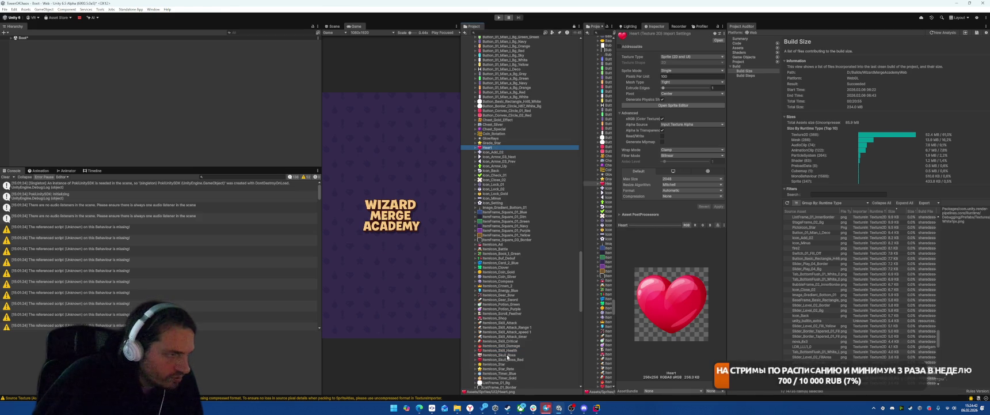
left_click(509, 351)
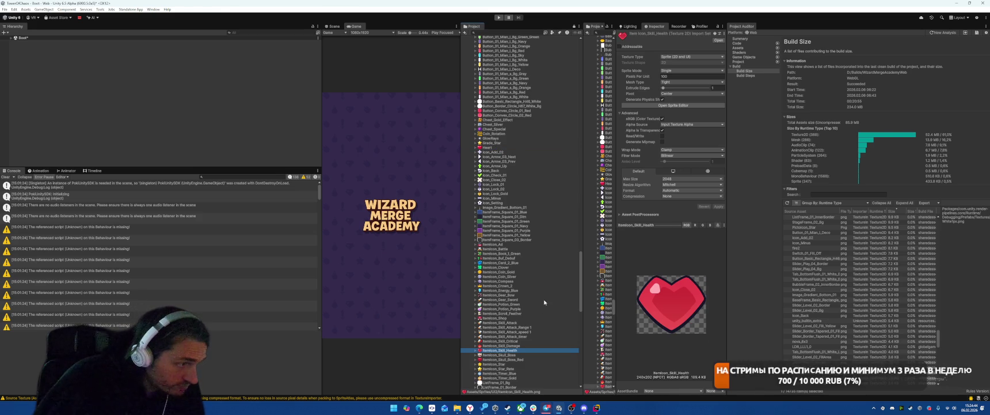
key("Up")
key("Down")
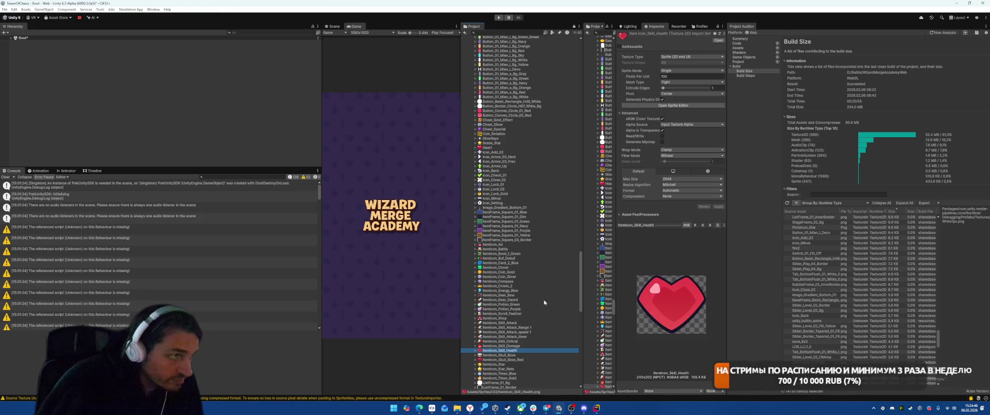
left_click(495, 148)
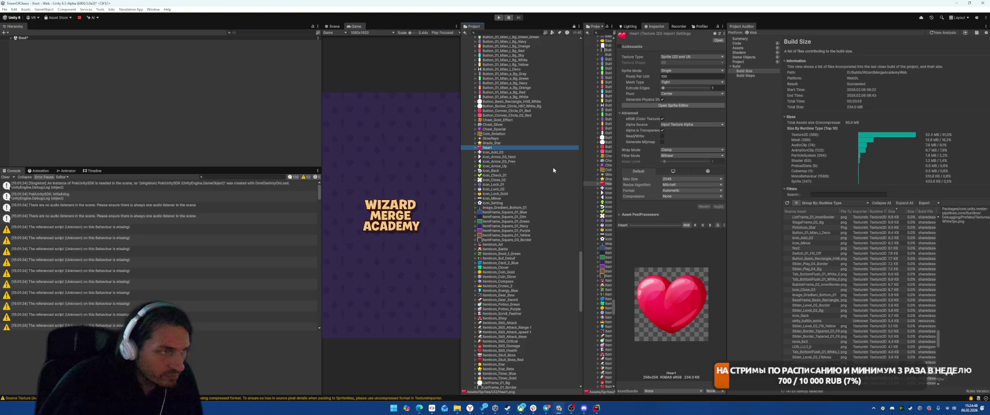
Preview Grade_Star, Coin_Rotation, GlowRays, Chest_Special and Chest_Silver, ending on the Heart texture's import settings
scroll(527, 248, "up", 10)
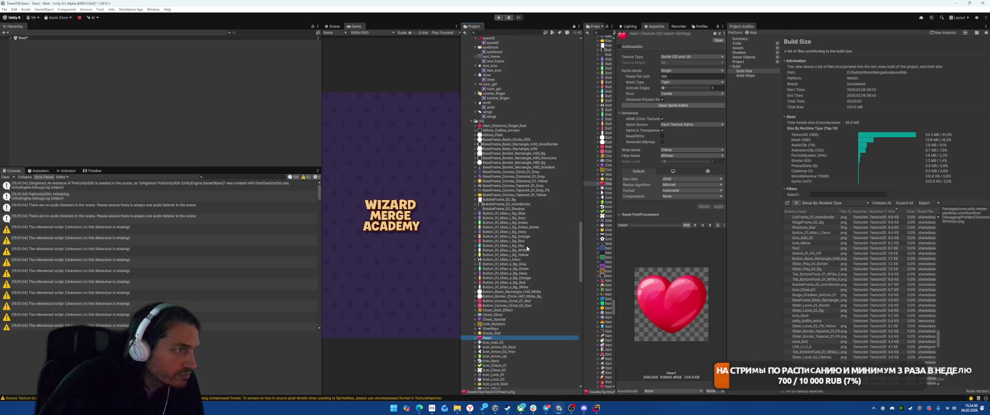
scroll(527, 249, "down", 20)
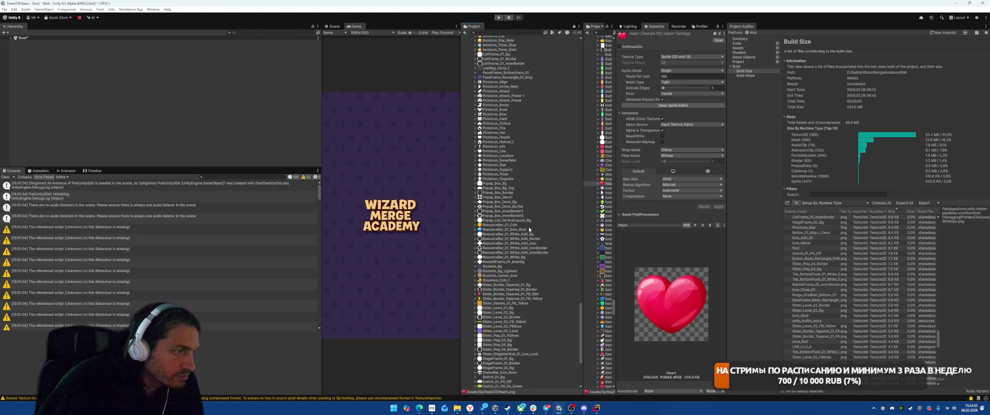
scroll(536, 229, "down", 5)
scroll(537, 228, "up", 20)
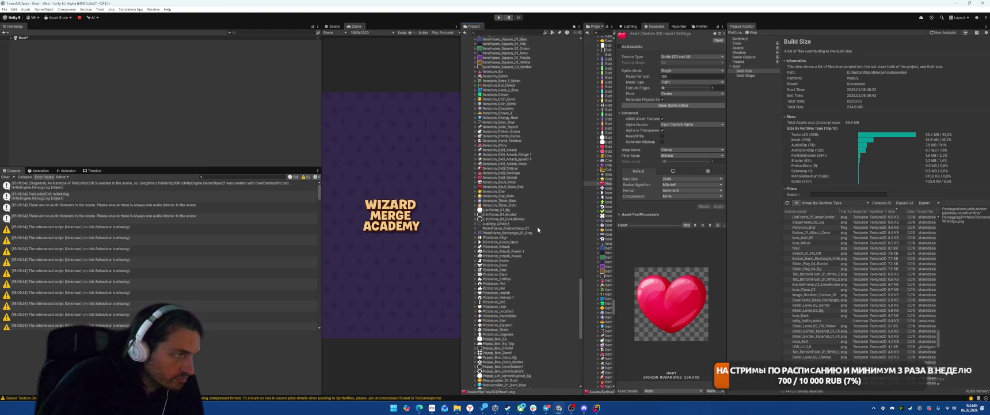
key("Up")
key("Down")
key("Up")
key("Up")
key("Up")
key("Down")
key("Down")
key("Down")
key("Up")
key("Up")
key("Up")
key("Up")
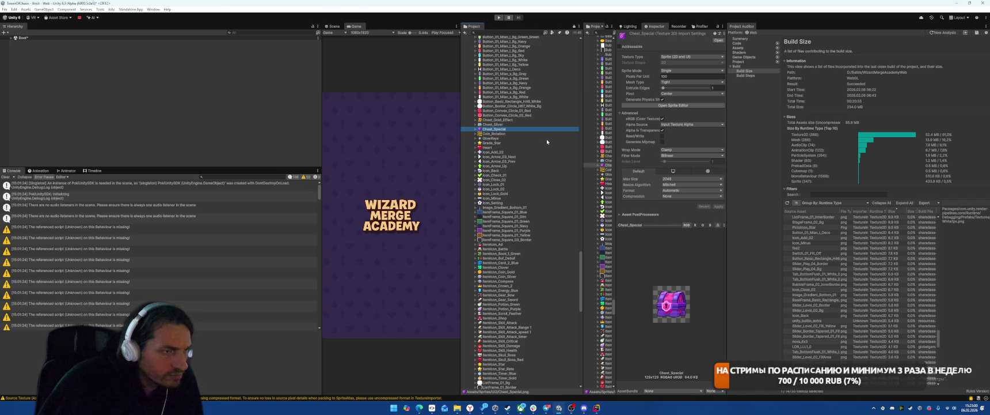
key("Up")
key("Down")
key("Up")
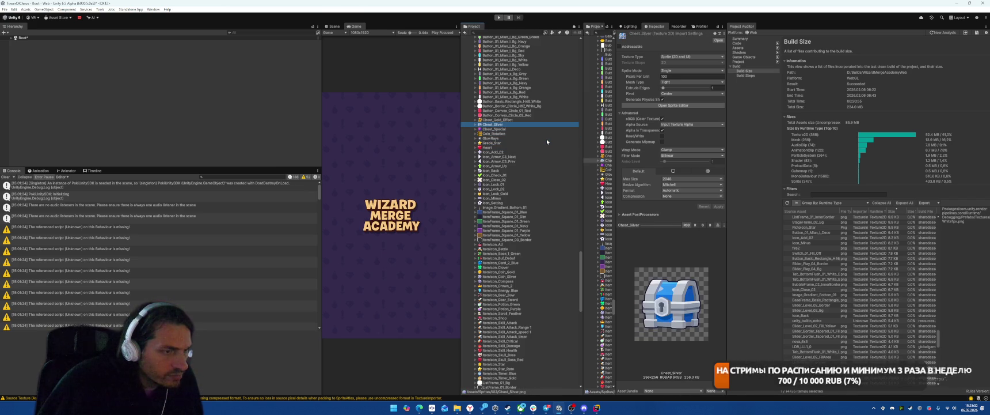
key("Down")
key("Up")
key("Down")
key("Up")
key("Down")
key("Up")
key("Down")
key("Up")
key("Down")
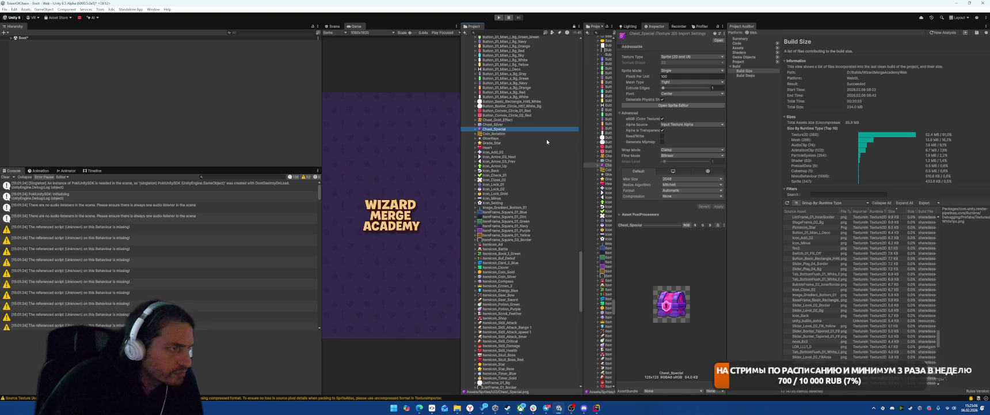
left_click(573, 147)
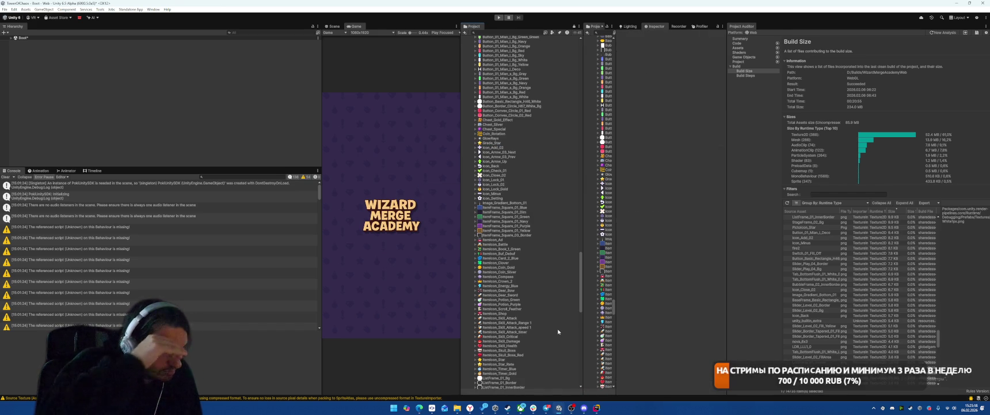
Compare the ItemIcon_Coin_Gold and ResourceBar_01_Coin texture settings
left_click(544, 268)
scroll(545, 275, "down", 5)
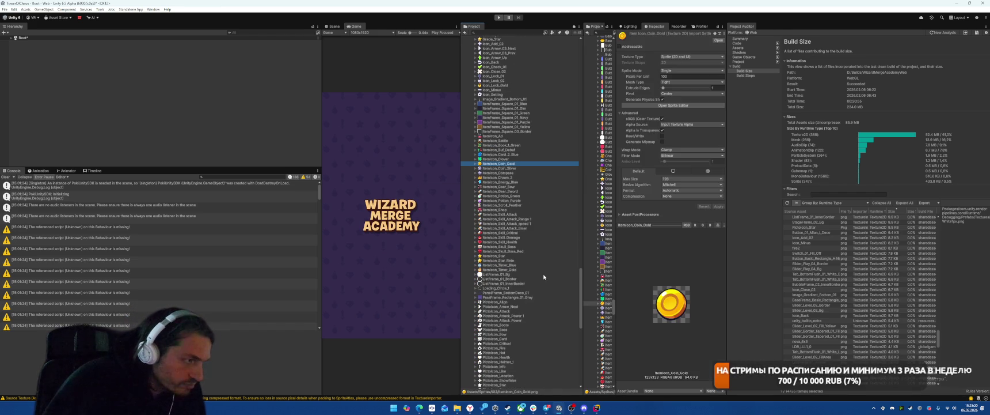
scroll(544, 260, "down", 10)
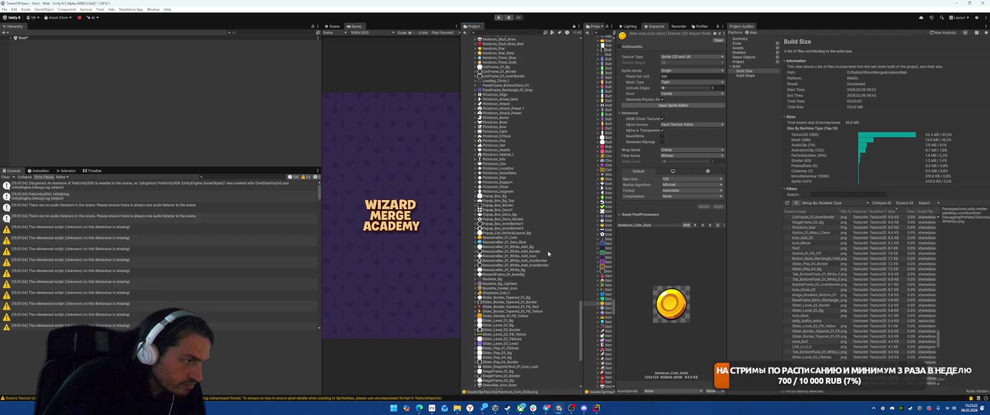
left_click(549, 237)
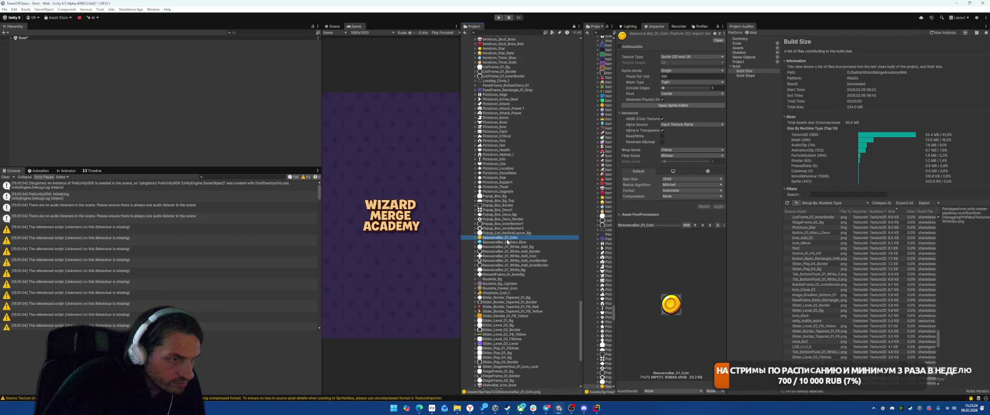
scroll(544, 264, "up", 8)
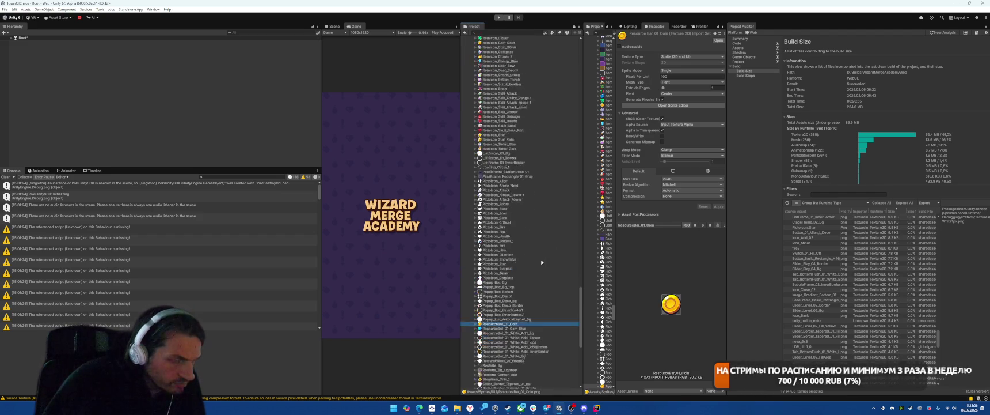
scroll(542, 262, "up", 4)
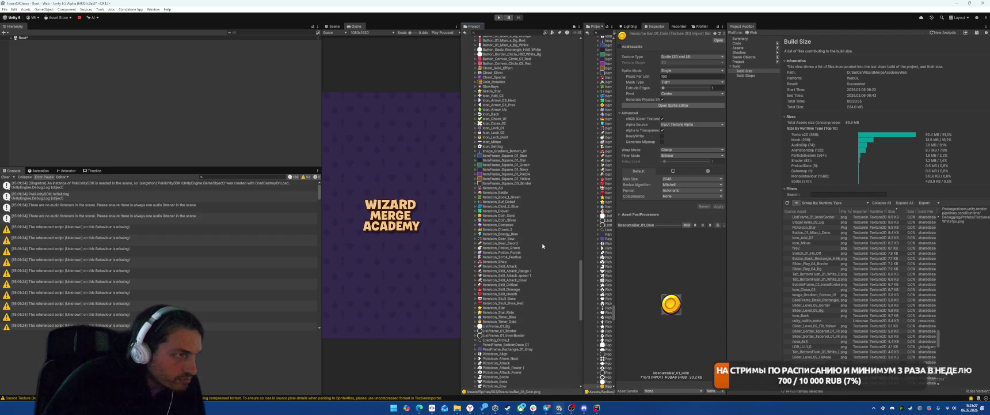
left_click(519, 216)
Browse the sprite list and inspect the Button_01_Mian_l_Bg_Blue texture
scroll(518, 217, "down", 8)
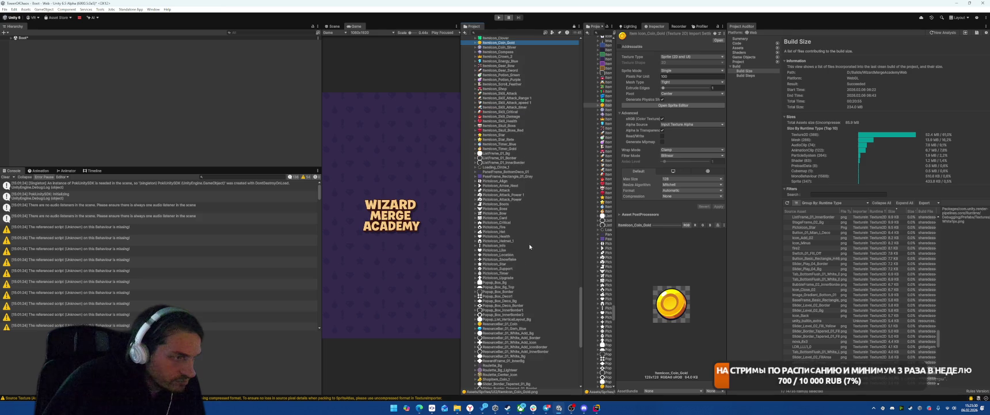
scroll(544, 290, "down", 2)
scroll(512, 270, "up", 4)
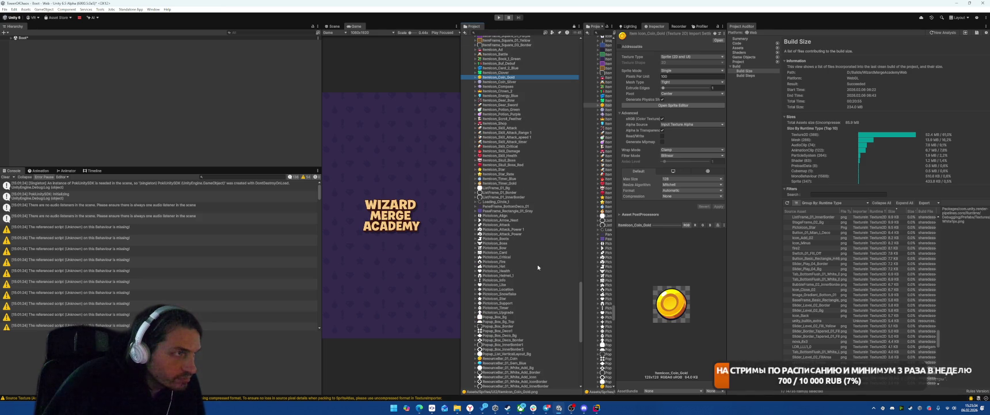
scroll(538, 266, "down", 3)
scroll(540, 271, "down", 4)
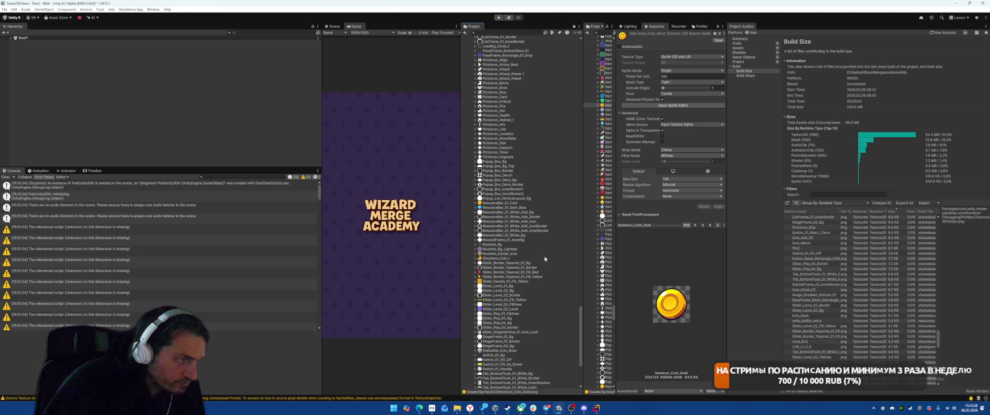
scroll(544, 259, "down", 2)
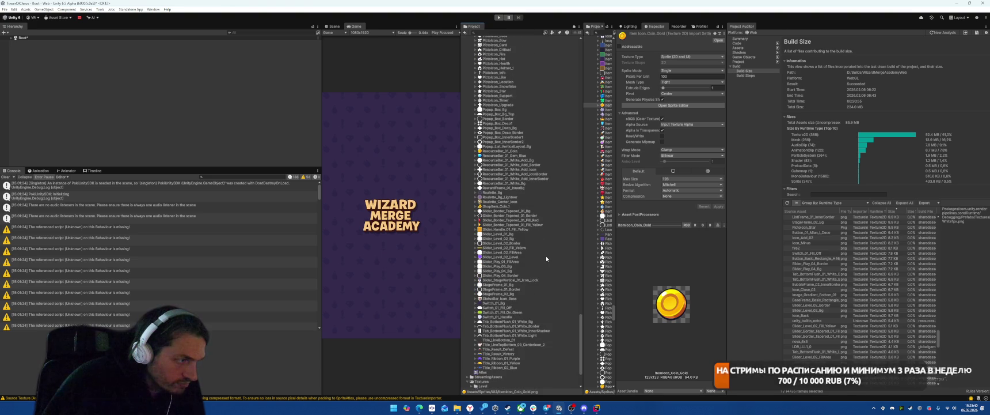
scroll(546, 258, "up", 10)
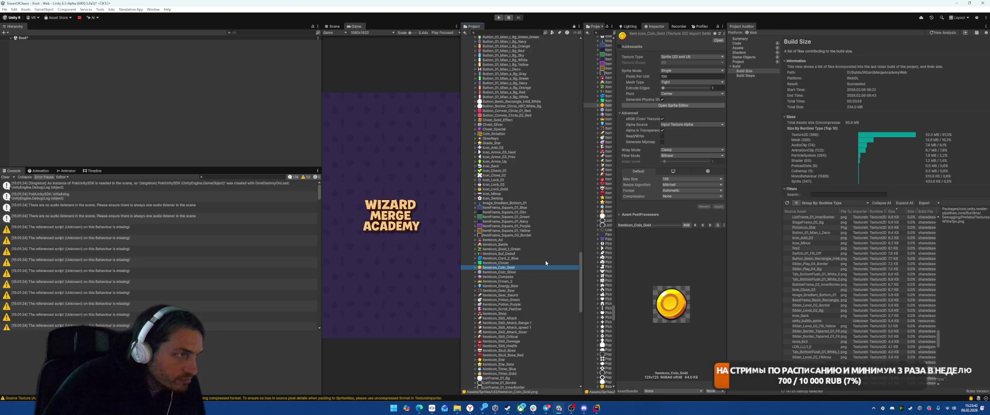
scroll(545, 260, "up", 5)
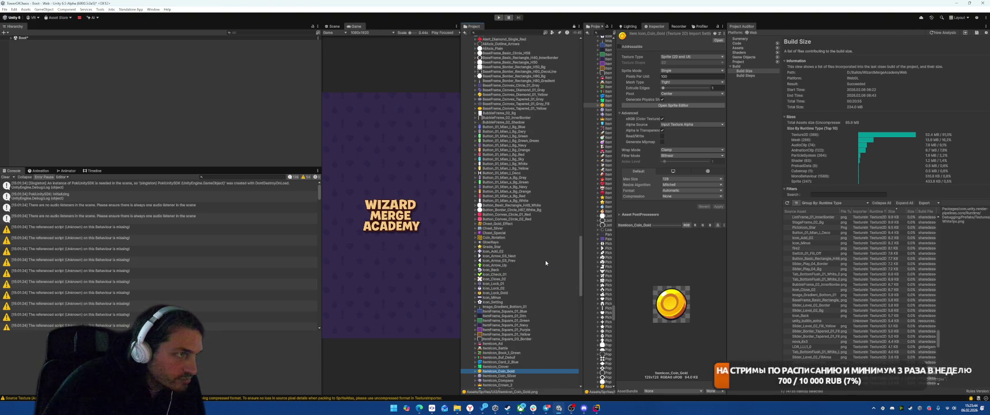
scroll(546, 261, "up", 5)
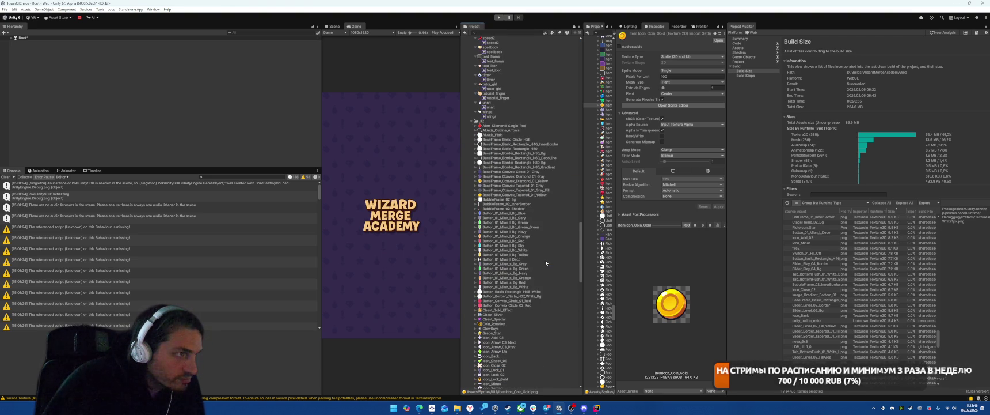
scroll(546, 262, "down", 15)
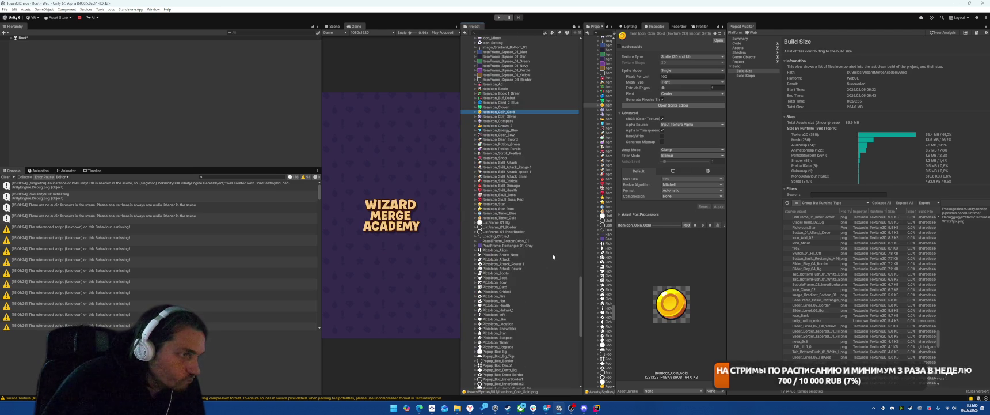
scroll(552, 257, "up", 10)
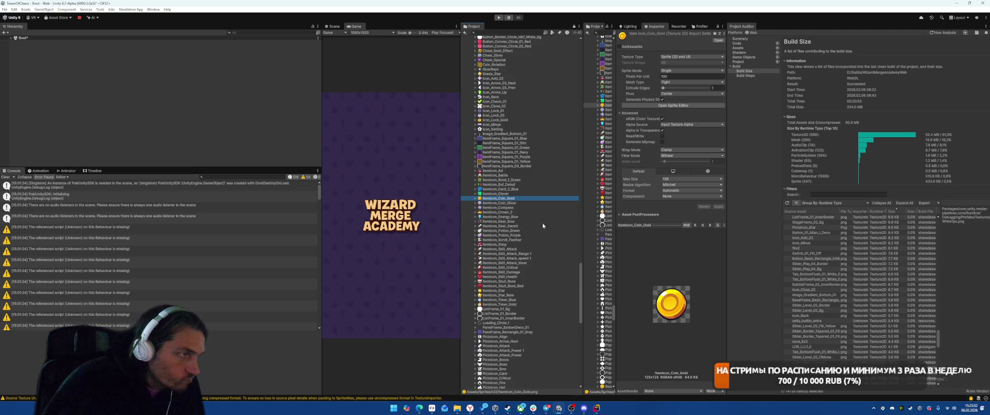
left_click(505, 110)
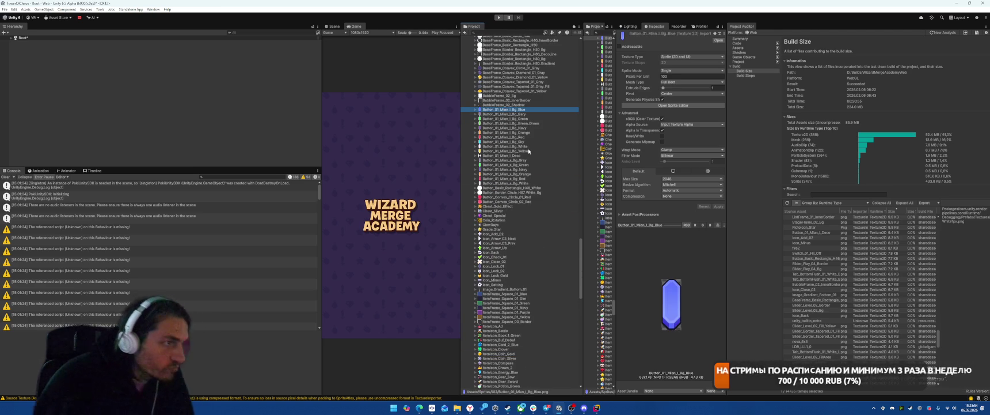
Set the 17 Button_01_Mian background textures to Full Rect mesh type and apply
left_click(509, 183, "shift")
left_click(672, 82)
left_click(677, 88)
left_click(718, 206)
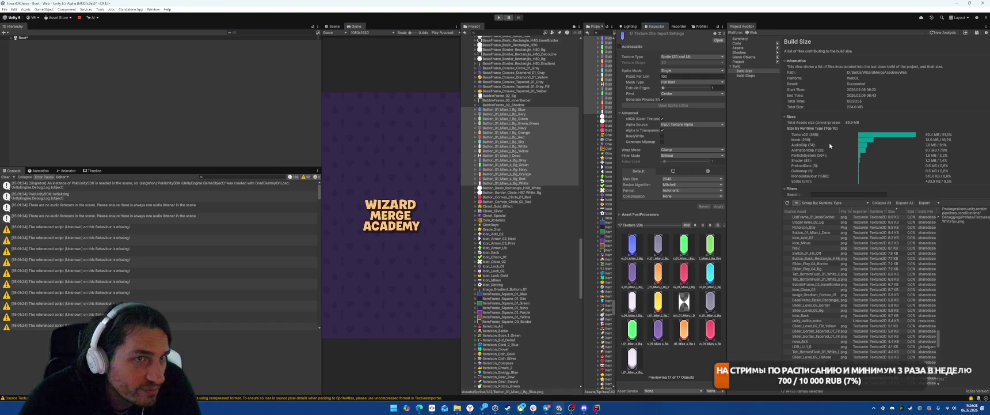
mouse_move(727, 140)
left_mouse_down()
mouse_move(743, 143)
mouse_move(738, 151)
left_mouse_up()
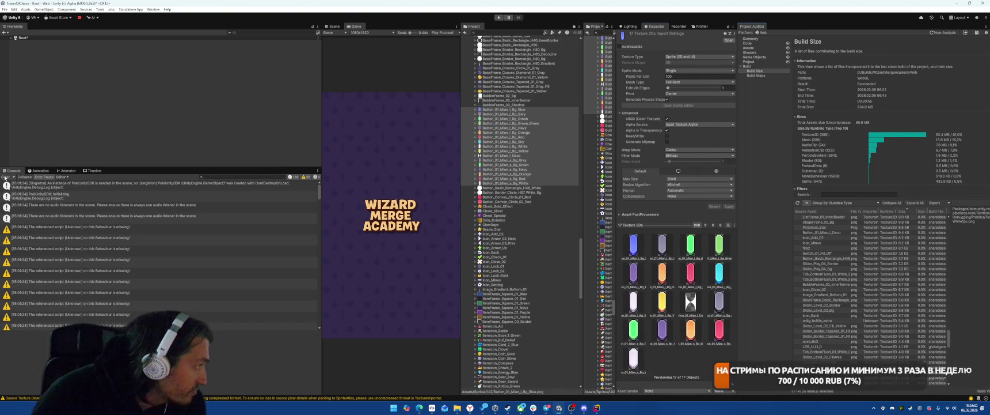
Locate the SolarionBuffEffect prefab from the Console's missing-script warnings
left_click(102, 228)
left_click(102, 251)
left_click(156, 283)
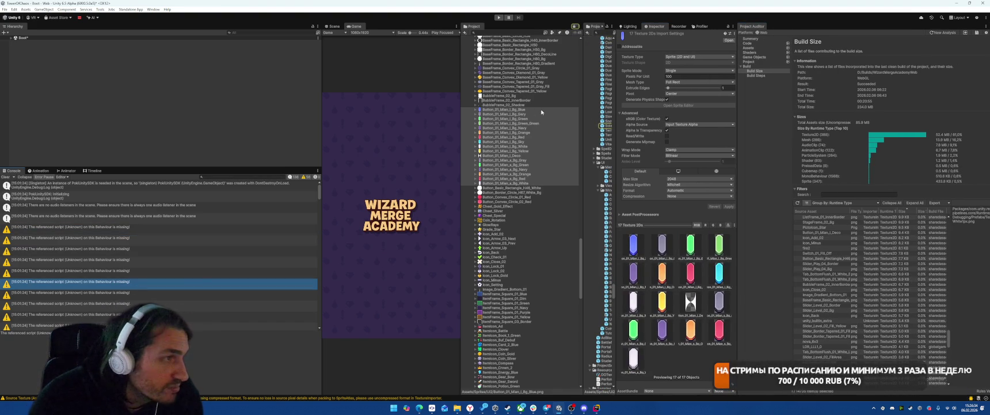
left_click_drag(584, 104, 528, 107)
left_click(576, 126)
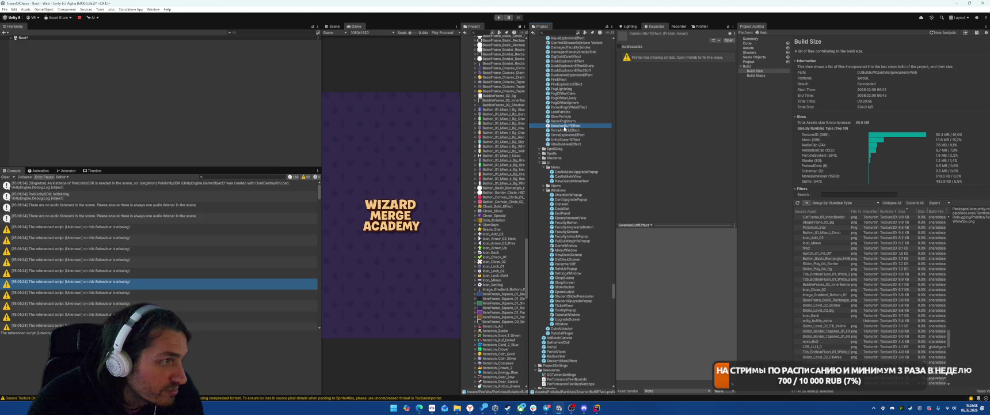
Remove the missing script and Audio Source components from the SolarionBuffEffect prefab
double_click(567, 126)
scroll(683, 175, "down", 5)
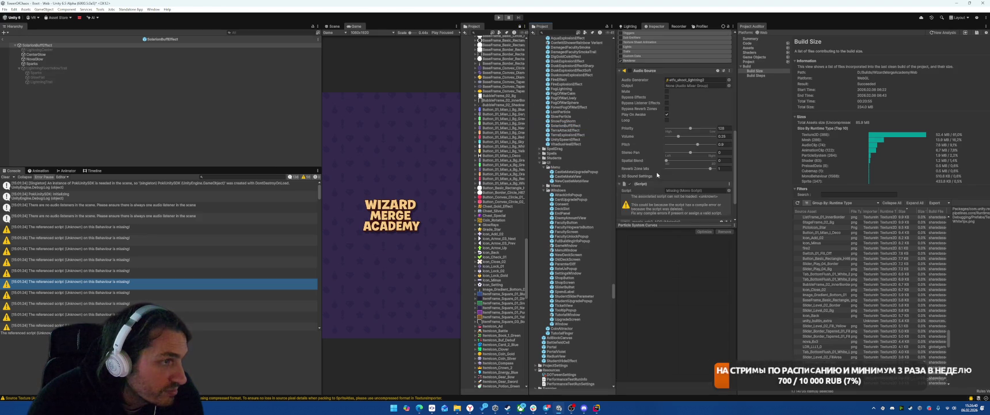
right_click(651, 148)
left_click(670, 161)
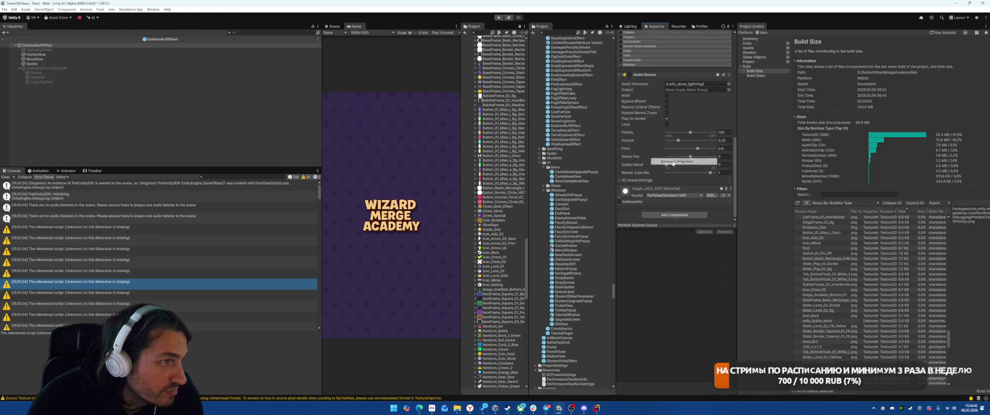
right_click(644, 152)
left_click(669, 164)
Review SolarionBuffEffect's child particle systems, including NovaGlow, CenterGlow, Sparks and GlowTrail
left_click(48, 49)
left_click(102, 58)
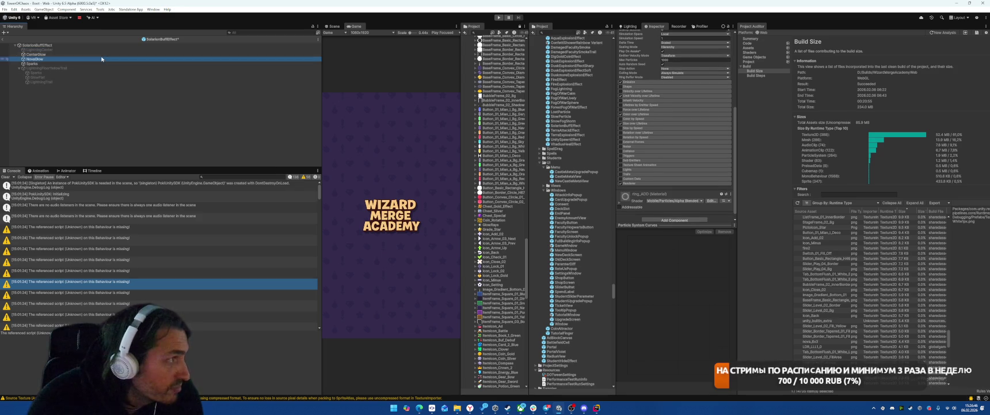
left_click(118, 54)
key("Down")
key("Down")
key("Down")
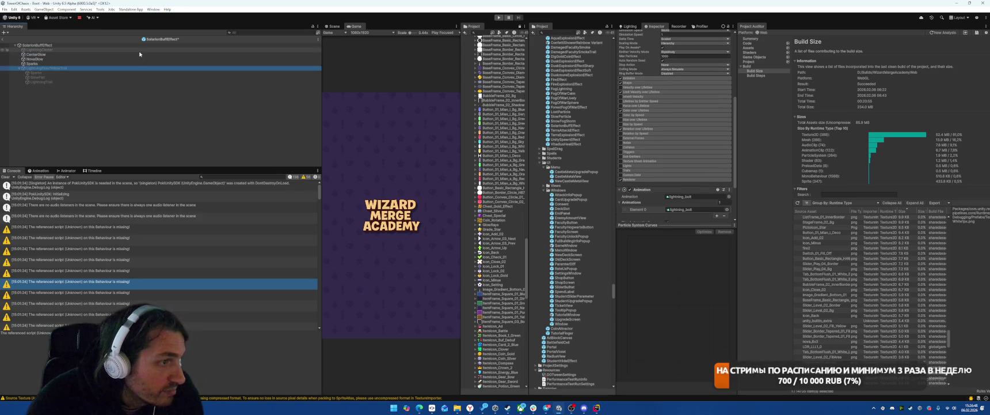
scroll(570, 133, "down", 1)
scroll(664, 151, "down", 3)
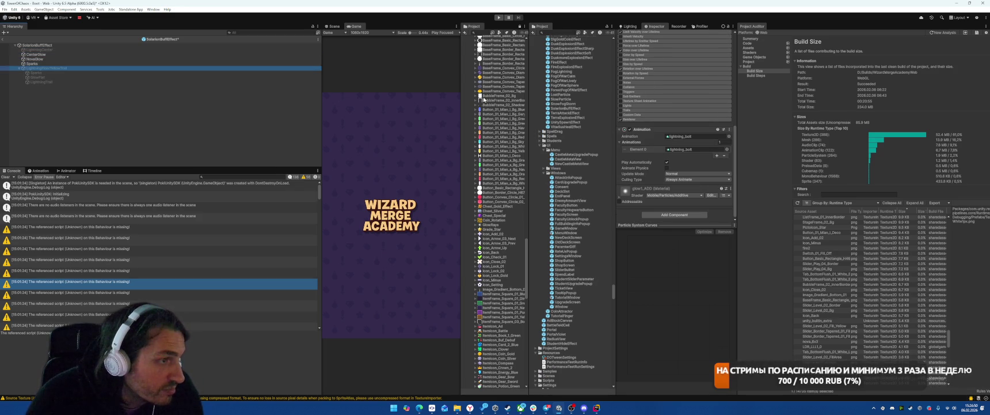
left_click(74, 72)
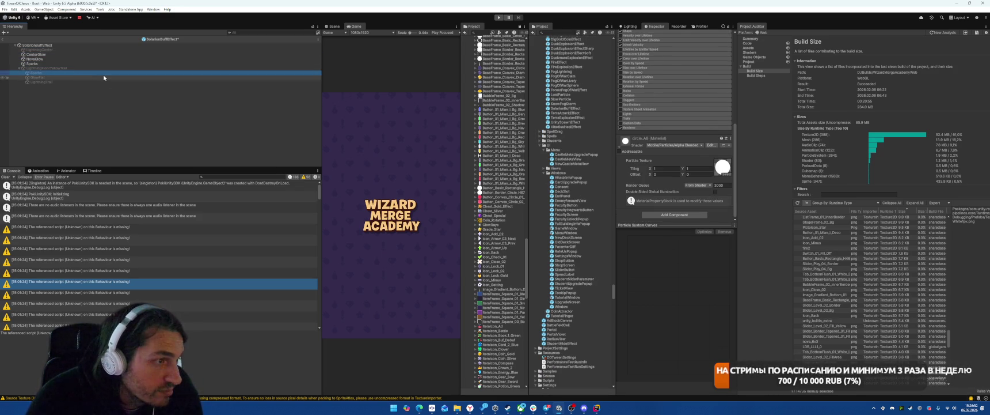
left_click(104, 77)
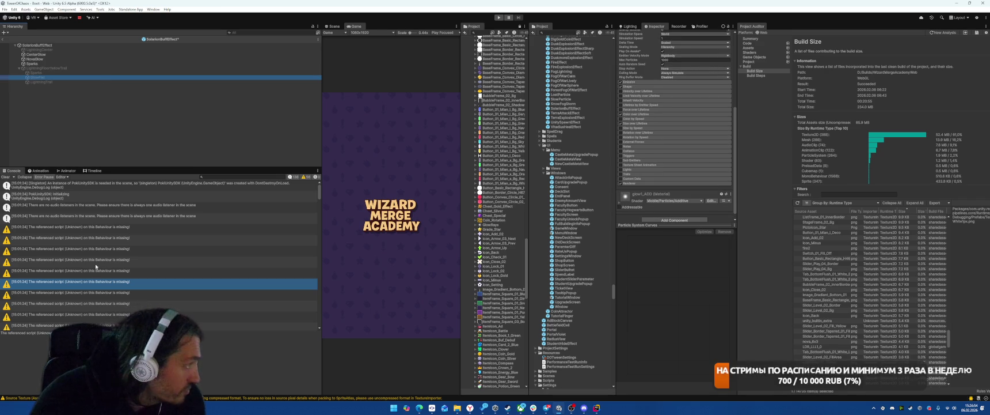
left_click(115, 231)
Save SolarionBuffEffect, then remove FireExplosionEffect's missing script and Audio Source
double_click(557, 67)
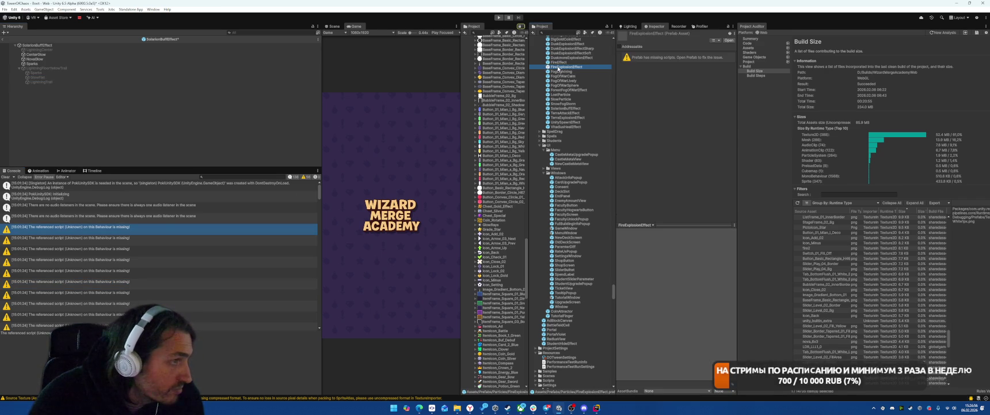
left_click(476, 212)
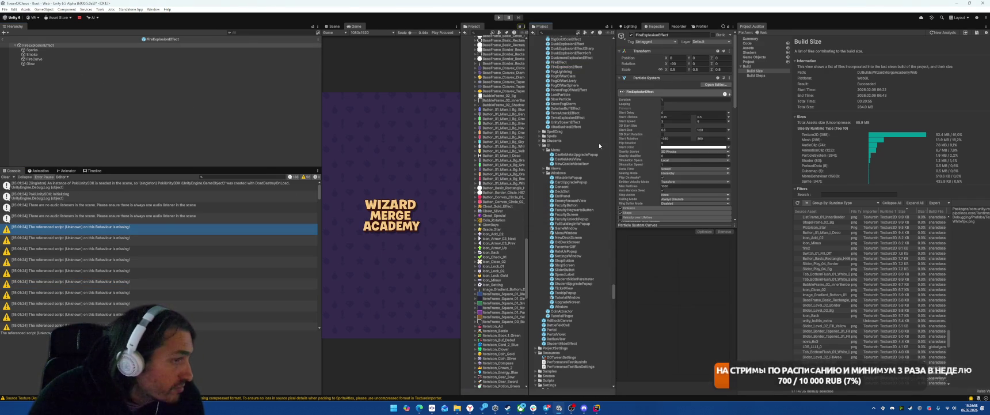
scroll(684, 168, "down", 5)
right_click(646, 150)
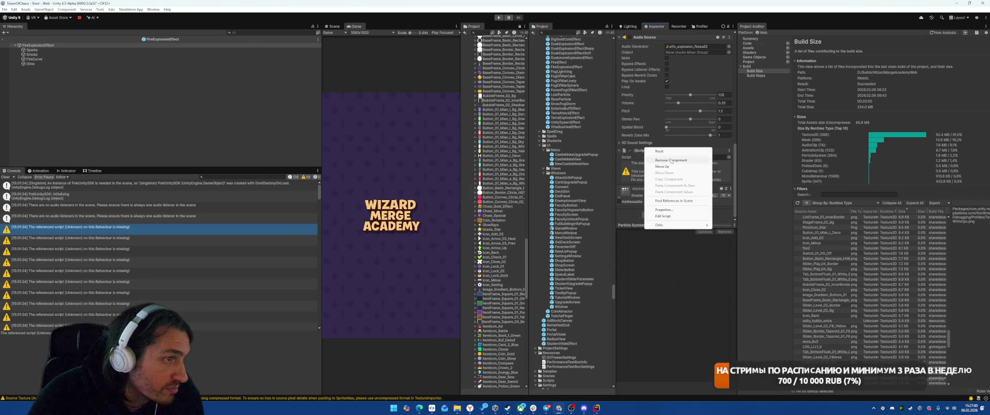
left_click(676, 153)
right_click(645, 153)
left_click(670, 164)
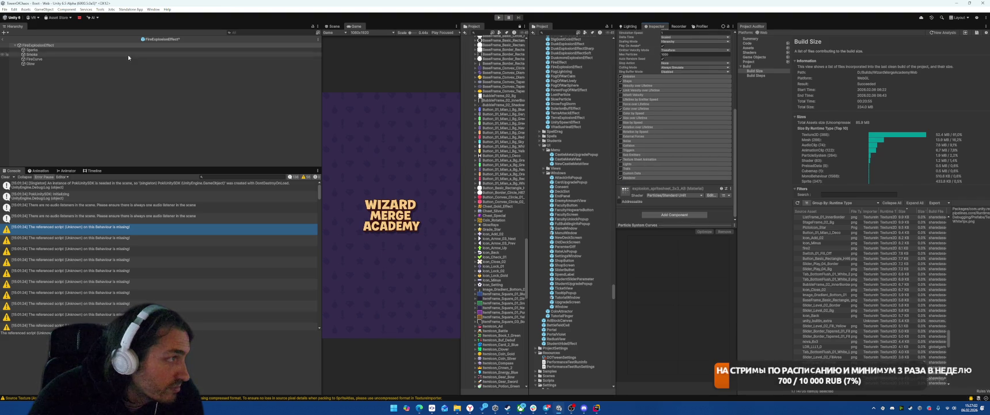
left_click(58, 50)
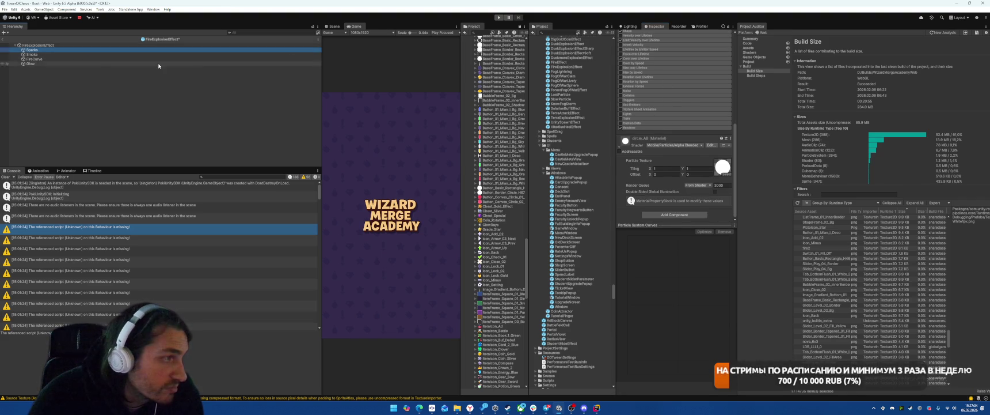
left_click(74, 54)
left_click(77, 65)
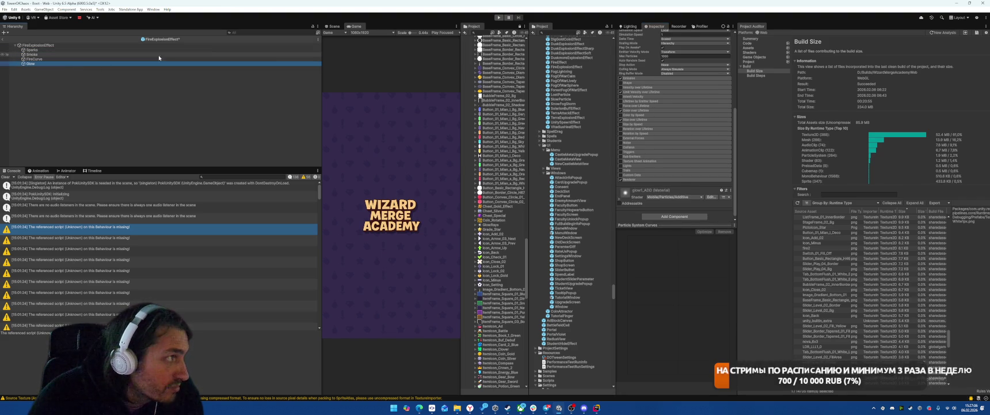
left_click(2, 40)
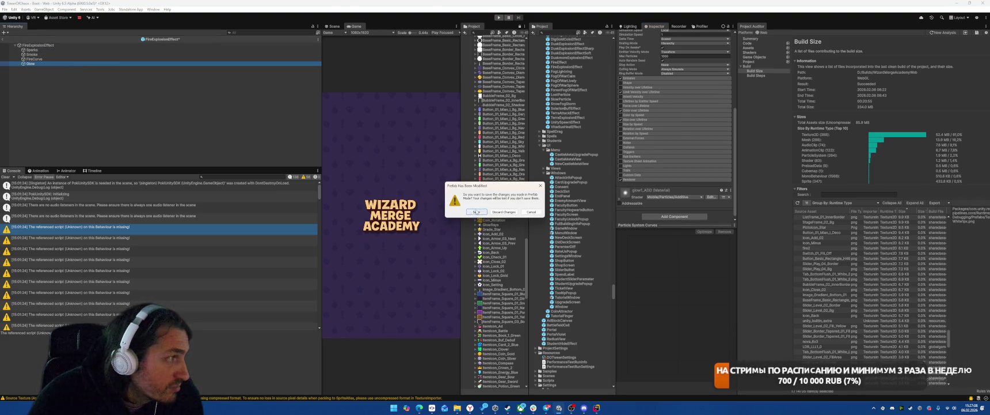
Save FireExplosionEffect and remove TerraExplosionEffect's Audio Source and missing script
left_click(476, 211)
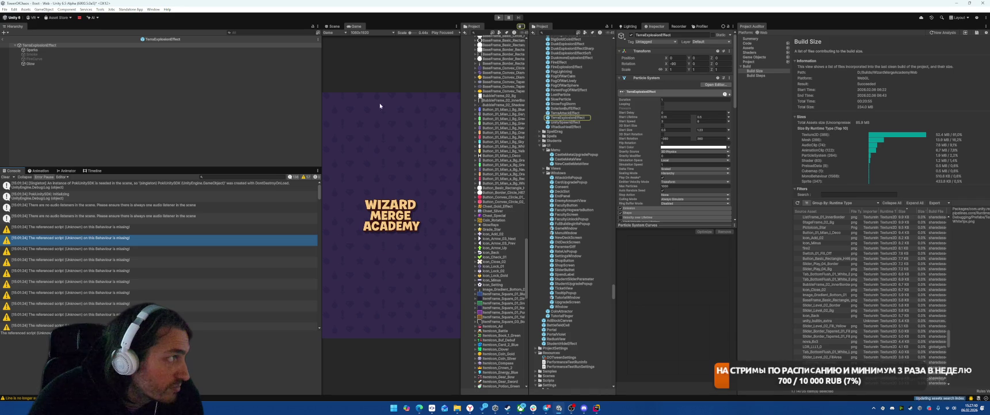
scroll(665, 190, "down", 5)
right_click(646, 89)
left_click(662, 99)
right_click(654, 153)
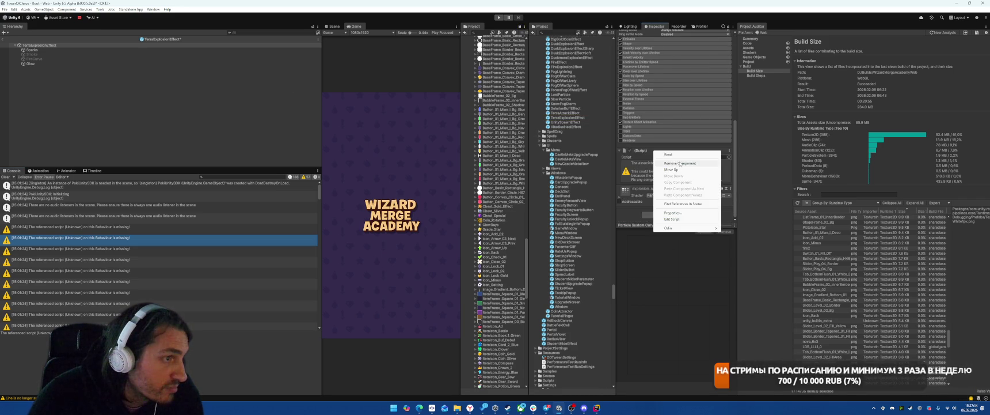
left_click(668, 162)
left_click(68, 56)
left_click(68, 50)
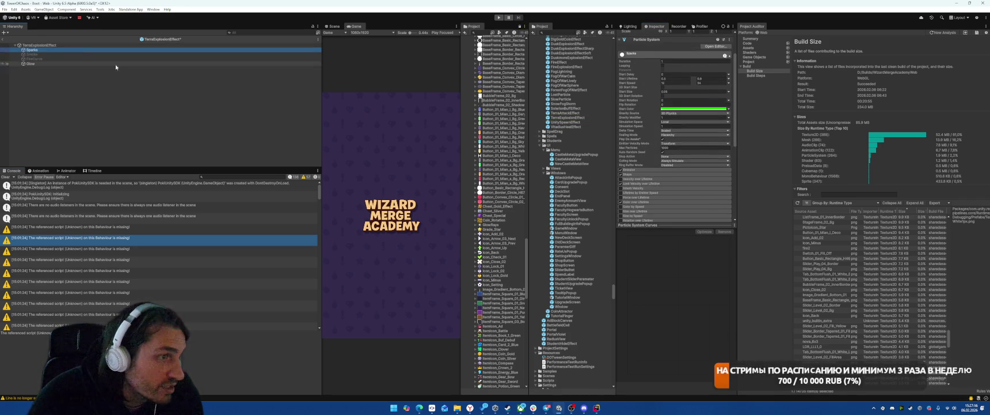
scroll(670, 120, "down", 6)
scroll(654, 128, "up", 2)
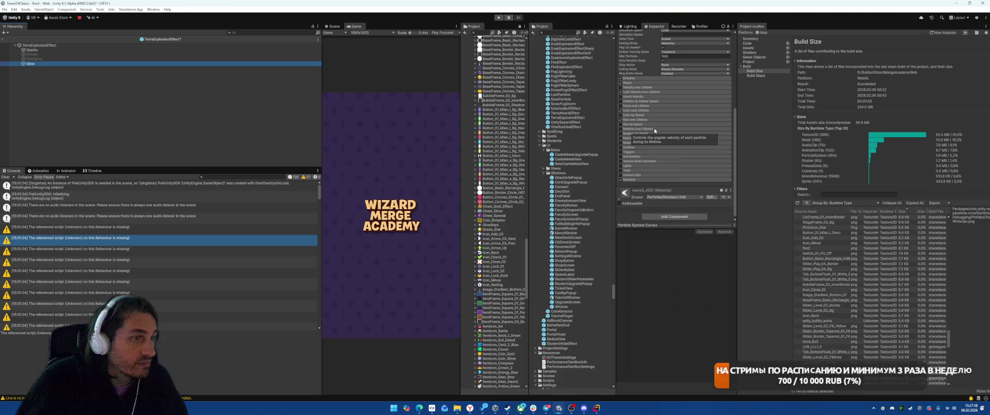
left_click(34, 59)
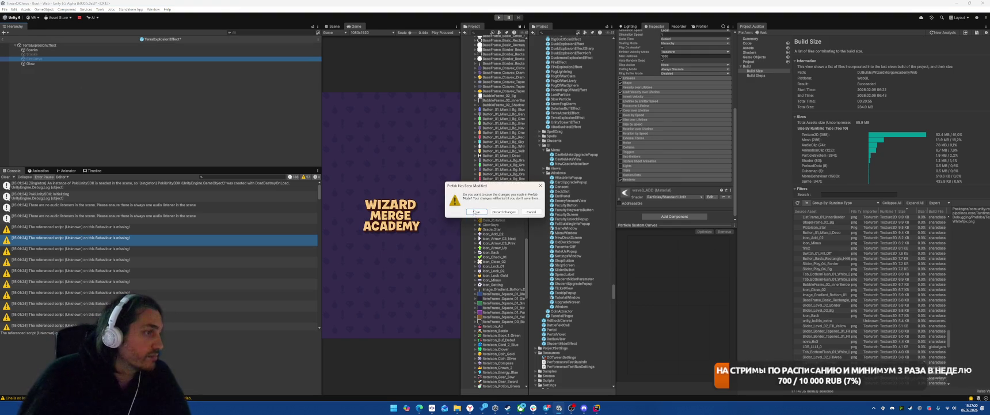
Save TerraExplosionEffect and remove AquaExplosionEffect's missing script and Audio Source
key("Return")
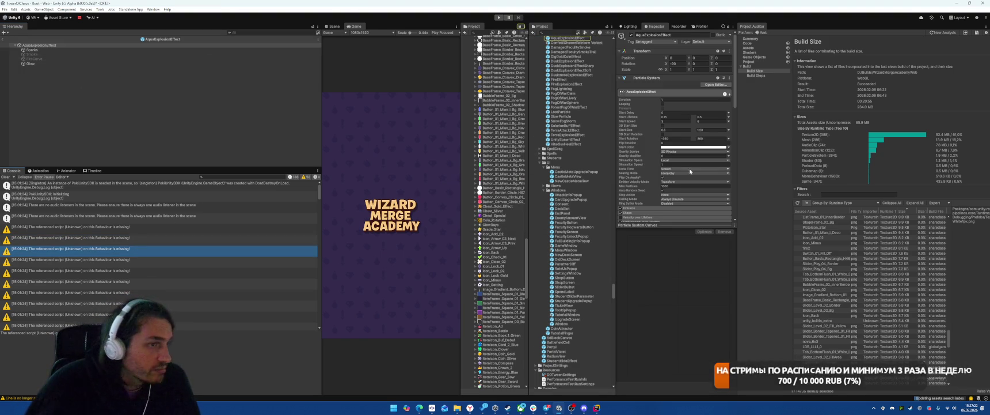
scroll(674, 144, "down", 5)
right_click(643, 184)
left_click(666, 194)
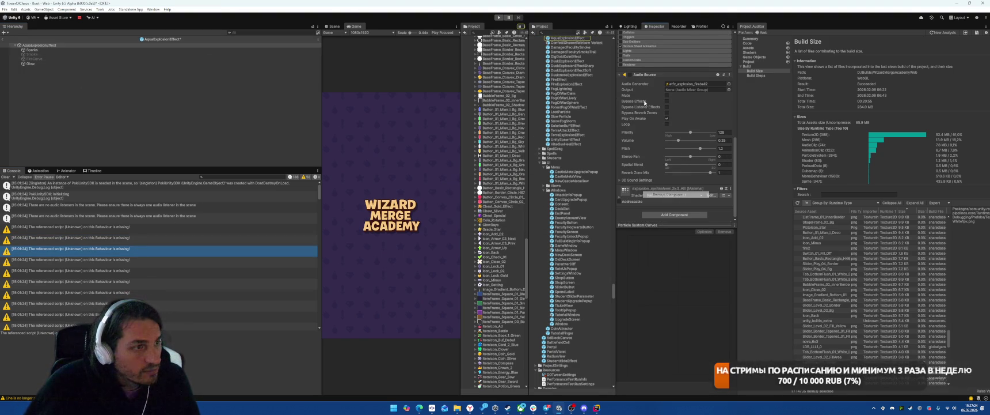
right_click(643, 75)
left_click(667, 86)
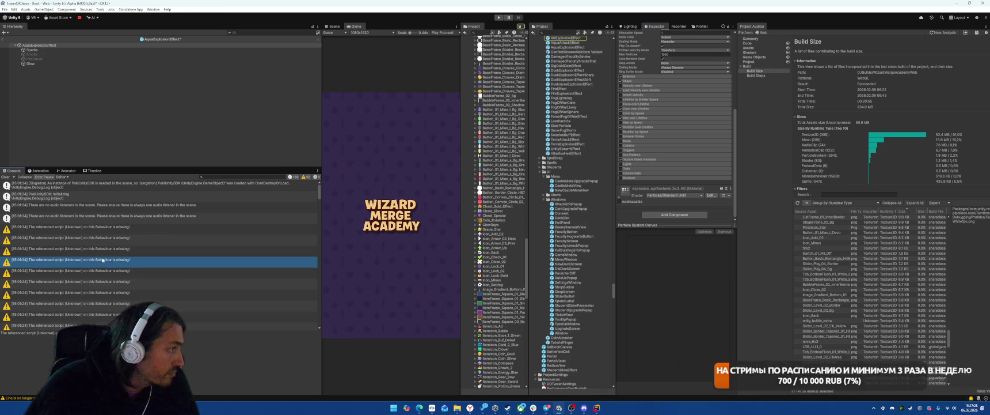
Save AquaExplosionEffect and remove AirExplosionEffect's missing script and Audio Source
double_click(567, 38)
key("Return")
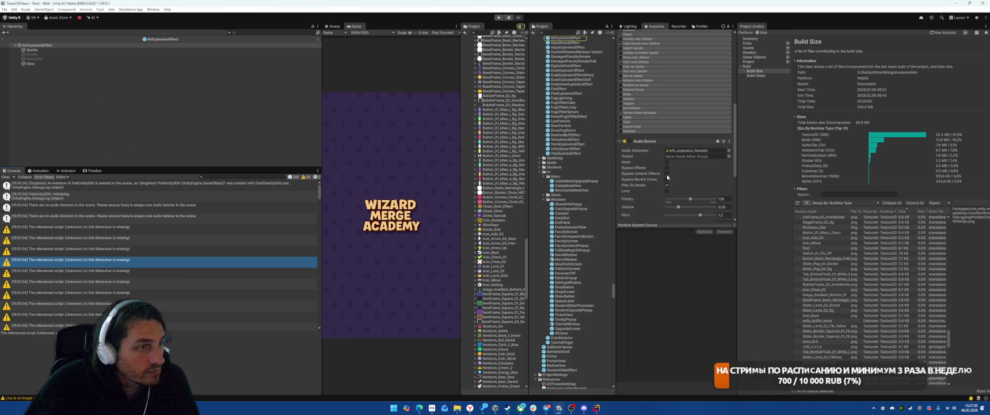
scroll(668, 177, "down", 3)
right_click(643, 149)
left_click(679, 162)
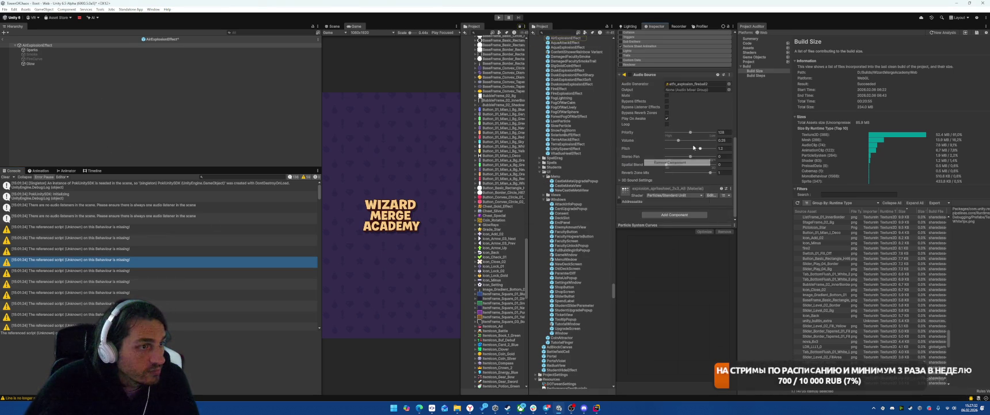
right_click(642, 134)
left_click(677, 148)
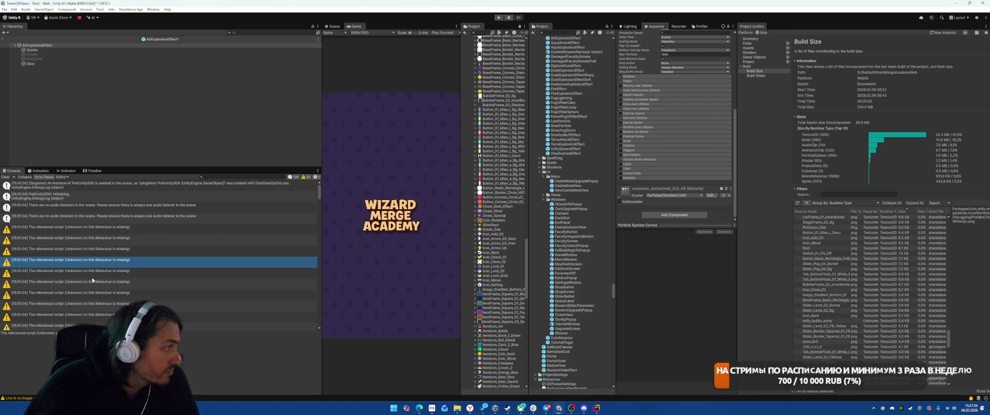
Save AirExplosionEffect, strip DuskExplosionEffectSharp's missing script and Audio Source, and save it
double_click(94, 274)
key("Return")
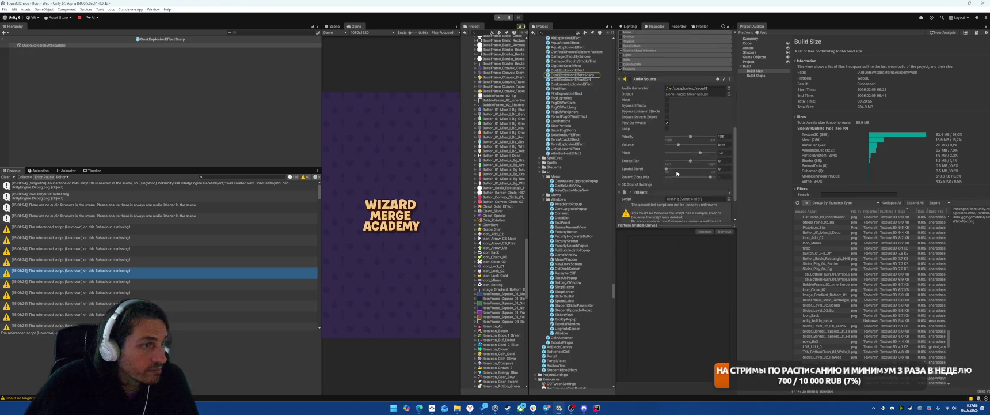
scroll(676, 172, "down", 2)
right_click(644, 149)
left_click(673, 166)
right_click(637, 76)
left_click(679, 94)
left_click(87, 281)
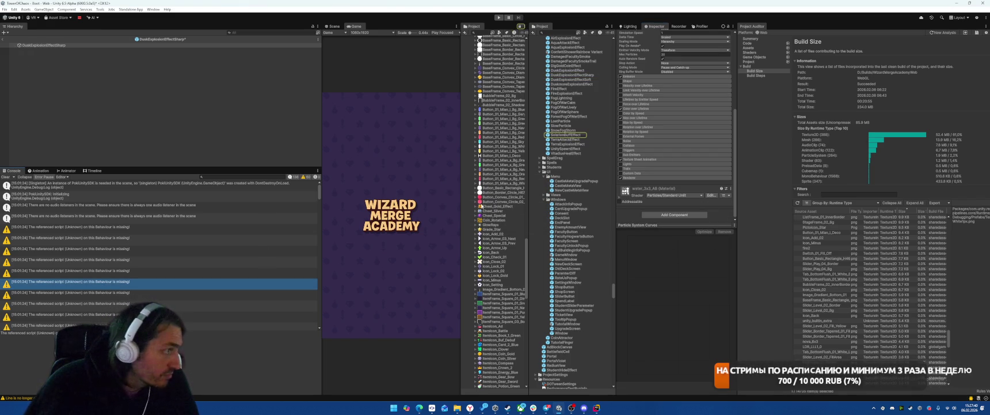
double_click(570, 135)
key("Return")
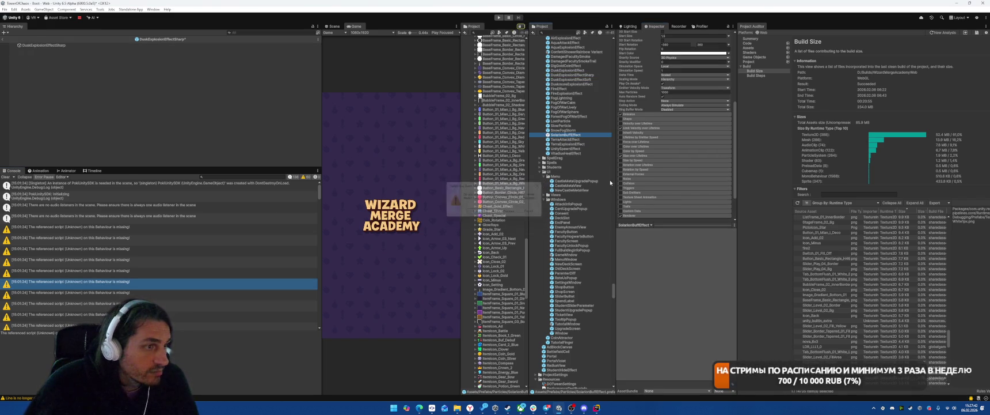
Remove the Audio Source and missing script from the VitadiusHealEffect prefab
double_click(86, 292)
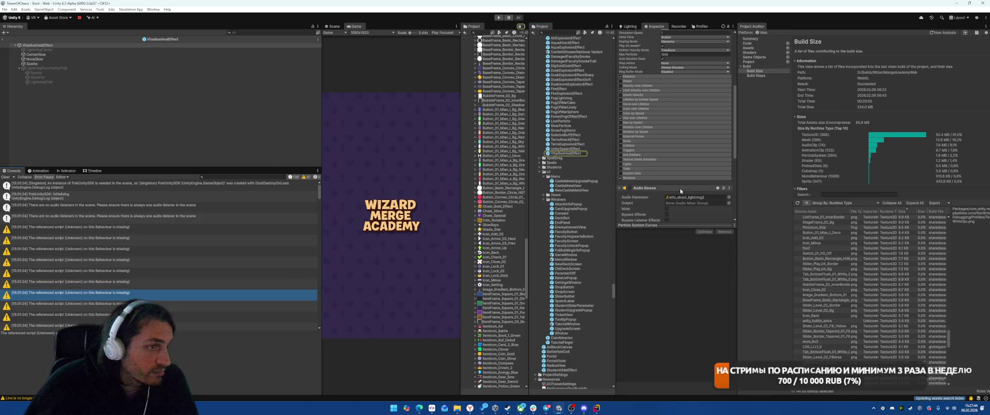
scroll(679, 186, "down", 3)
right_click(648, 94)
left_click(676, 111)
right_click(645, 150)
left_click(670, 162)
double_click(221, 303)
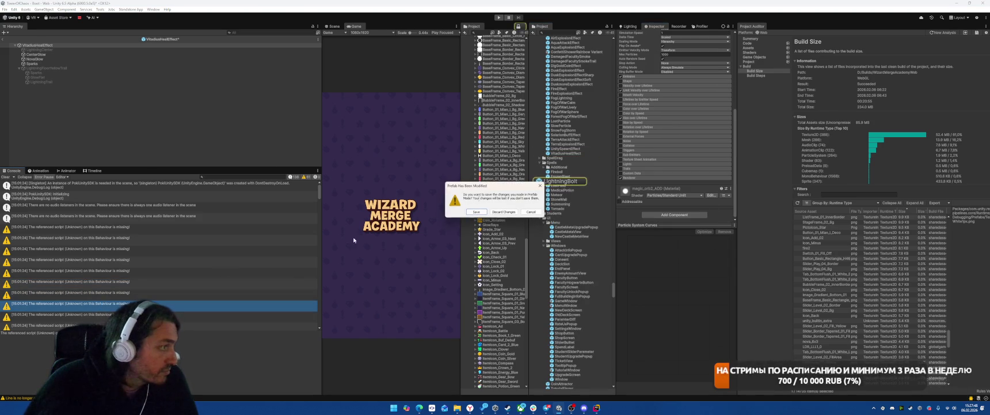
Save VitadiusHealEffect, then remove the missing script and Light component from LightningBolt
left_click(476, 211)
scroll(676, 169, "up", 3)
right_click(659, 90)
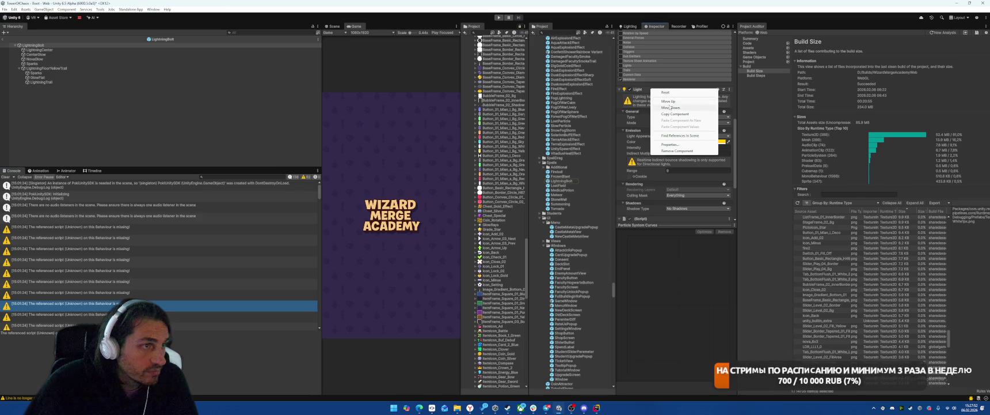
left_click(681, 153)
right_click(660, 91)
left_click(694, 155)
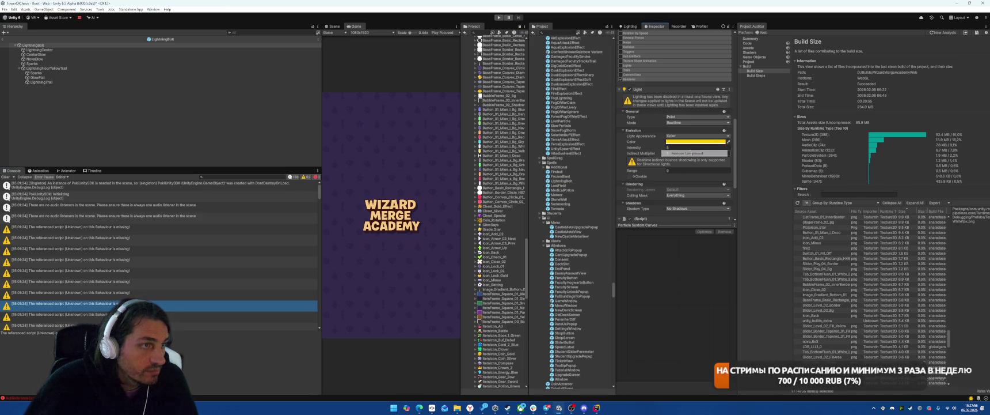
scroll(659, 136, "down", 3)
right_click(649, 149)
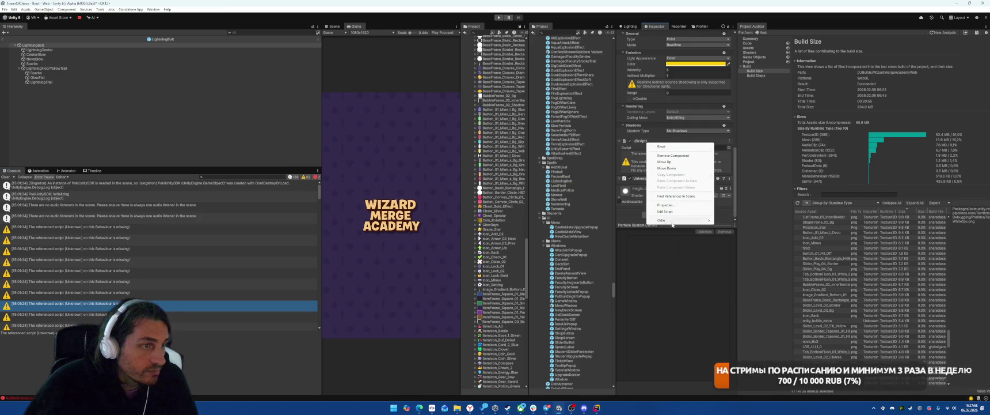
left_click(677, 156)
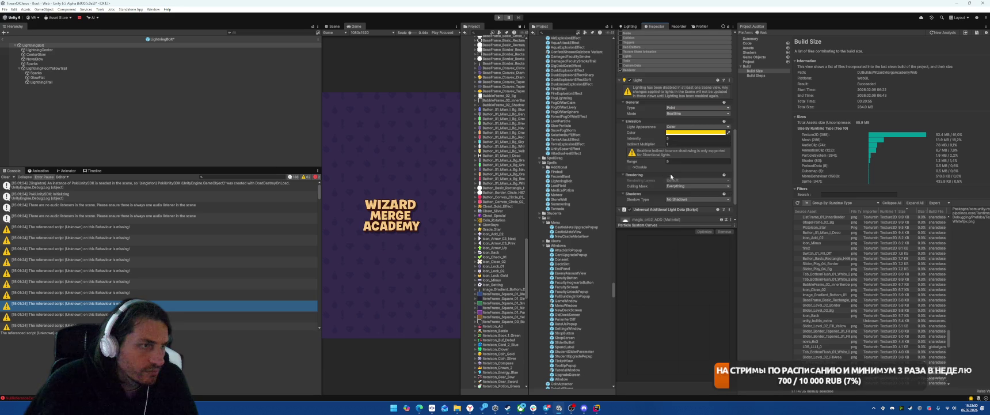
right_click(654, 83)
left_click(676, 87)
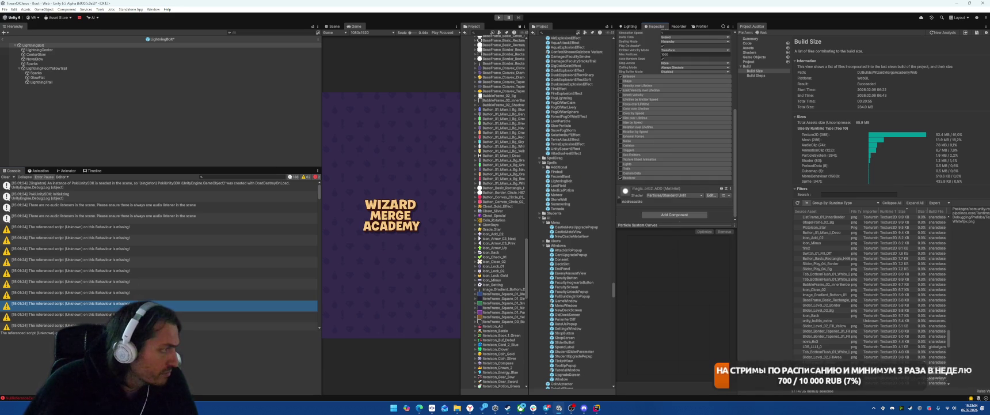
Open the FrozenBlast prefab, saving LightningBolt, and remove its missing script
double_click(561, 176)
left_click(476, 212)
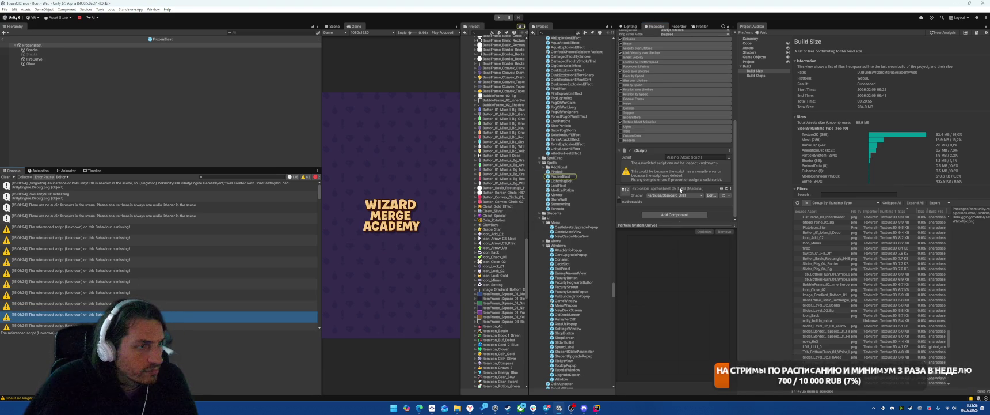
right_click(646, 153)
left_click(682, 161)
scroll(127, 249, "down", 3)
Open NukeConeExplosionFire, saving FrozenBlast, and remove its Light and Audio Source components
double_click(128, 238)
left_click(476, 211)
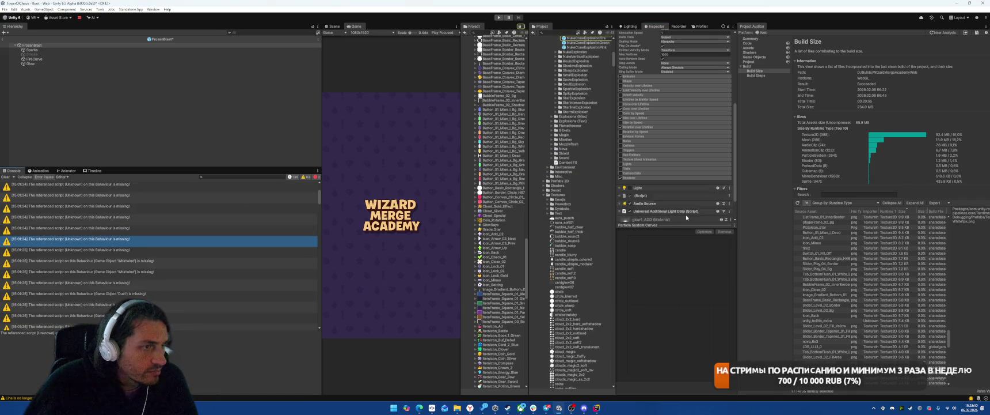
right_click(658, 113)
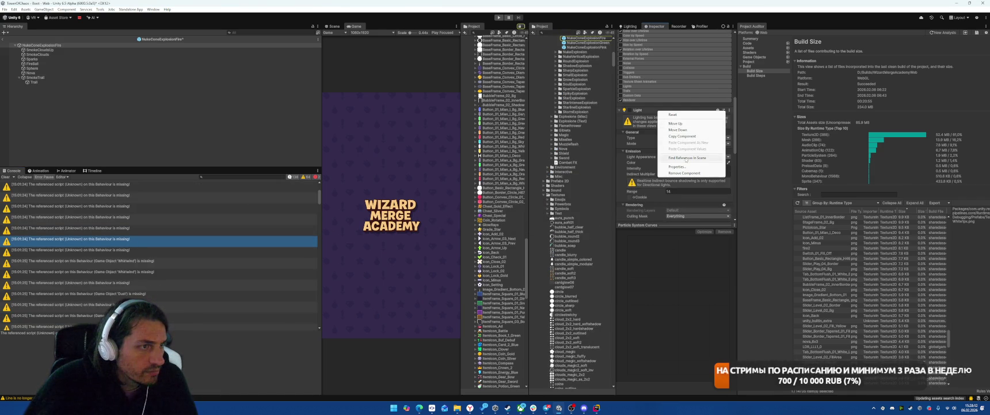
left_click(682, 173)
scroll(668, 166, "down", 3)
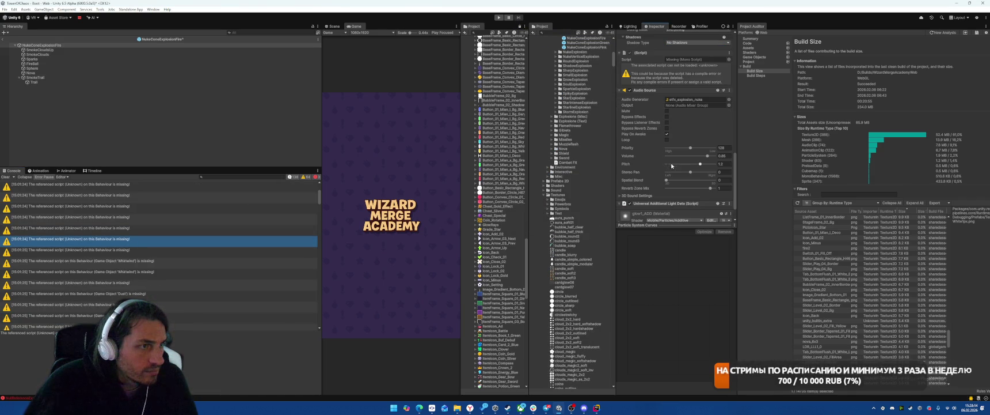
right_click(650, 91)
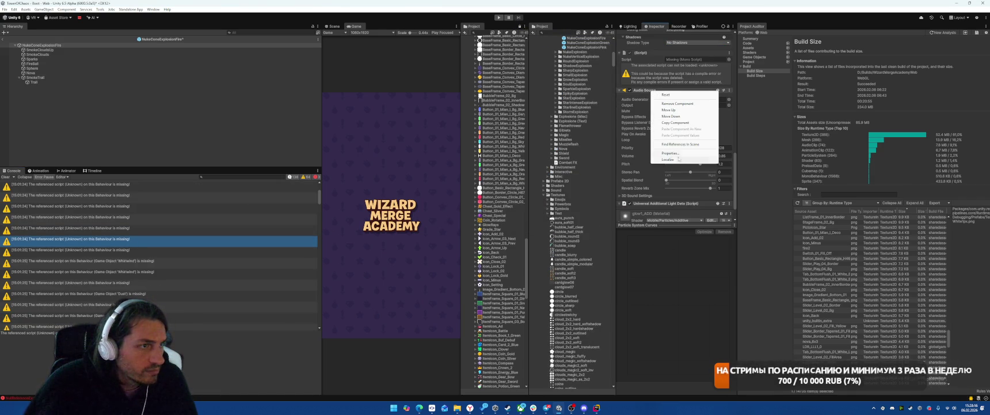
left_click(678, 104)
Remove the missing script and remaining Light component, then jump to the next missing-script warning
right_click(647, 181)
right_click(651, 164)
left_click(682, 176)
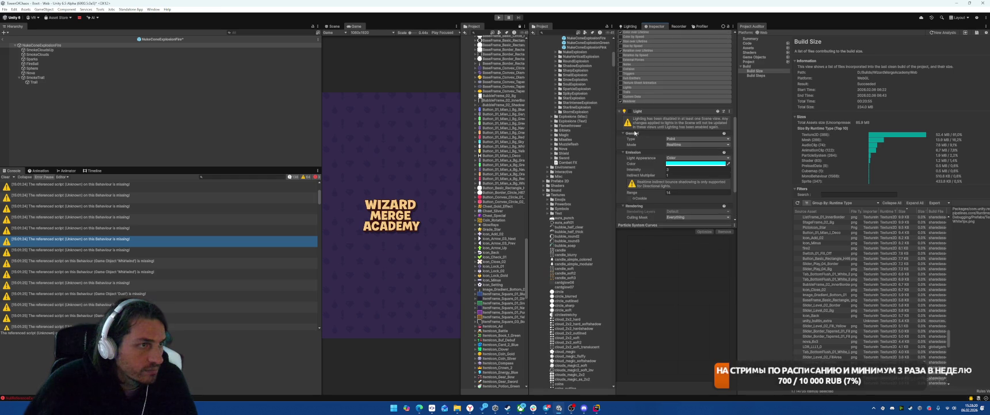
right_click(646, 111)
left_click(670, 172)
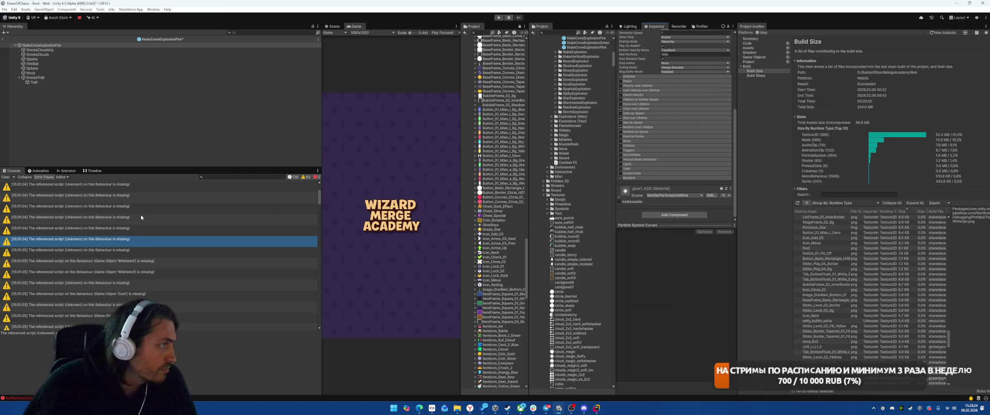
key("Down")
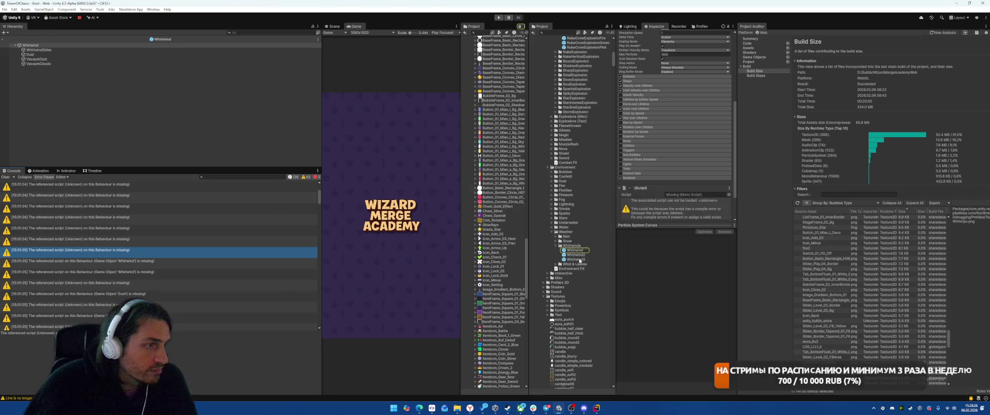
Remove Whirlwind's missing script and dismiss the repeated Saving Failed warnings
scroll(679, 188, "down", 3)
right_click(646, 151)
left_click(671, 167)
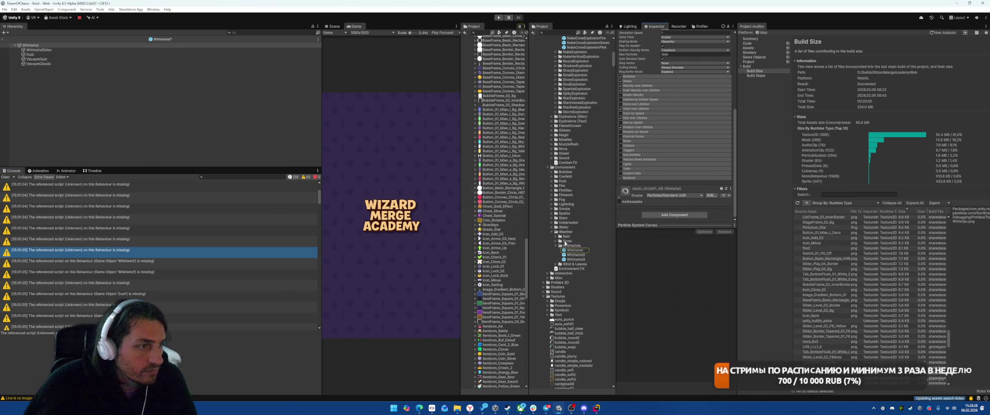
key("Down")
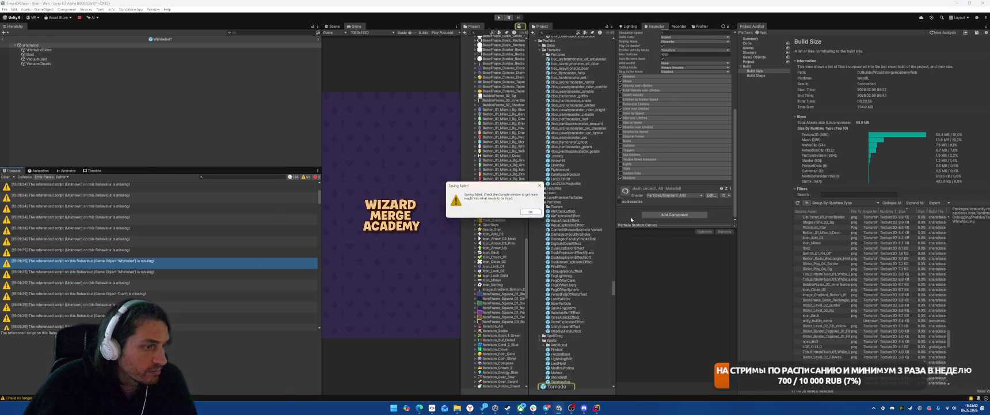
left_click(535, 213)
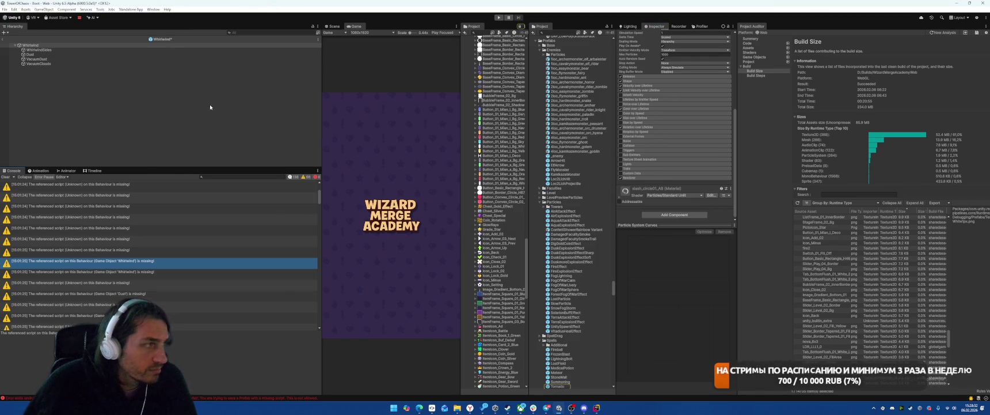
left_click(182, 259)
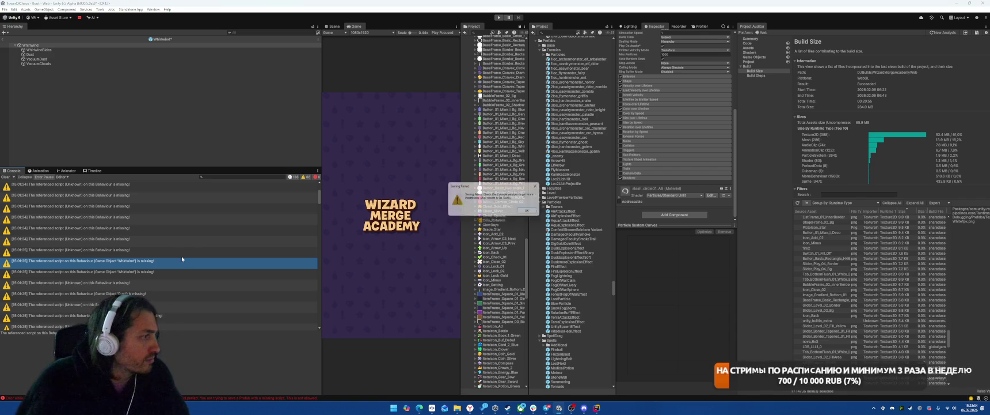
left_click(530, 212)
Step through WhirlwindSides and Dust, and remove VacuumDust's missing script
left_click(120, 50)
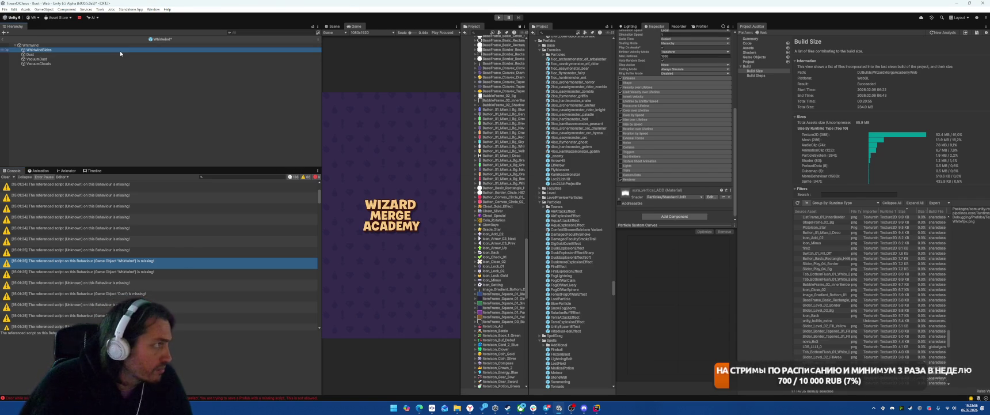
scroll(598, 144, "down", 4)
key("Down")
right_click(659, 188)
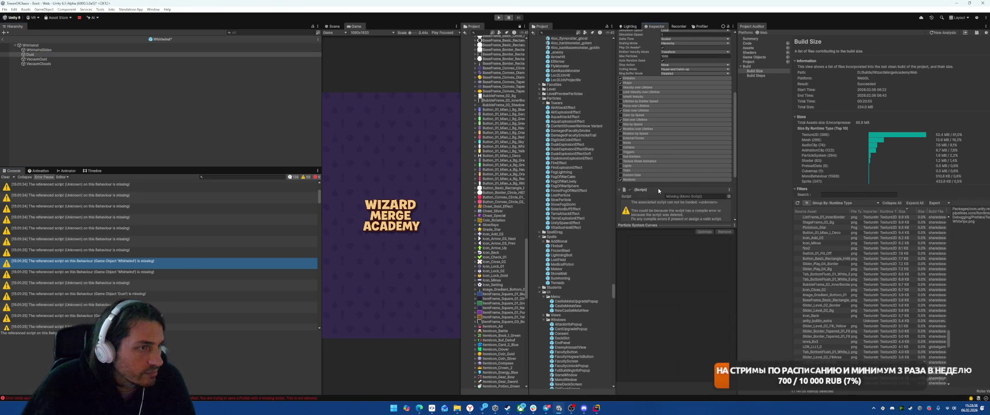
key("Escape")
left_click(69, 58)
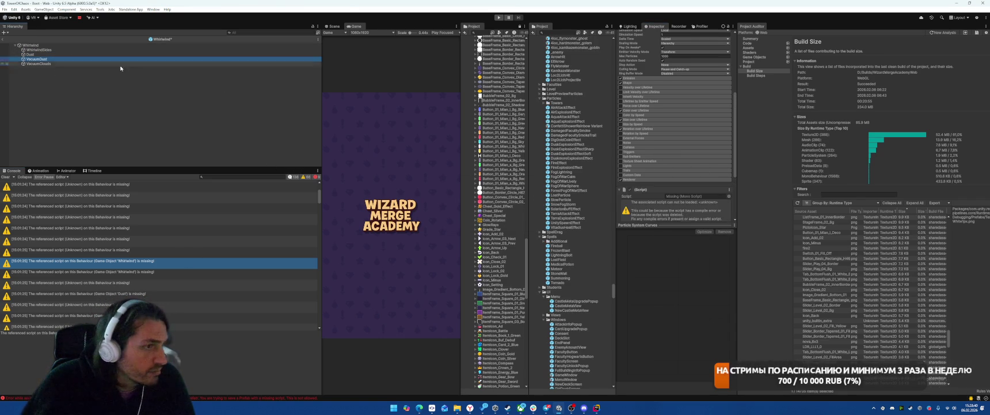
scroll(648, 115, "down", 3)
right_click(647, 116)
left_click(662, 130)
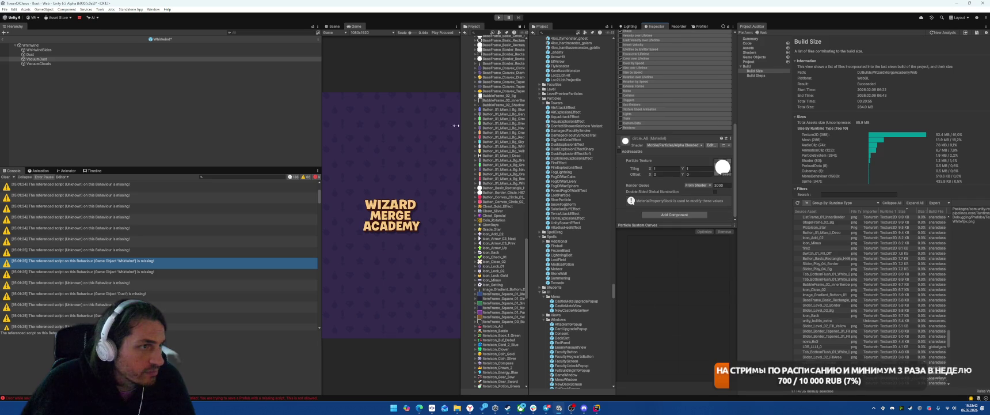
Remove VacuumClouds' missing script and leave the Whirlwind prefab
left_click(49, 65)
right_click(660, 155)
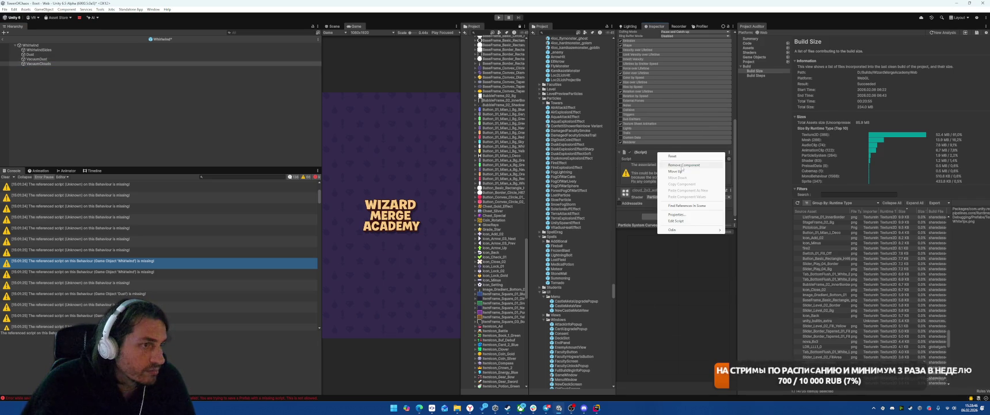
left_click(649, 195)
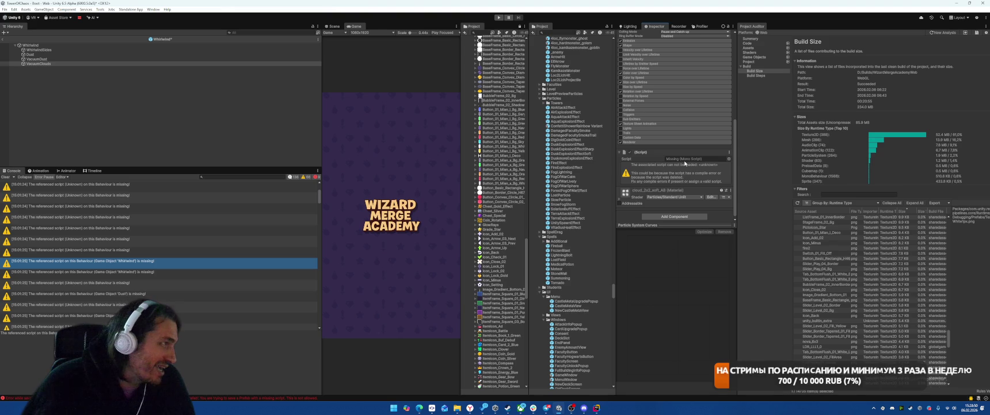
right_click(626, 151)
left_click(639, 160)
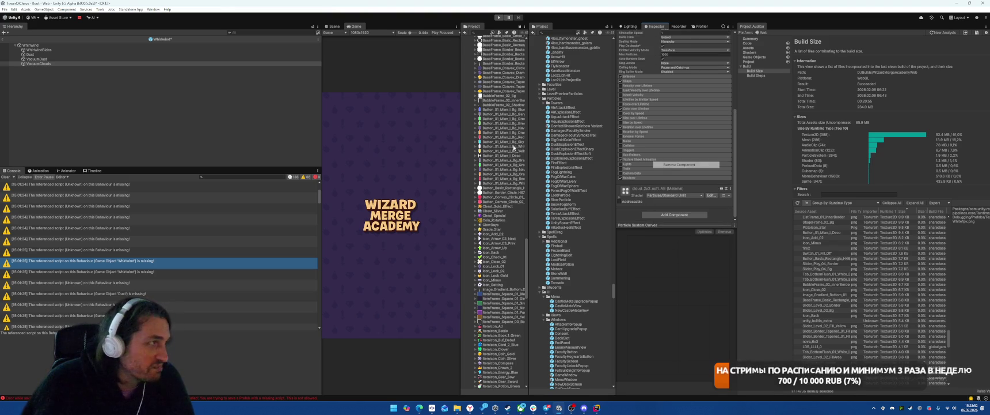
left_click(152, 109)
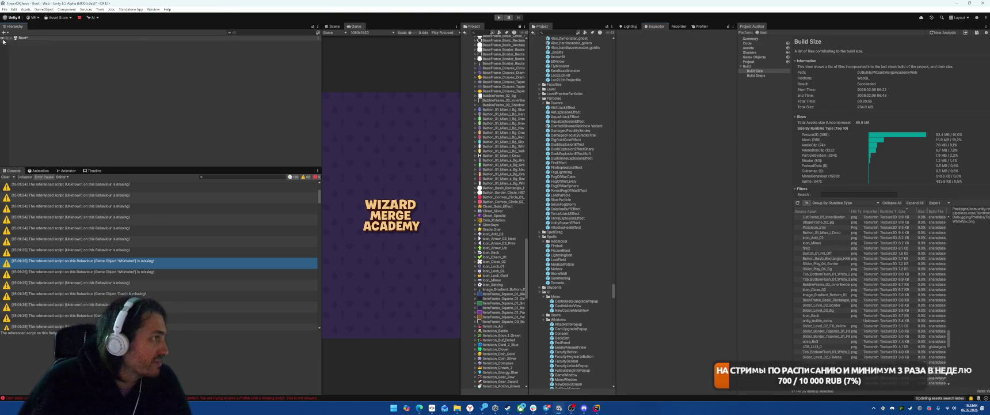
Open UniversalDrag, inspect its RadiusView and Line objects, and undo the accidental change
left_click(128, 272)
left_click(559, 278)
double_click(558, 278)
left_click(36, 54)
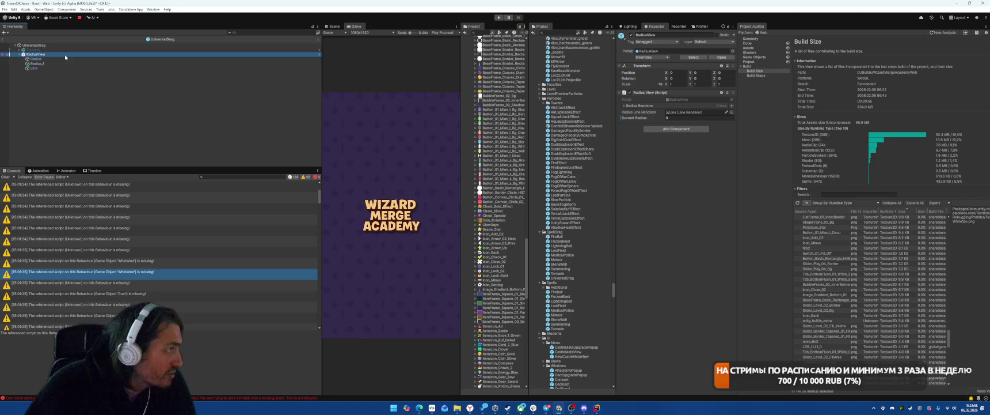
double_click(694, 112)
scroll(683, 229, "down", 10)
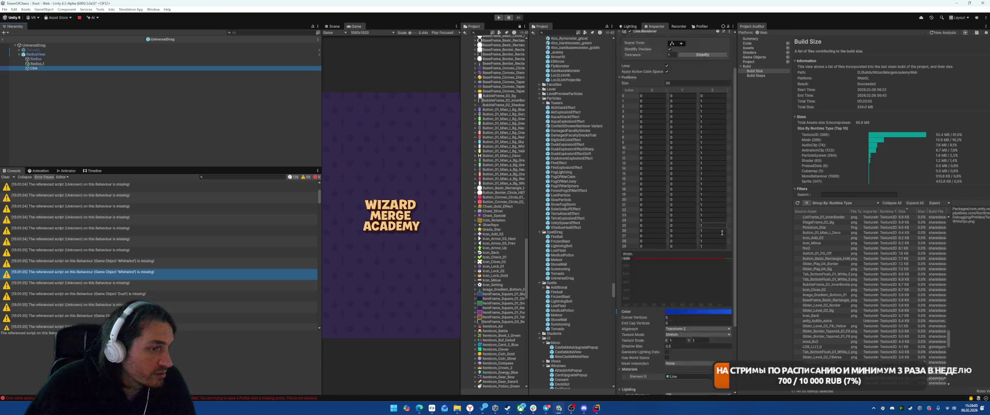
key("ctrl+z")
key("ctrl+z")
key("ctrl+z")
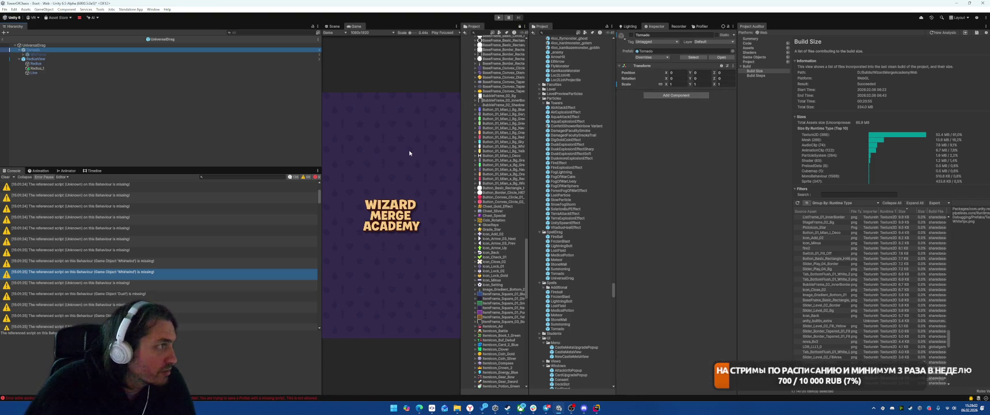
key("ctrl+z")
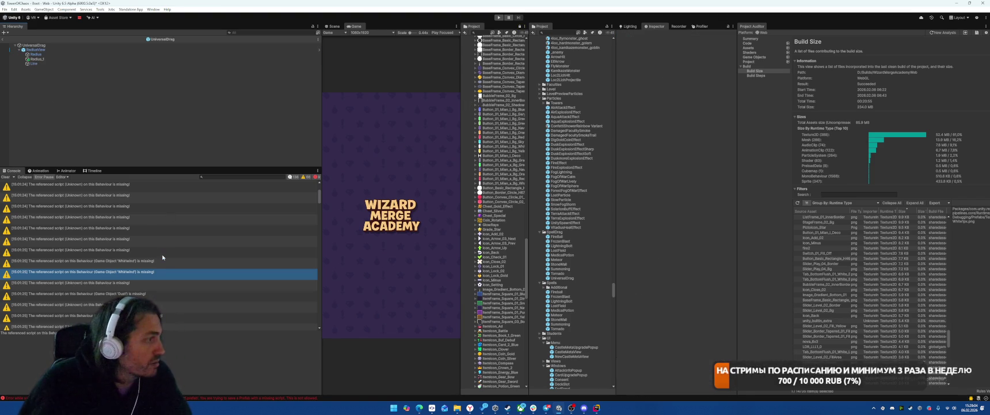
Reopen Whirlwind, review the VacuumDust and VacuumClouds warnings, and select all Console entries
left_click(123, 294)
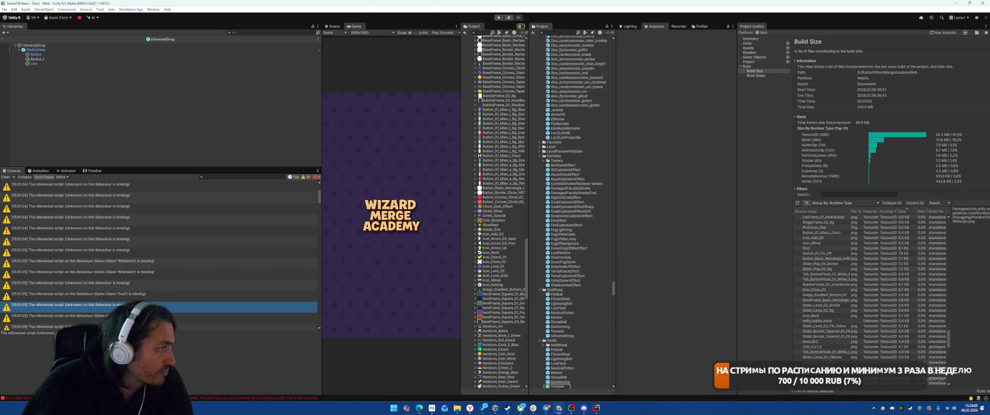
scroll(586, 114, "up", 3)
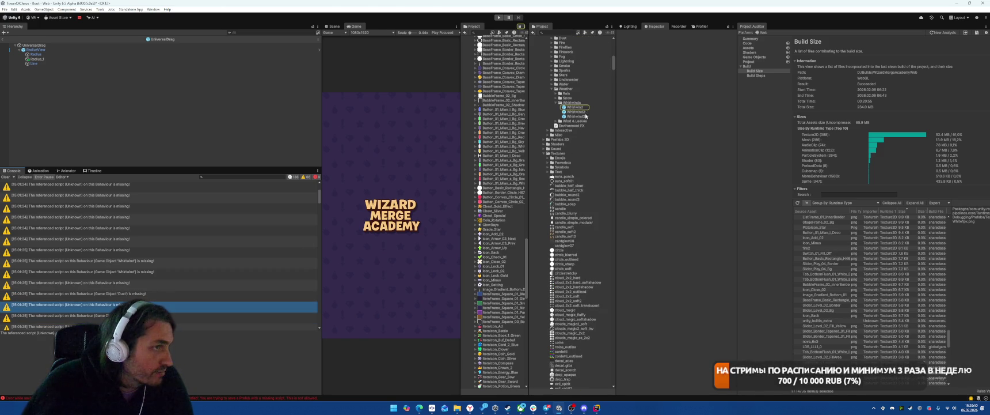
double_click(574, 108)
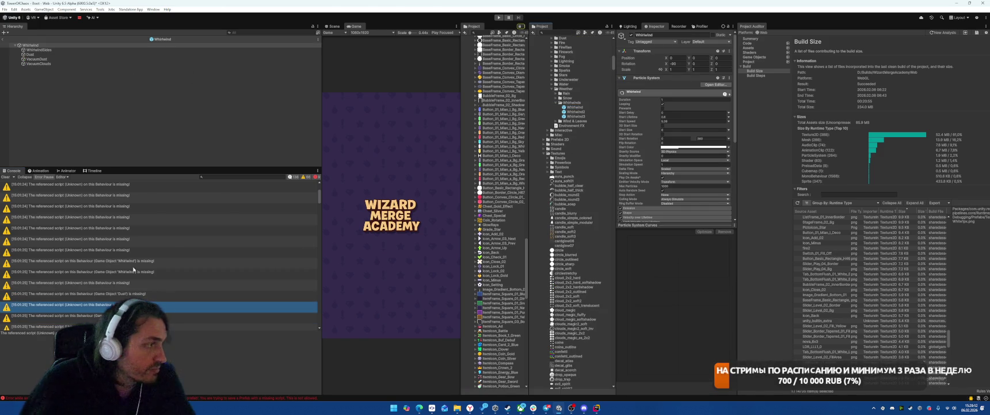
left_click(128, 252)
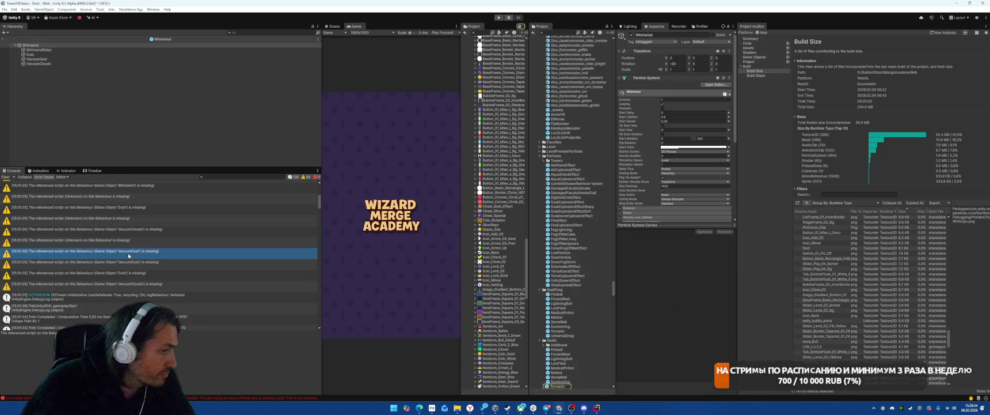
left_click(134, 263)
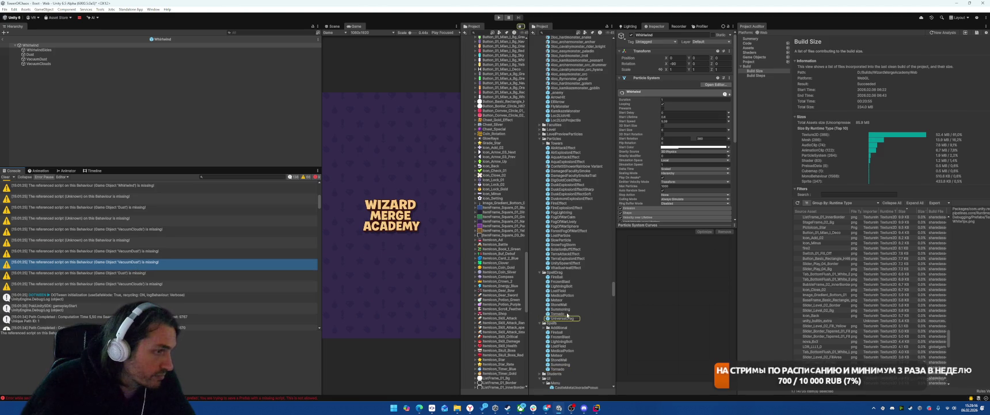
left_click(172, 273)
left_click(172, 283)
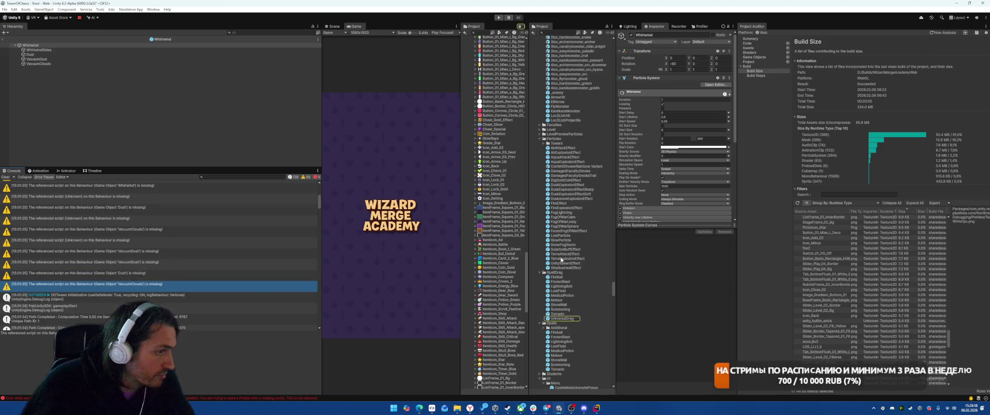
scroll(213, 260, "down", 3)
scroll(214, 261, "up", 5)
key("ctrl+a")
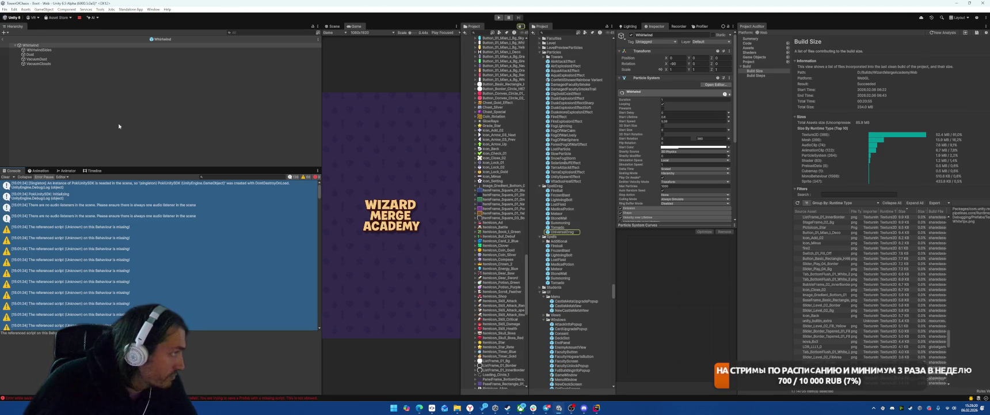
Run the game, switch to the SHOP screen, and inspect the Null Tween warning
key("ctrl+p")
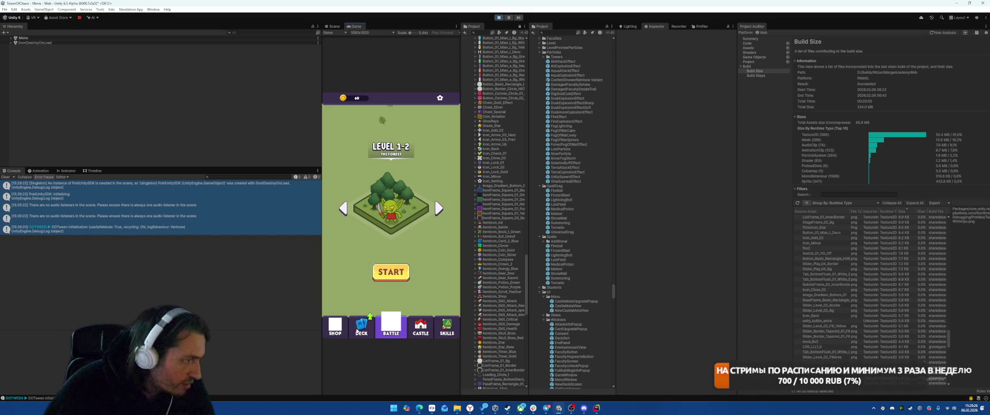
left_click(338, 326)
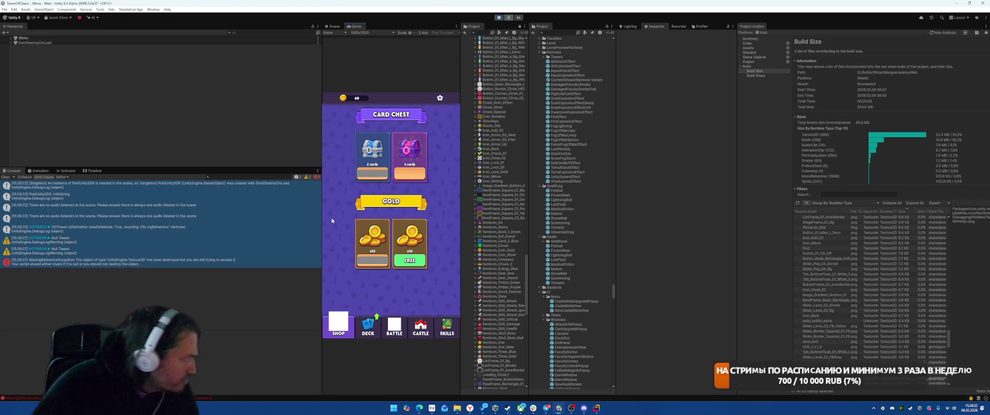
left_click(197, 252)
Select the TMP SubMeshUI object under TextRoot and start Play mode
left_click(84, 143)
left_click(192, 148)
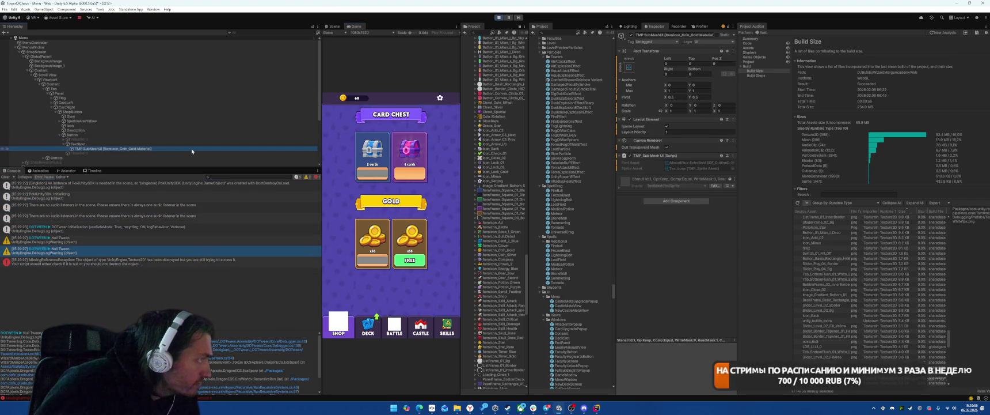
key("Up")
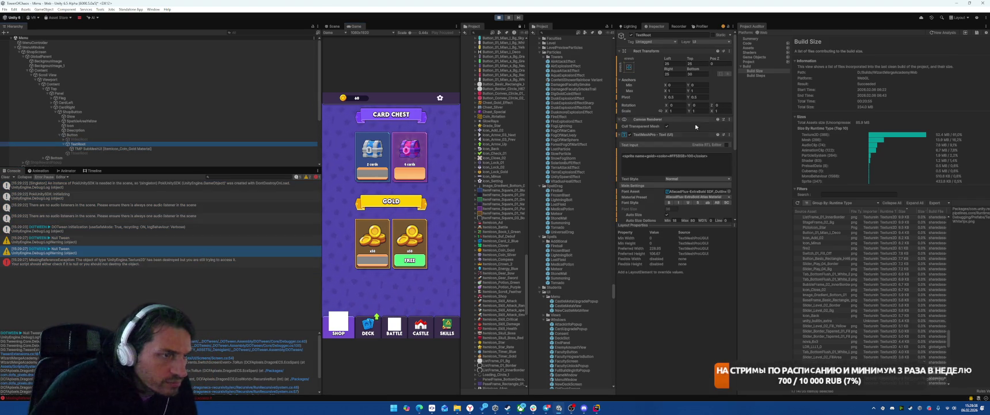
left_click(109, 148)
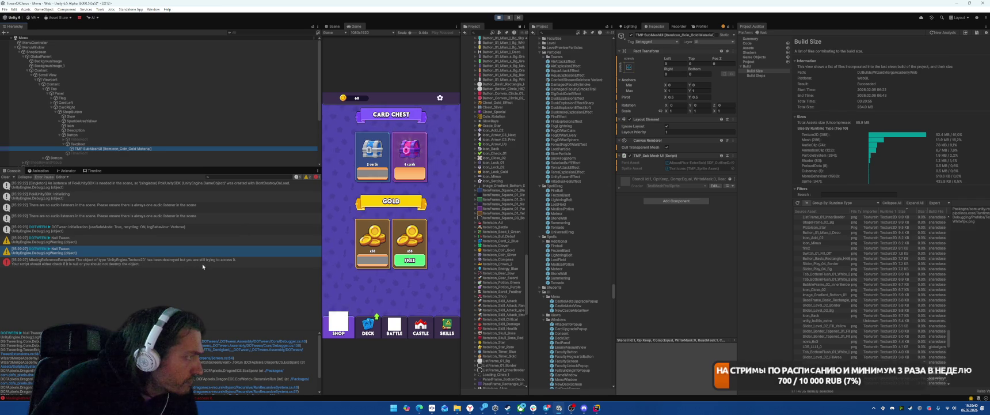
left_click(499, 18)
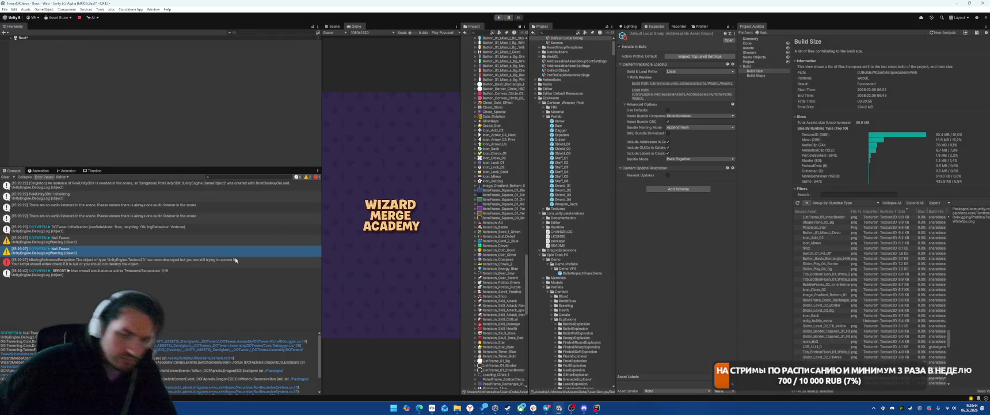
Search the Project assets and open the MenuWindow prefab for editing
left_click(551, 33)
type("t:anim")
key("BackSpace")
key("BackSpace")
key("BackSpace")
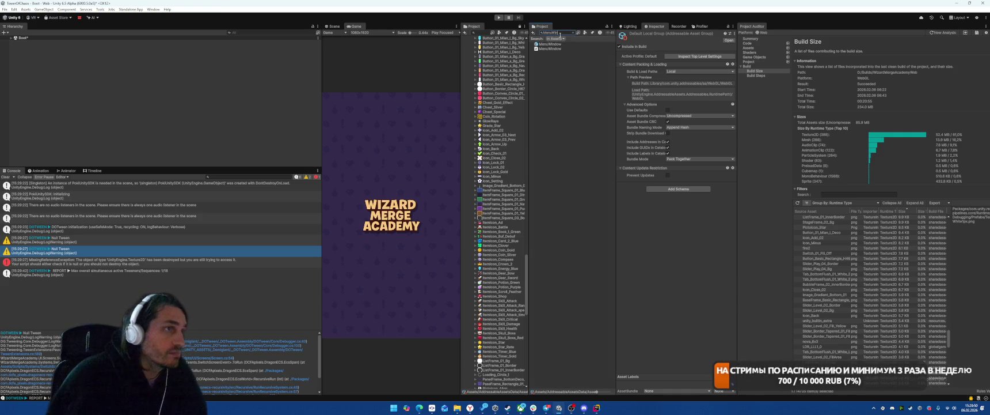
double_click(550, 43)
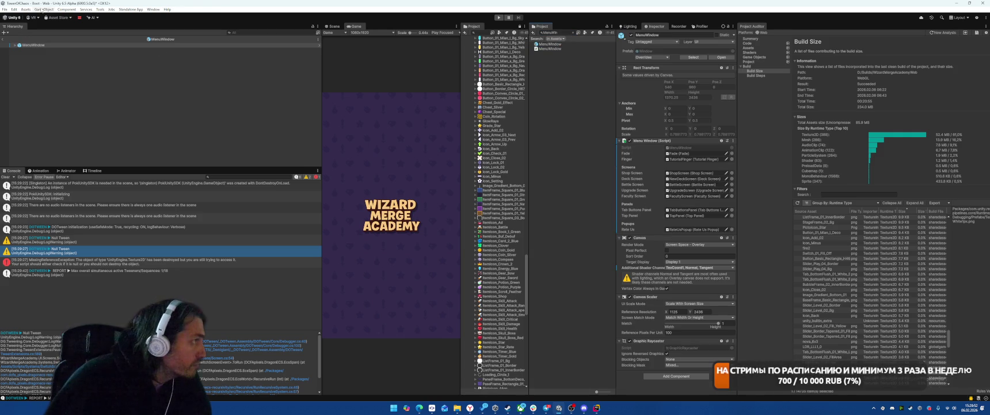
Expand MenuWindow down through TabButtonsPanel and TabButtonsGroup to BattleTabButton's Icon object
left_click(15, 47)
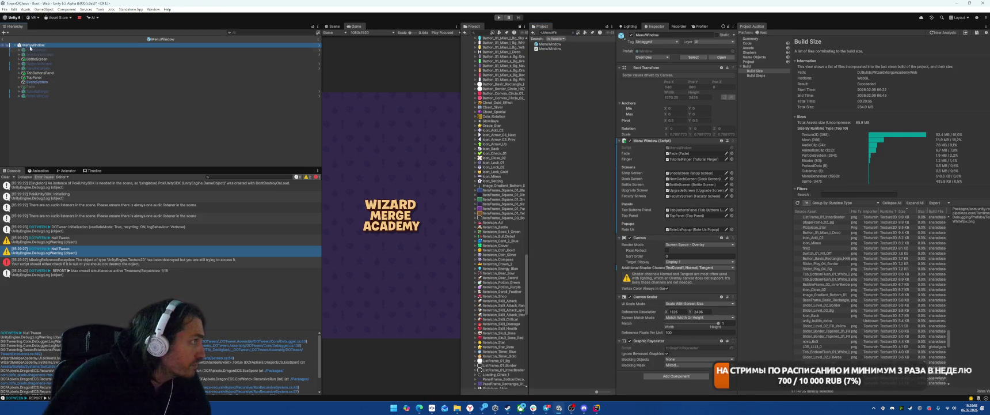
left_click(124, 74)
key("Right")
key("Right")
key("Right")
key("Down")
key("Right")
key("Right")
key("Down")
key("Down")
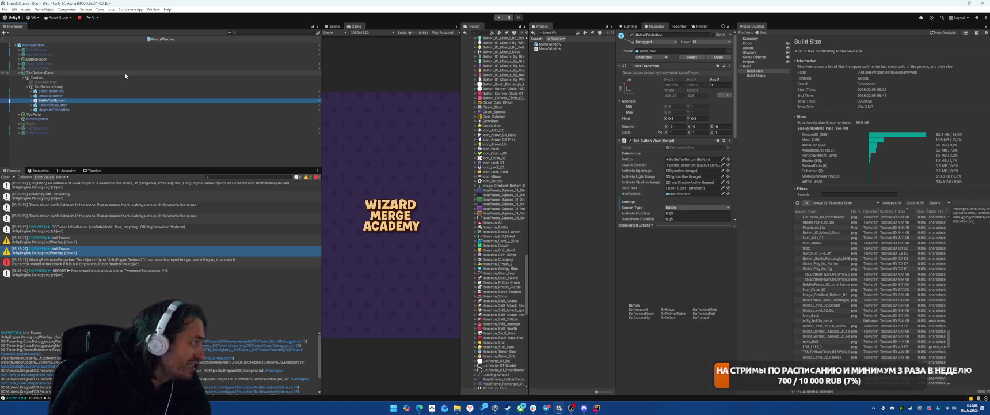
scroll(690, 172, "down", 5)
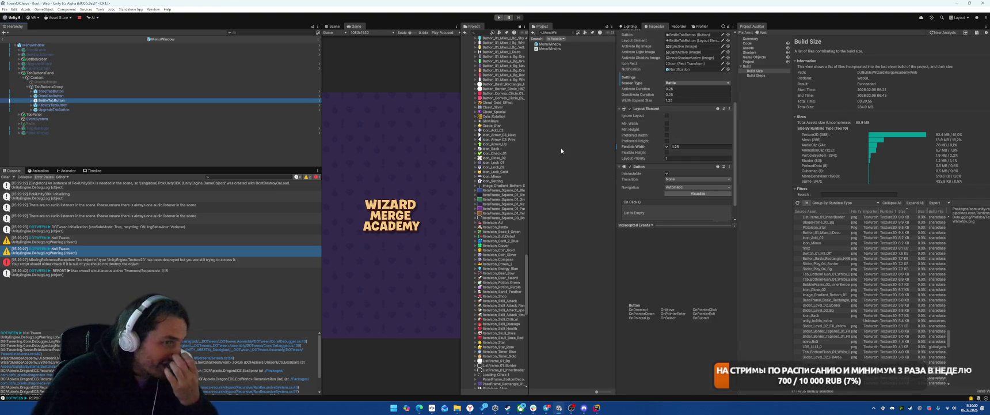
scroll(705, 135, "down", 1)
key("Right")
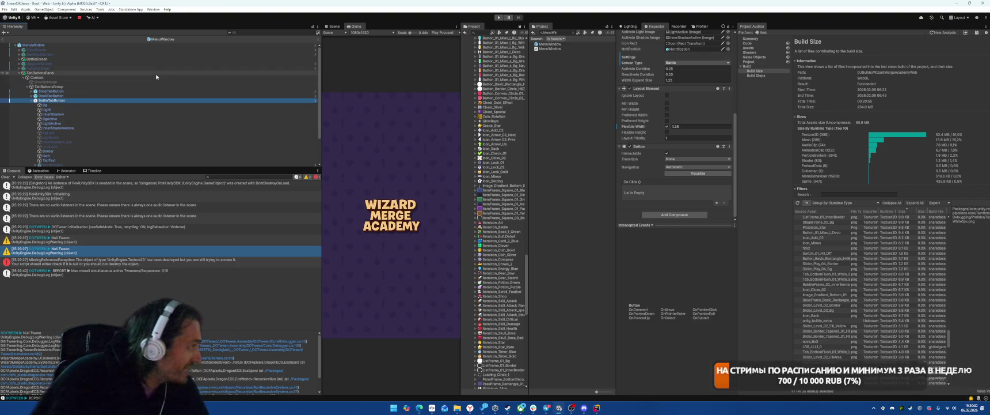
key("Down")
key("Down")
key("Down")
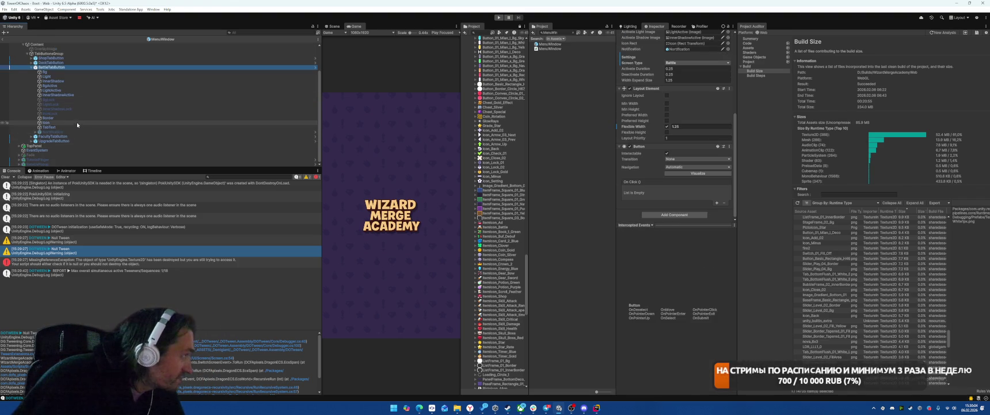
scroll(490, 191, "down", 10)
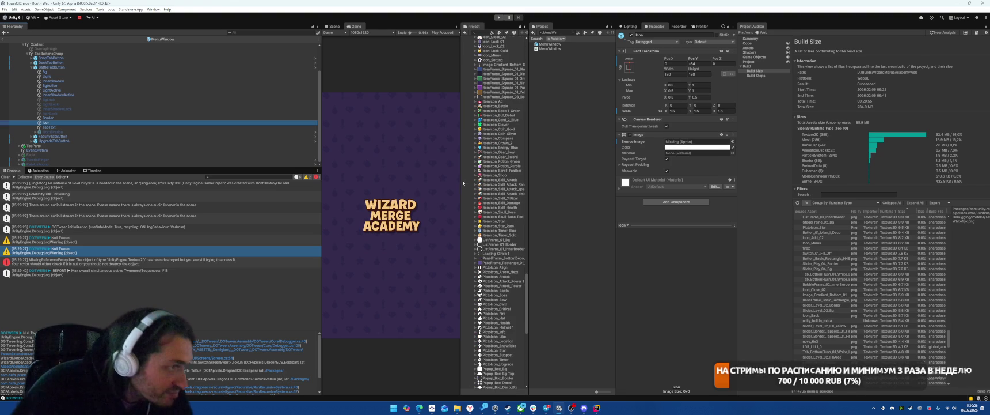
Assign ItemIcon_Battle to the Battle tab icon and ItemIcon_Shop to the Shop tab icon
mouse_move(460, 181)
left_mouse_down()
mouse_move(429, 181)
mouse_move(697, 141)
left_mouse_up()
key("ctrl+s")
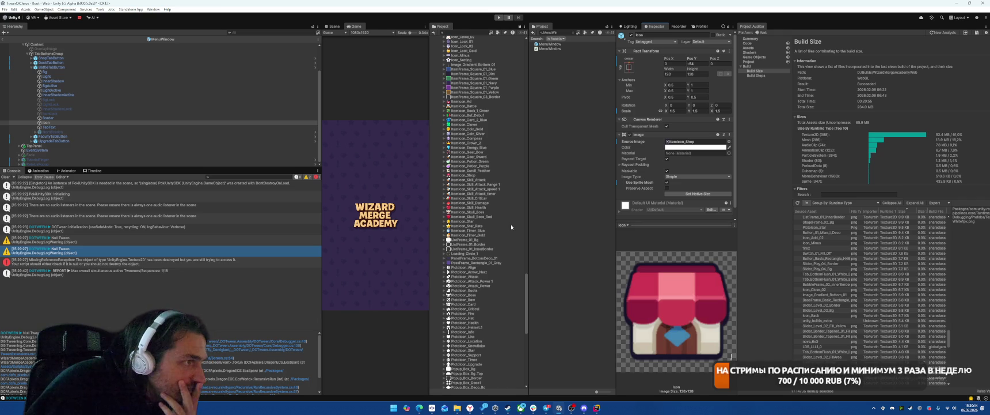
left_click(462, 107)
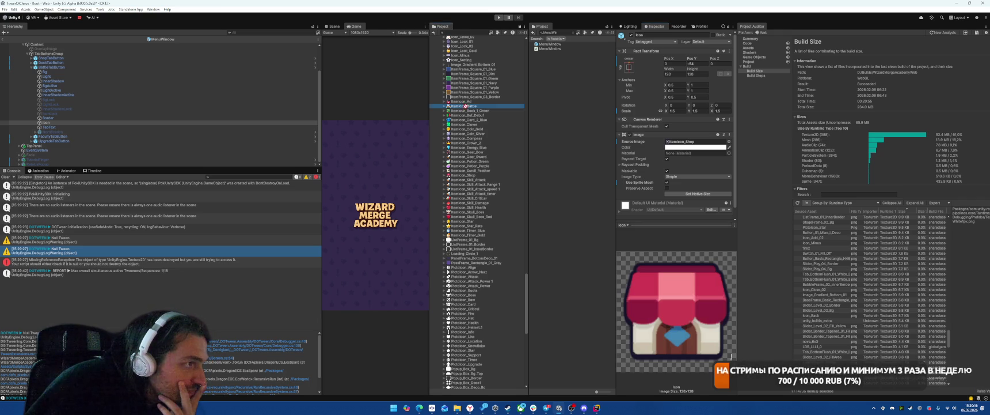
left_click_drag(672, 139, 673, 141)
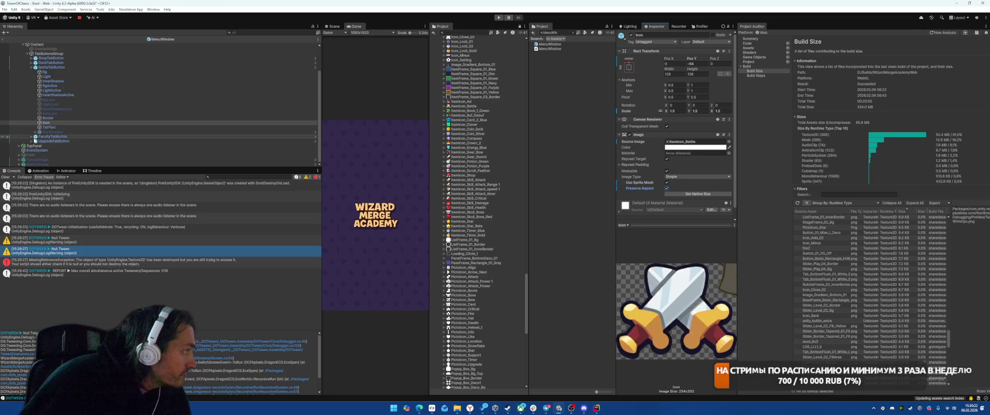
left_click(31, 58)
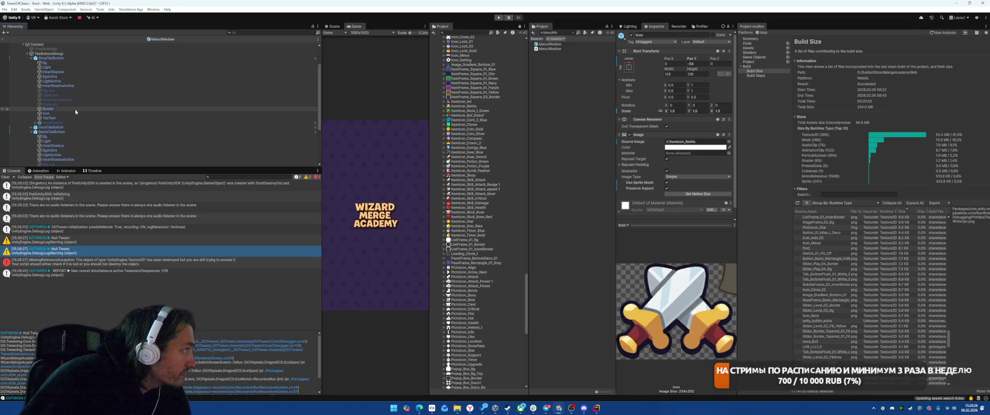
left_click(56, 114)
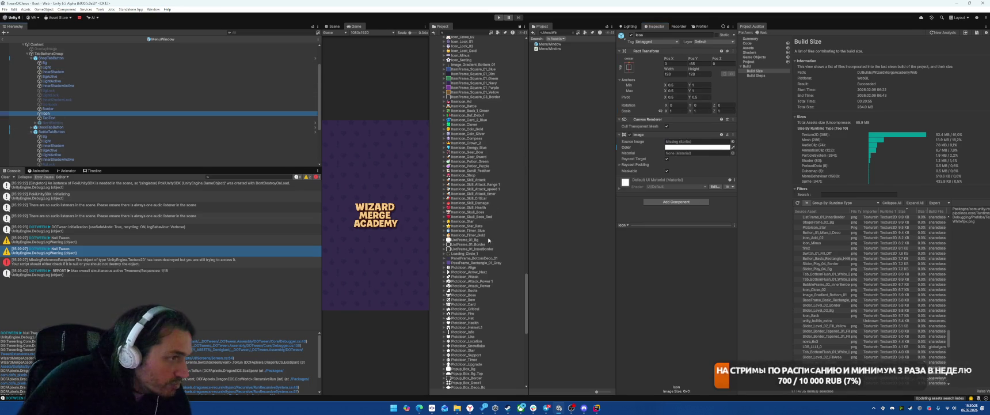
left_click_drag(665, 146, 682, 141)
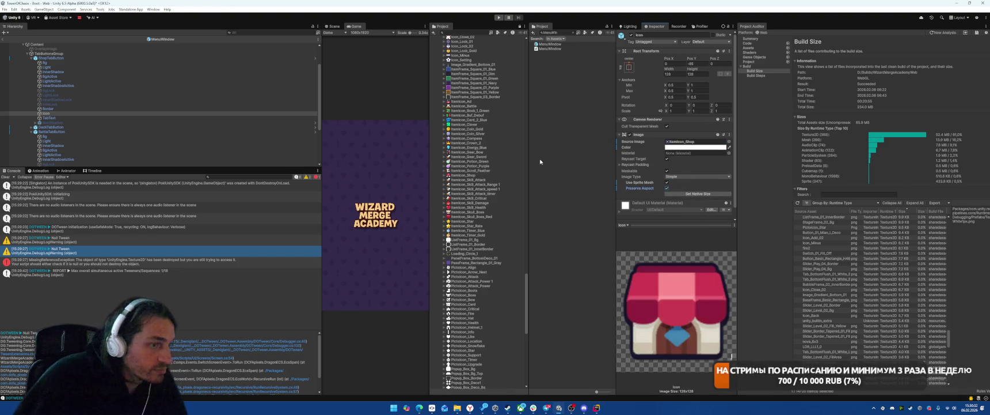
Exit Prefab Mode and test the tab icons in Play mode on the shop tab
left_click(4, 38)
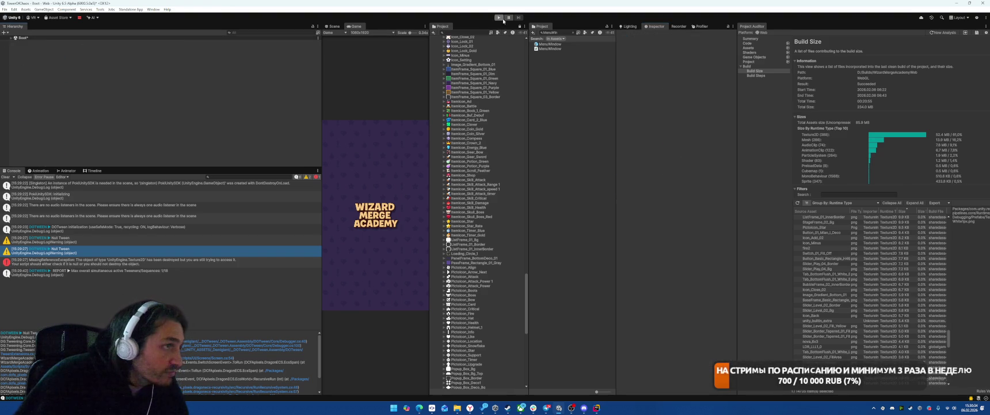
left_click(499, 18)
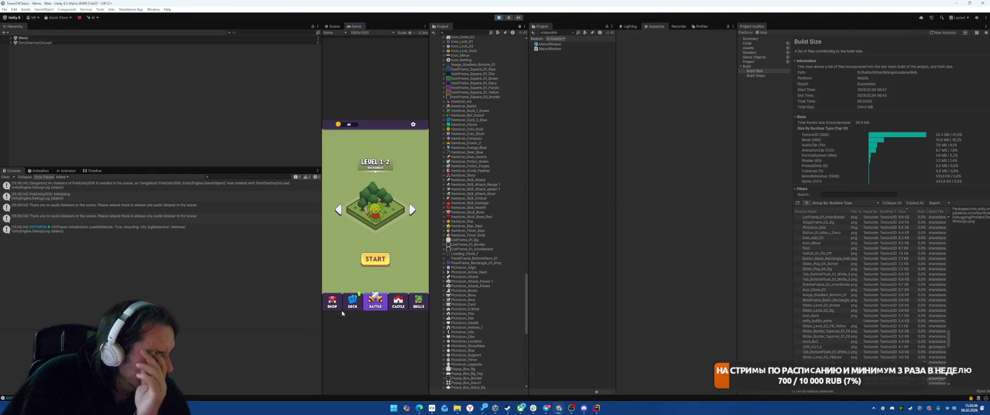
left_click(334, 300)
key("ctrl+p")
scroll(477, 225, "up", 15)
scroll(477, 225, "up", 15)
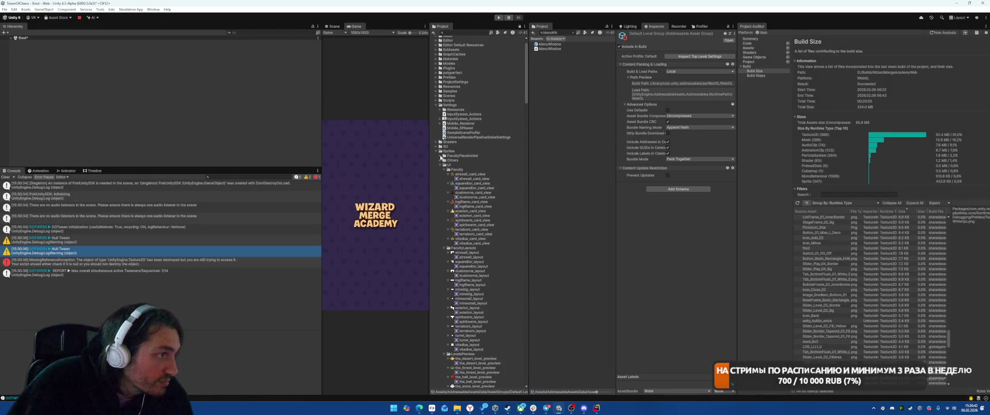
Collapse the UI sprite subfolders and select the TextMeshProSprites folder
left_click(437, 151)
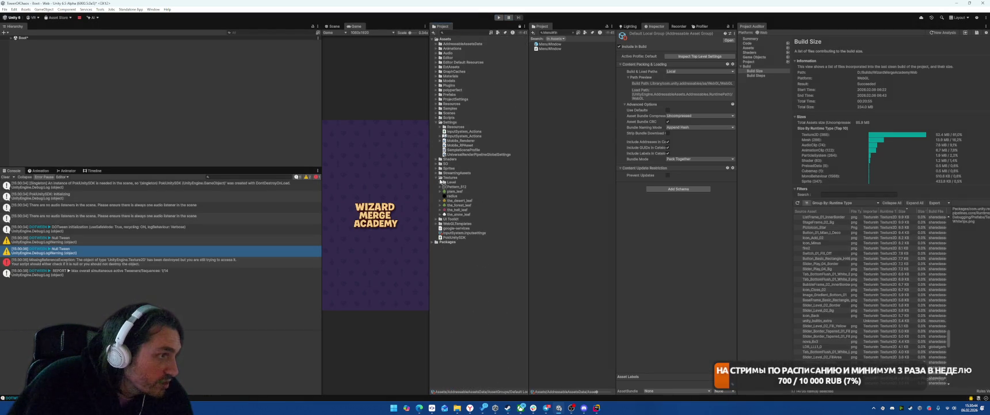
left_click(436, 178)
left_click(437, 178)
left_click(437, 168)
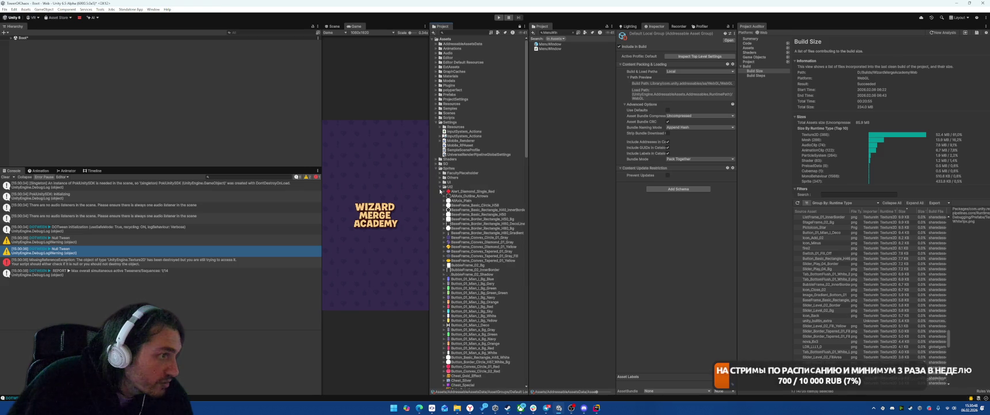
left_click(441, 183)
left_click(441, 178)
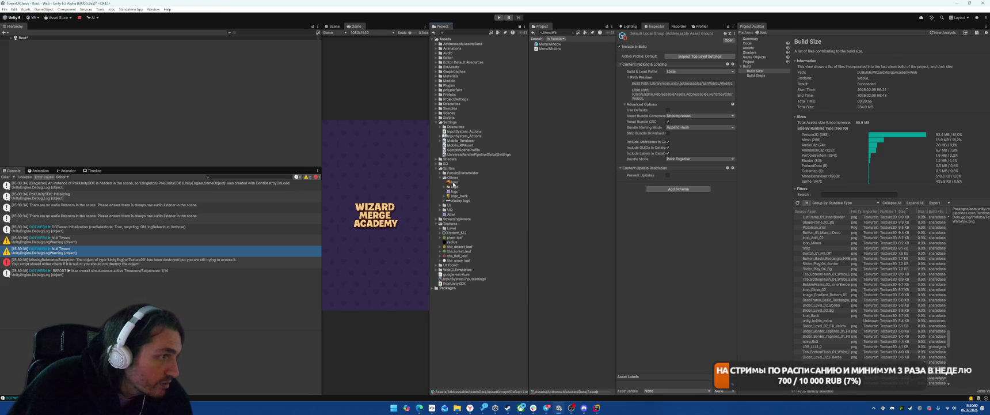
left_click(440, 205)
left_click(446, 210)
left_click(445, 214)
left_click(446, 219)
left_click(445, 224)
left_click(445, 228)
left_click(445, 233)
left_click(445, 237)
left_click_drag(464, 242, 458, 174)
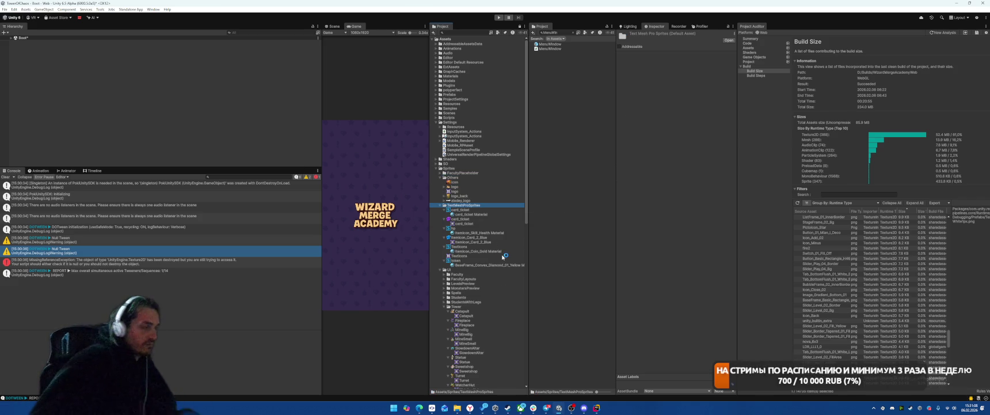
Inspect the TextIcons material, TMP sprite asset, and sprite atlas settings
left_click(485, 256)
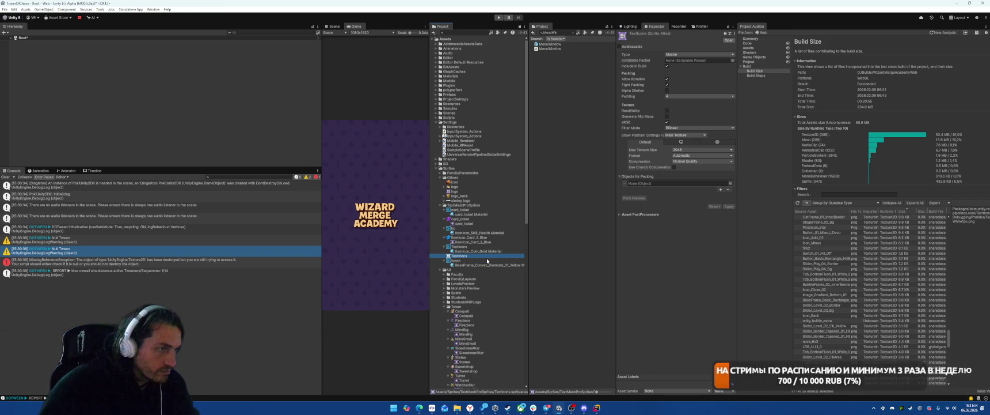
left_click(471, 264)
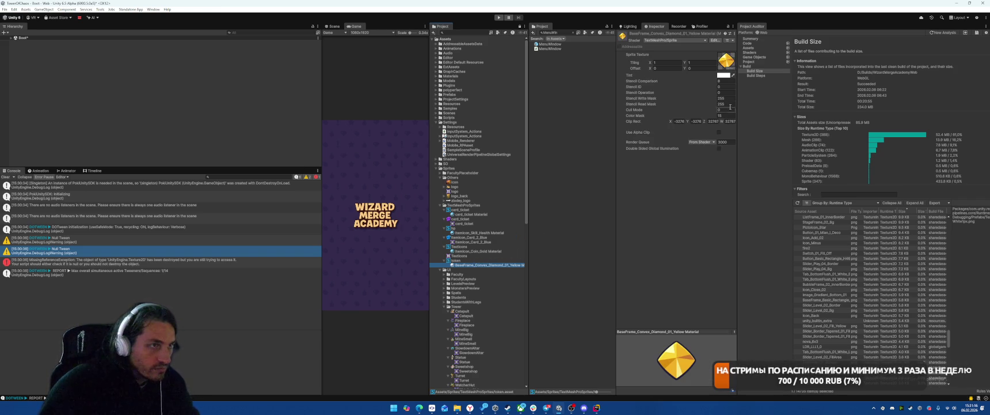
left_click(726, 63)
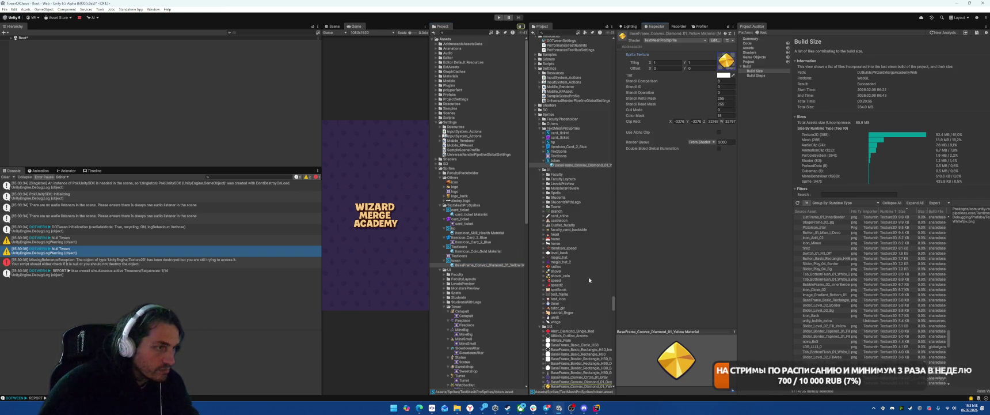
scroll(589, 280, "down", 3)
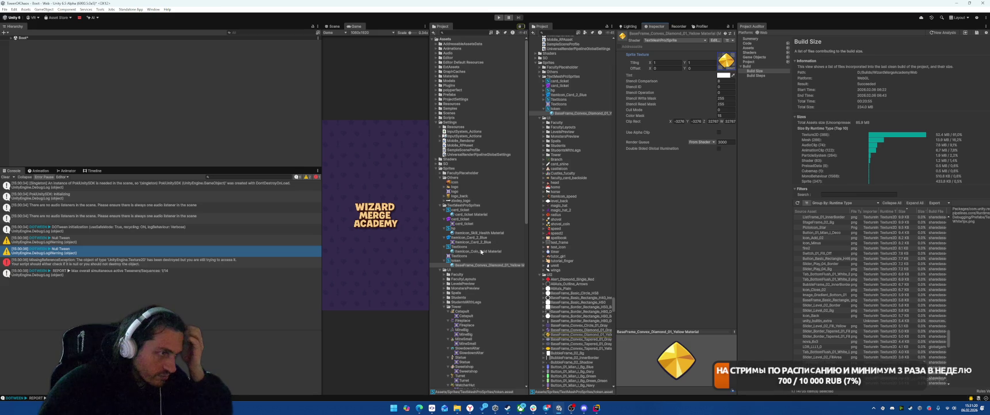
left_click(477, 247)
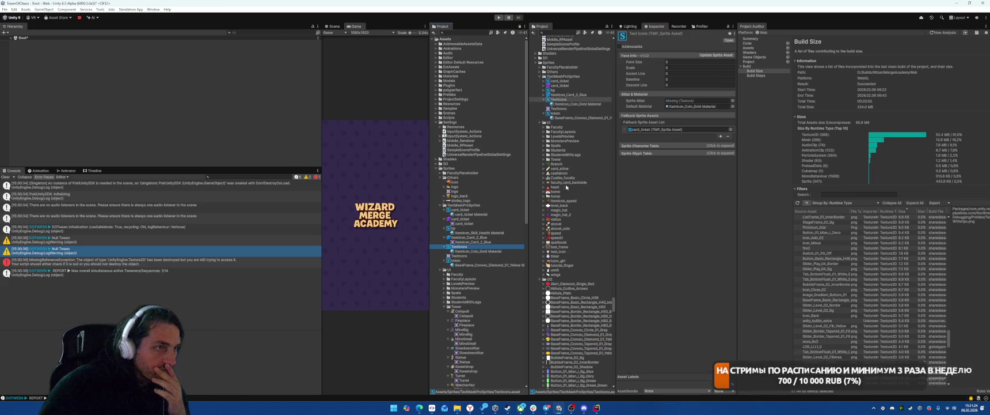
left_click(461, 256)
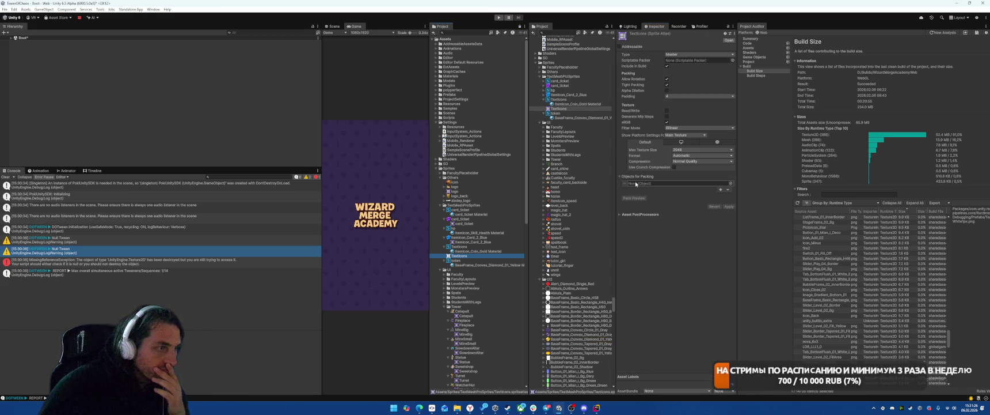